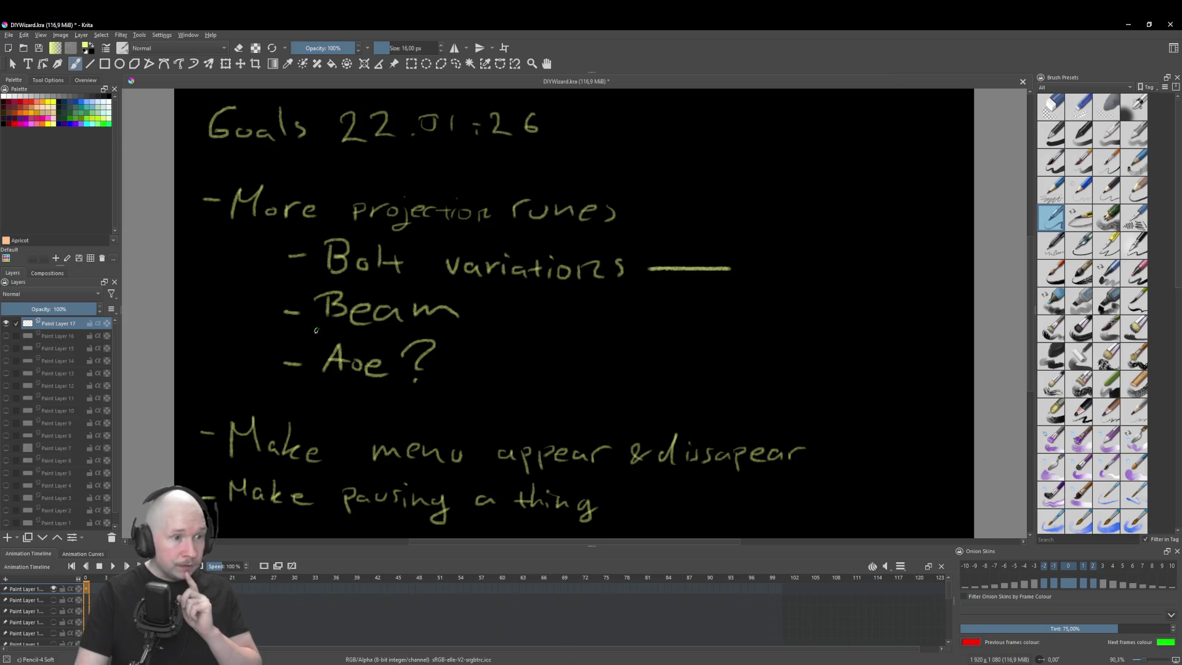
- Switch from the Krita goals sketch to the Godot Engine editor window
key(alt+Tab)
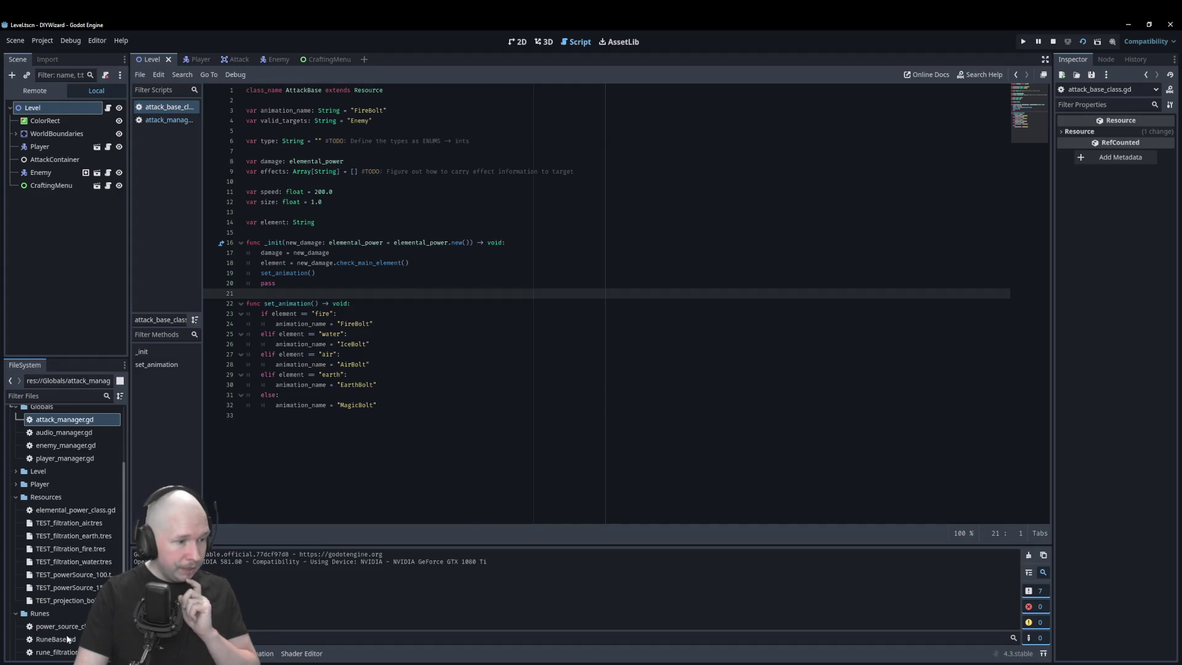
- Review rune_projection_class.gd from the FileSystem dock, then return to attack_base_class.gd
scroll(65, 652, down, 1)
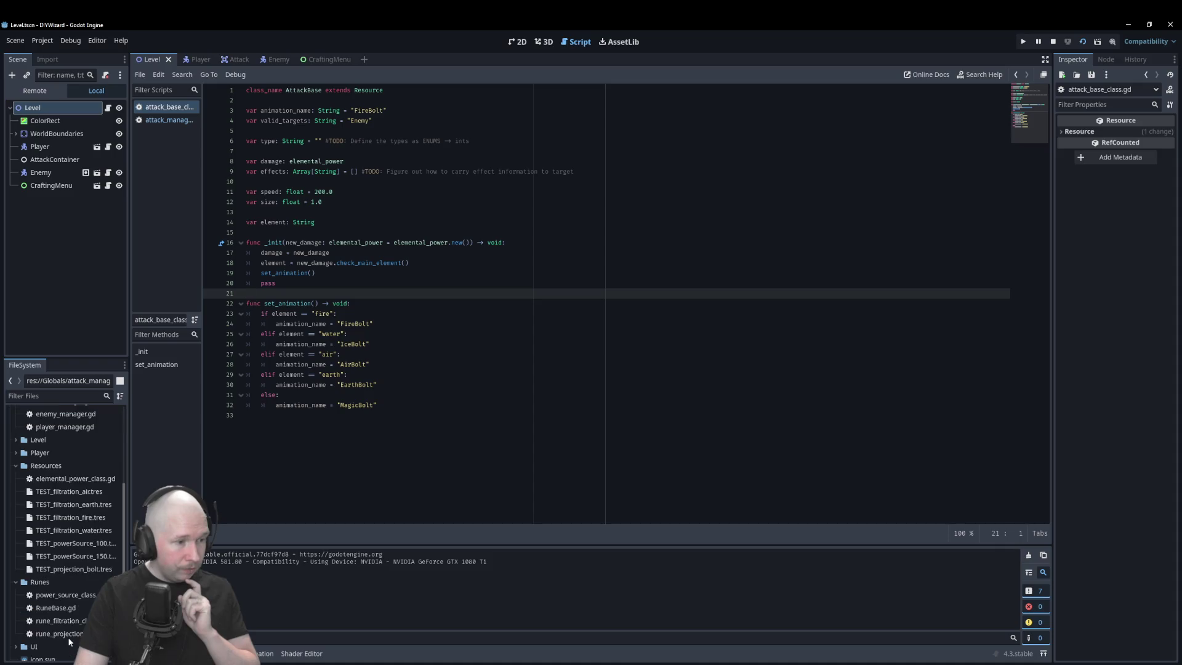
double_click(62, 633)
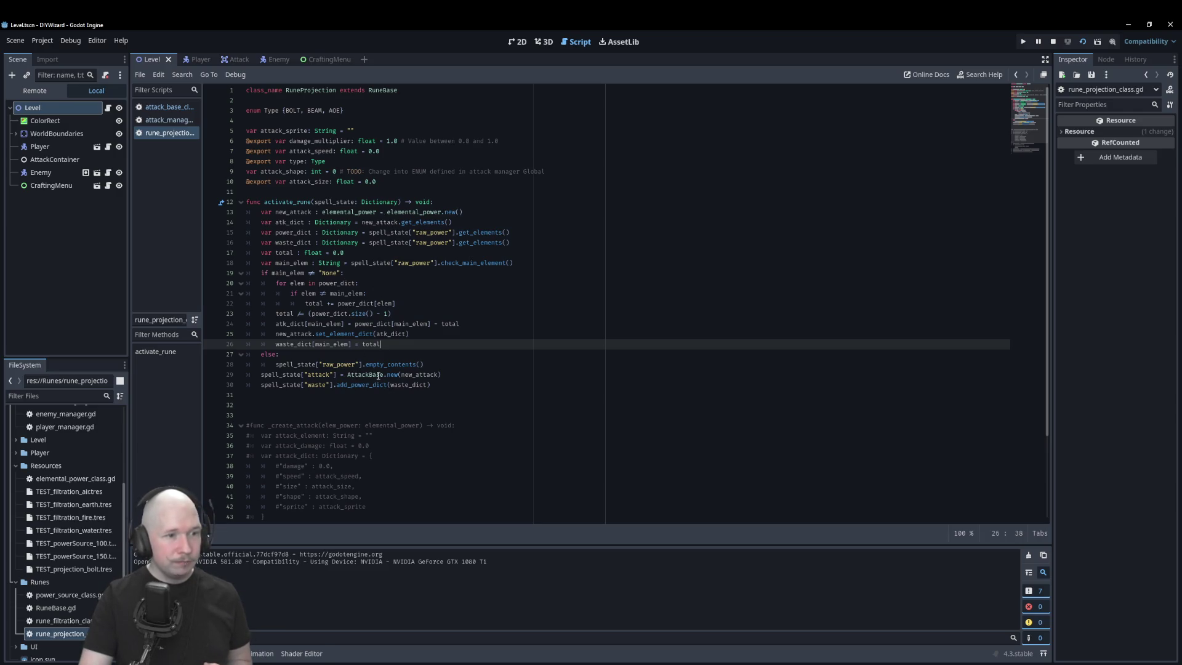
click(168, 107)
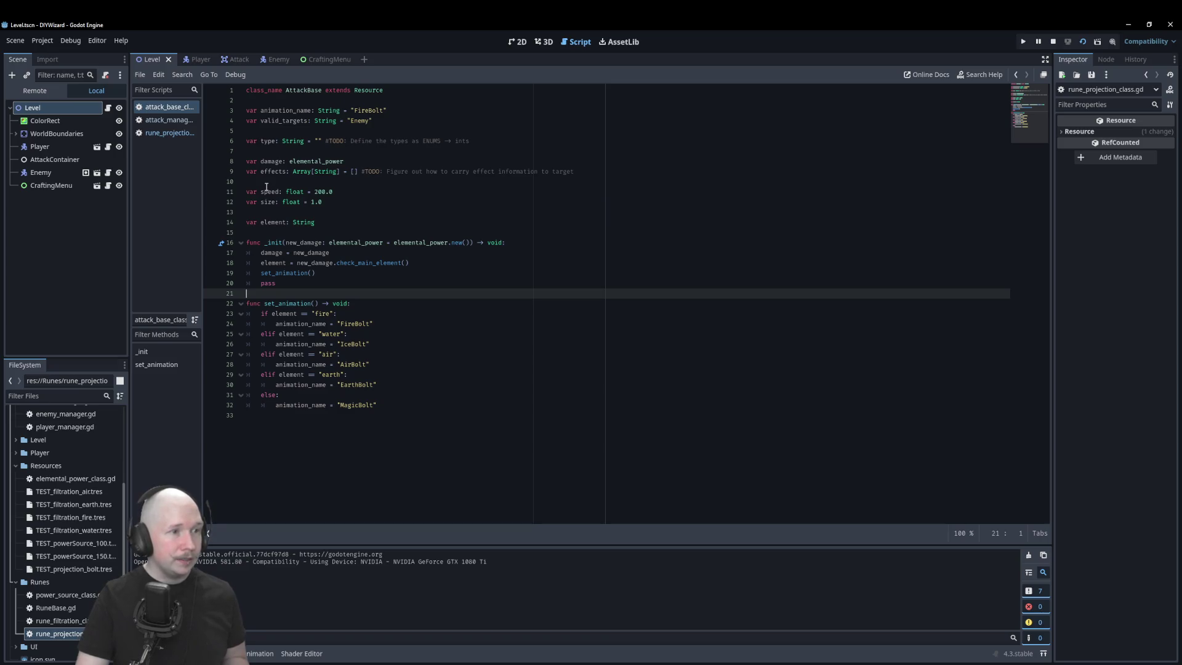
- Add 'var damage_mulitplier: float = 1.0' on the line after the size variable
click(317, 213)
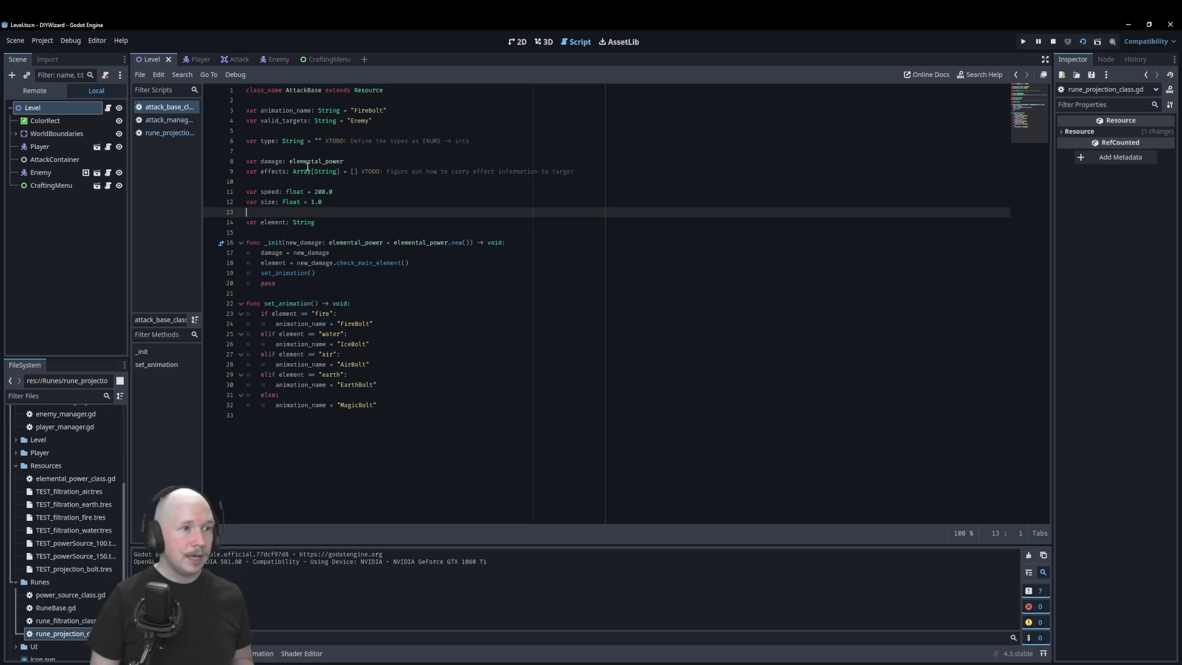
key(Return)
key(Up)
text(var )
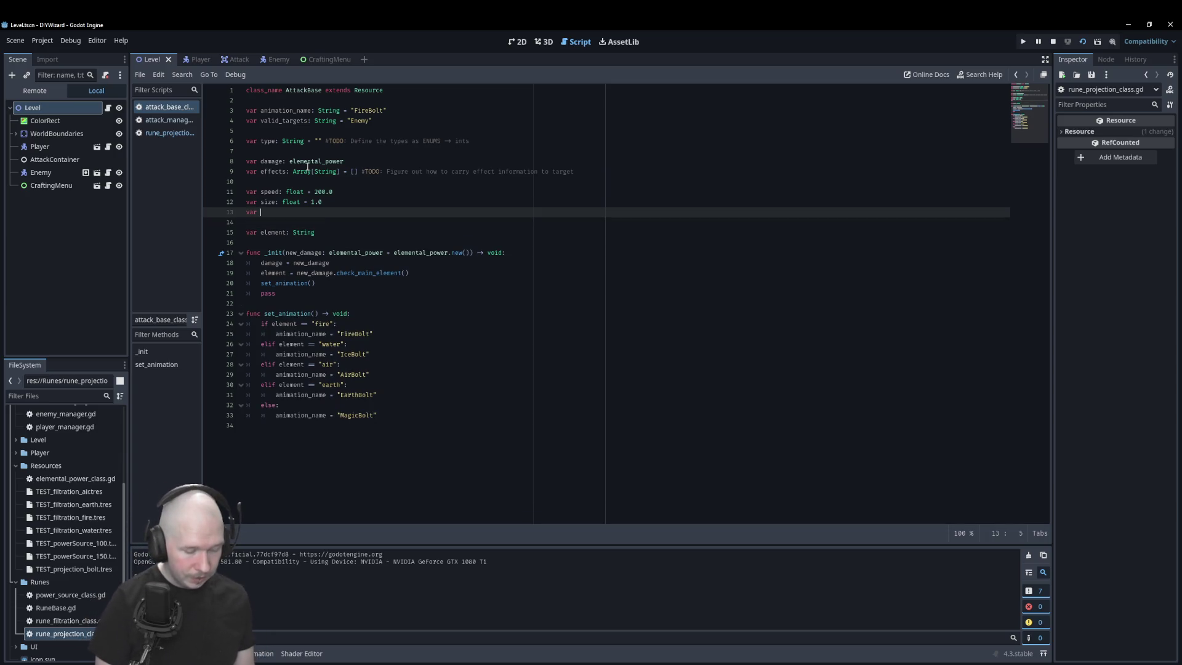
text(damage_mulitpl)
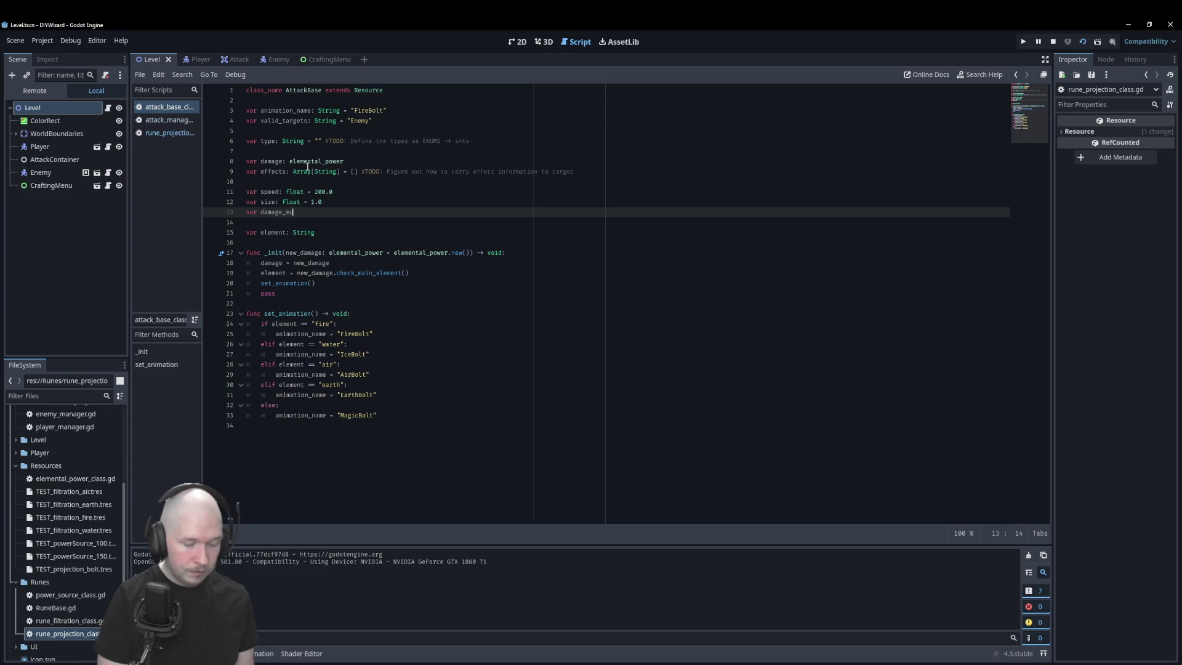
text(ier)
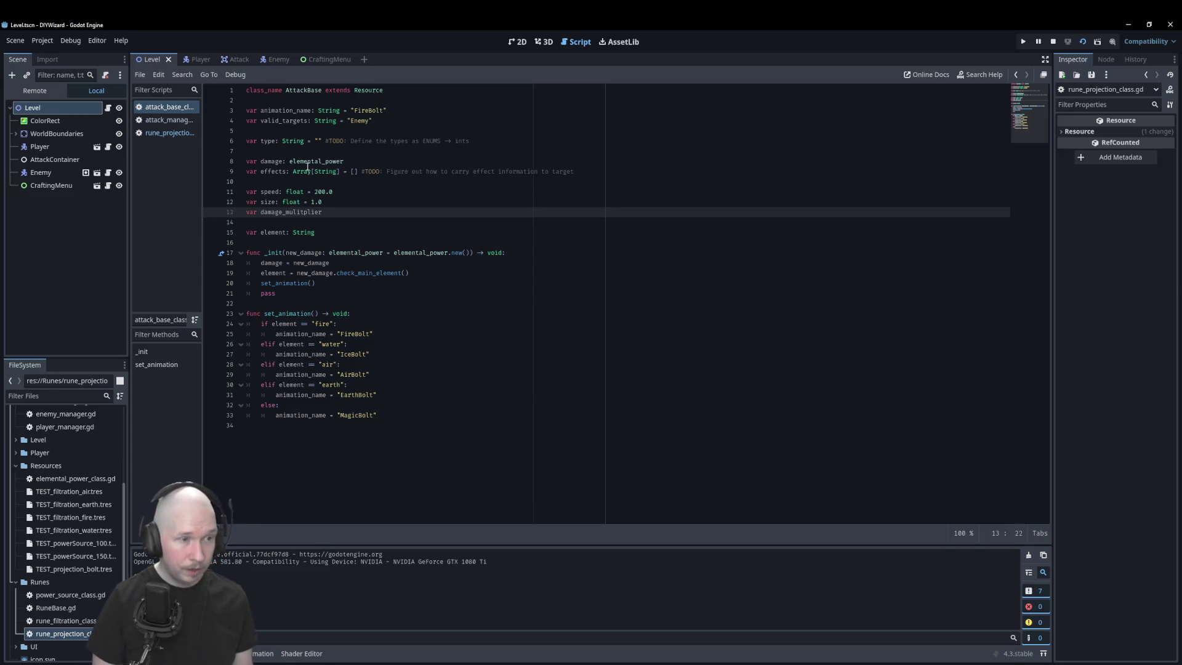
text(: floa)
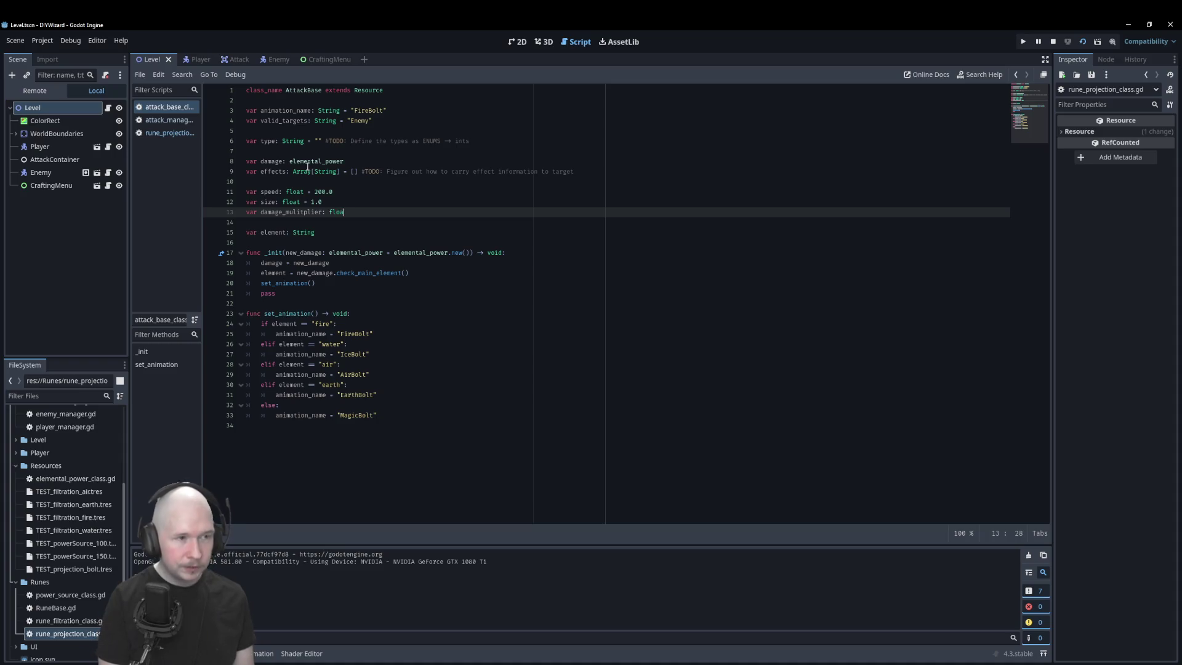
text(t = )
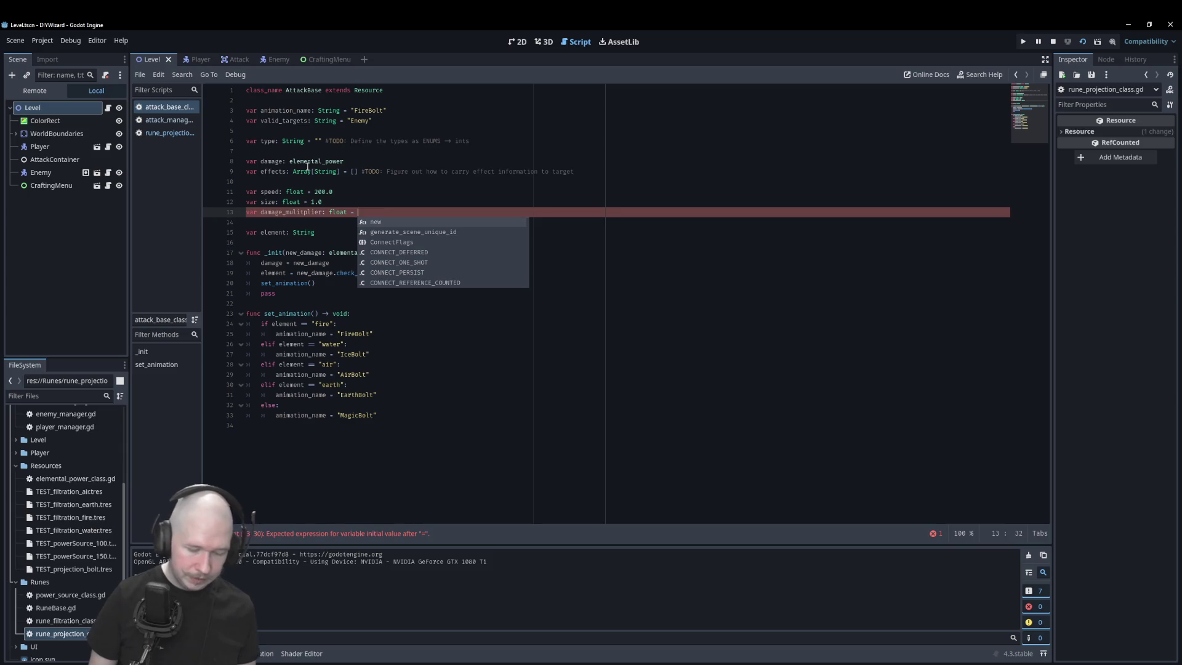
text(1.0)
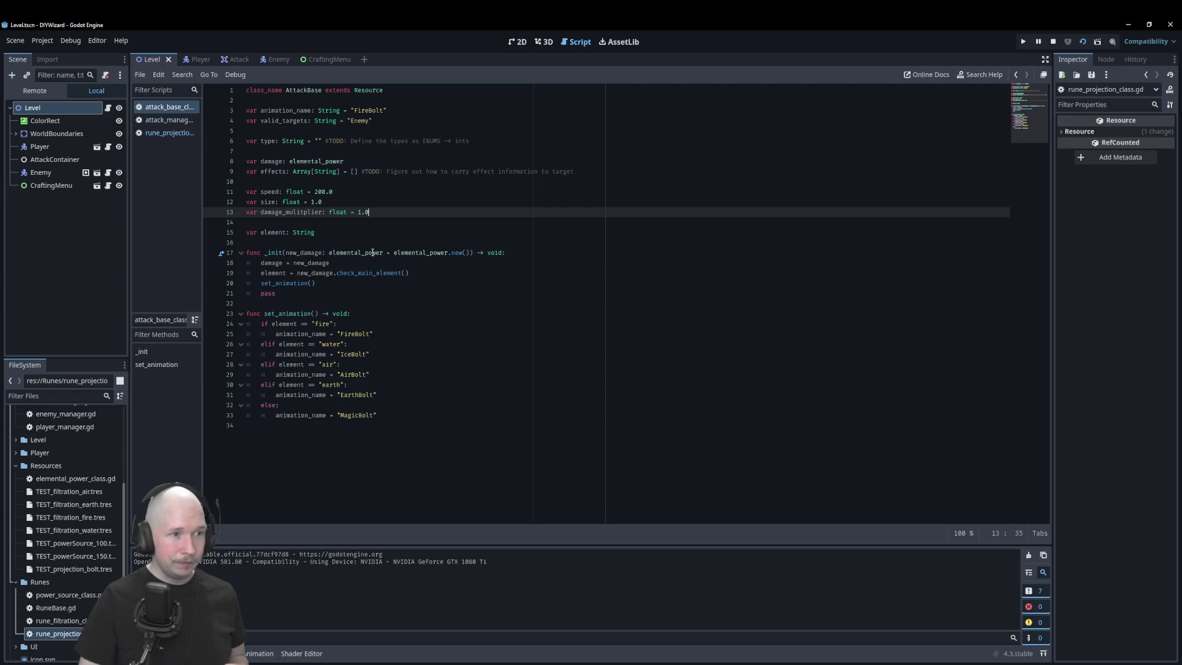
- Inspect the elemental_power type and default in _init, then view the attack manager script
double_click(356, 255)
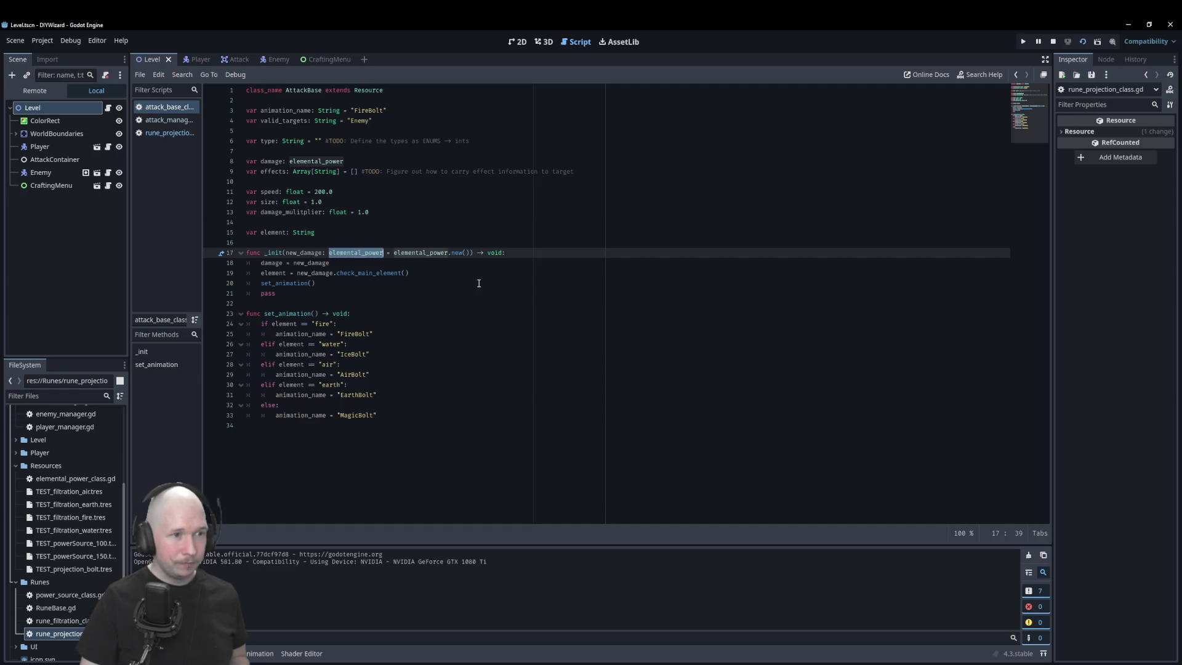
double_click(420, 253)
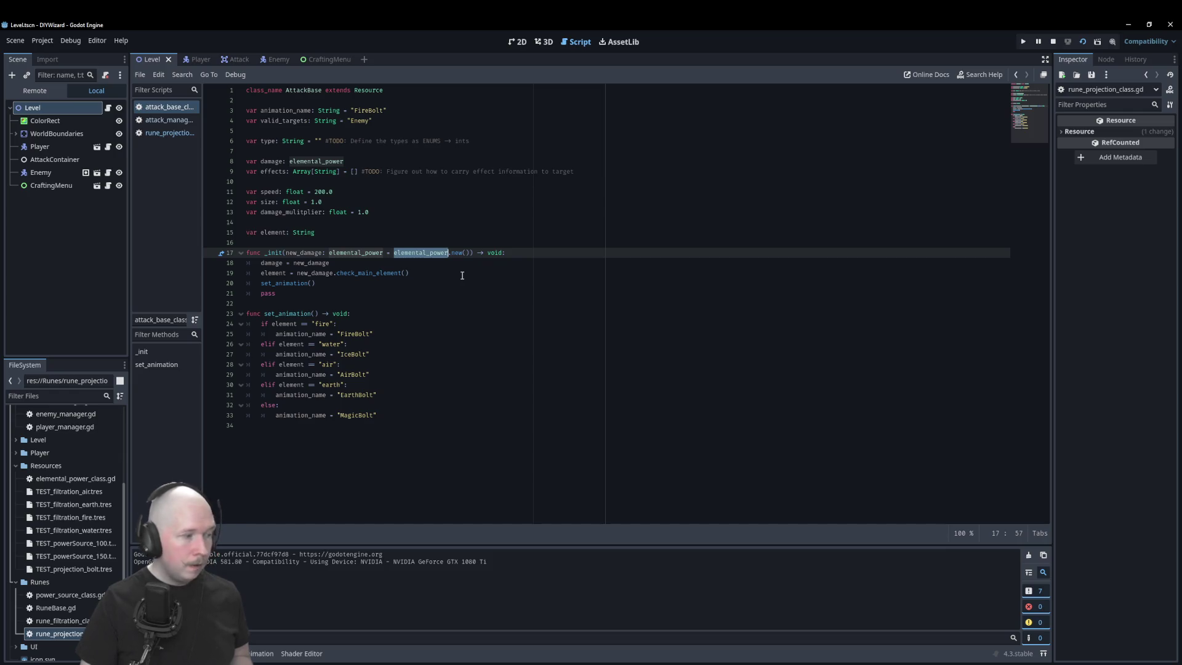
click(523, 255)
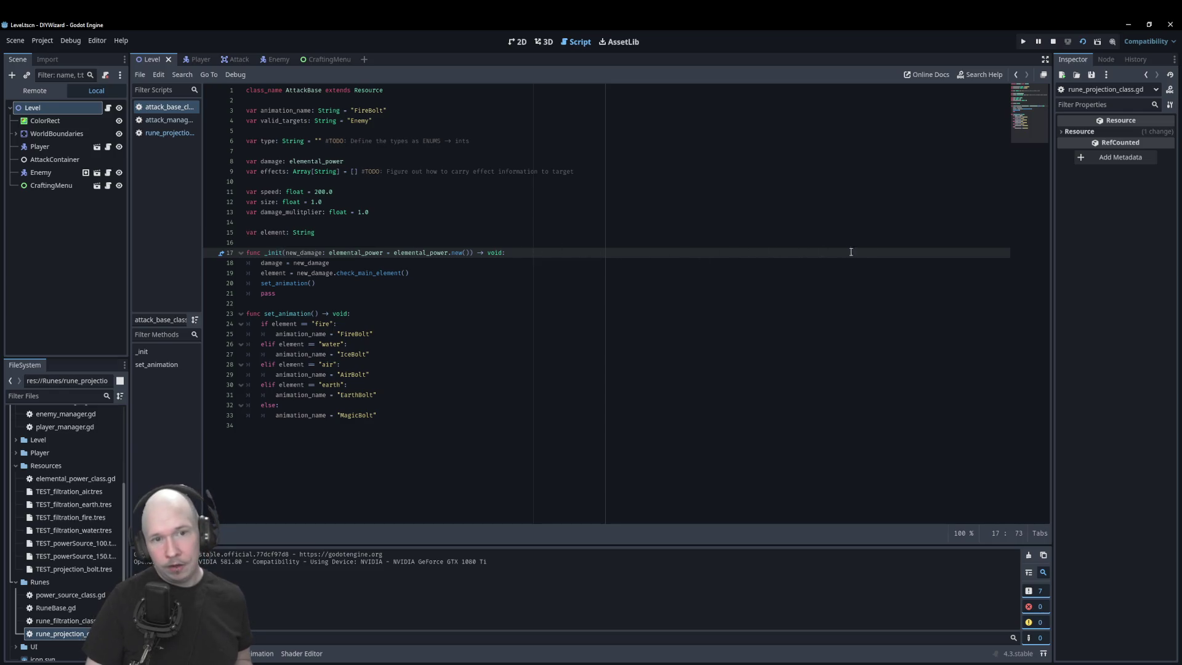
click(161, 121)
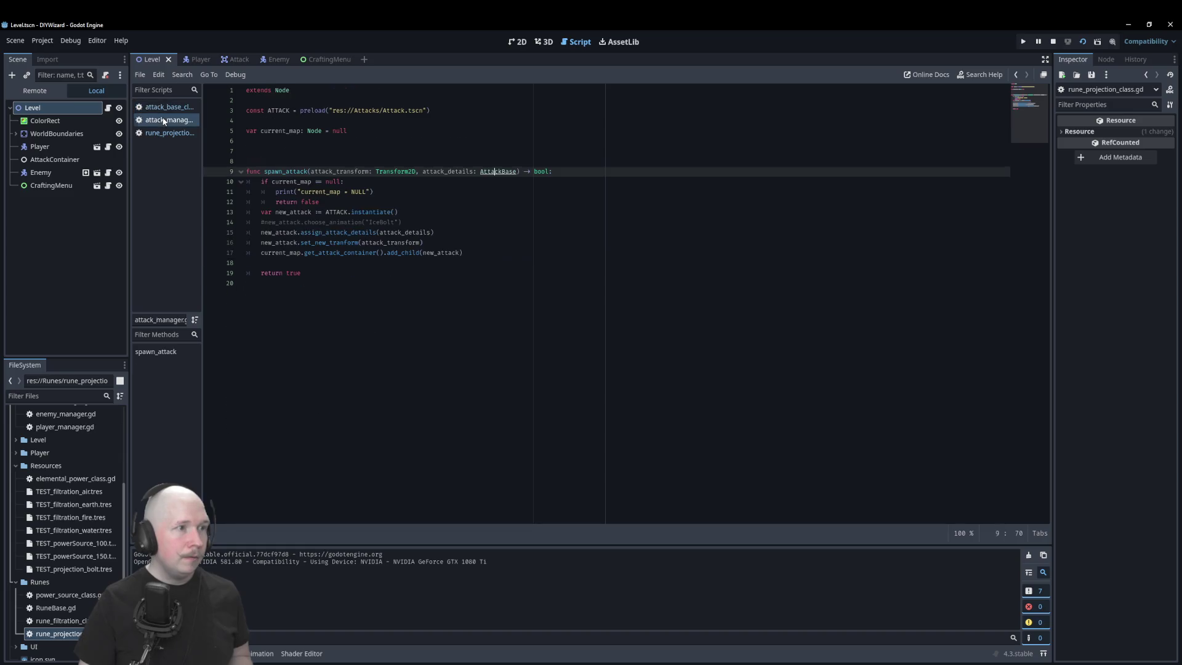
- Switch to the rune_projection_class script in the script list
click(166, 133)
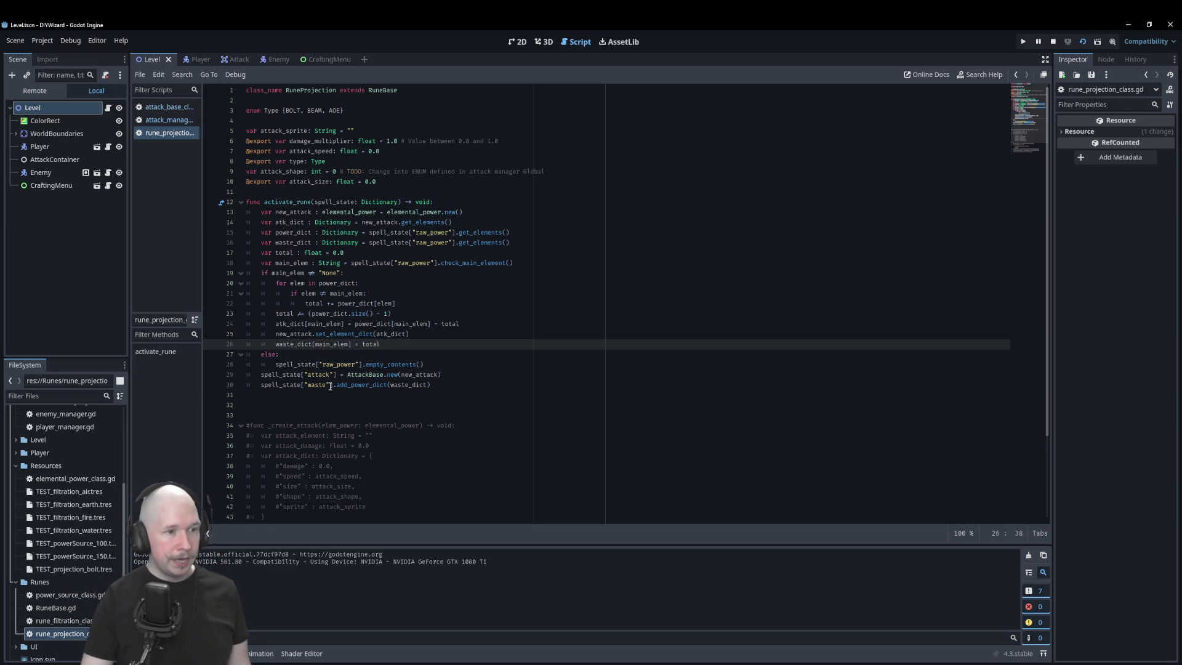
- Insert a blank line after the attack assignment and start a new 'func' below activate_rune
click(461, 366)
click(422, 374)
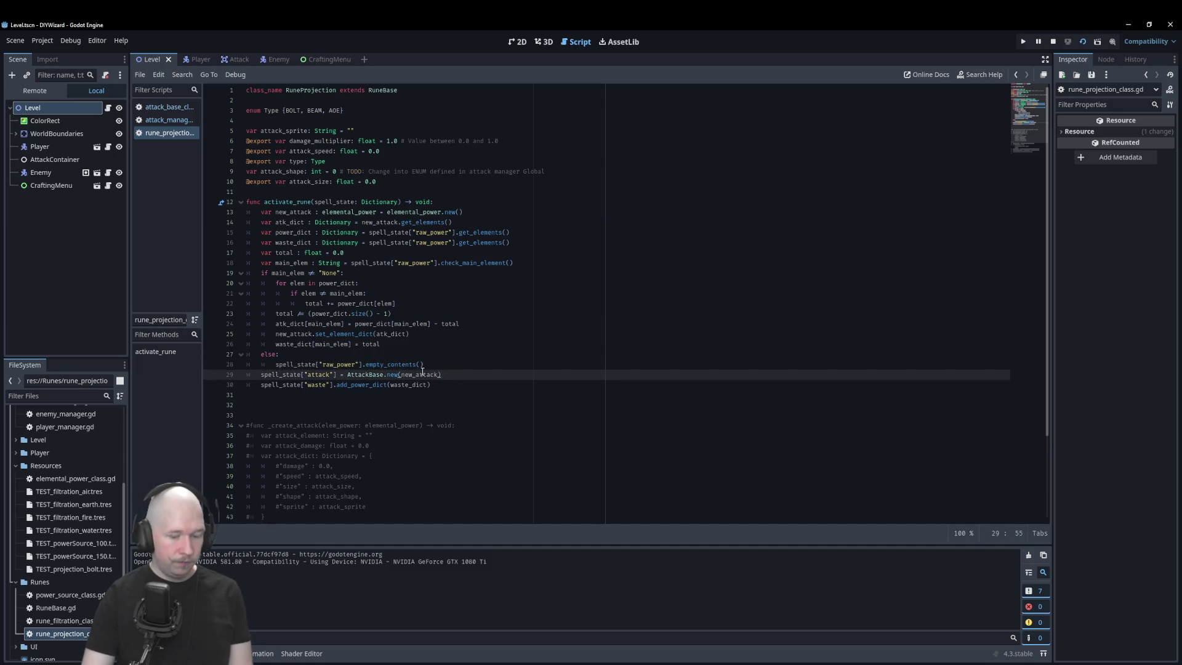
key(Return)
click(396, 414)
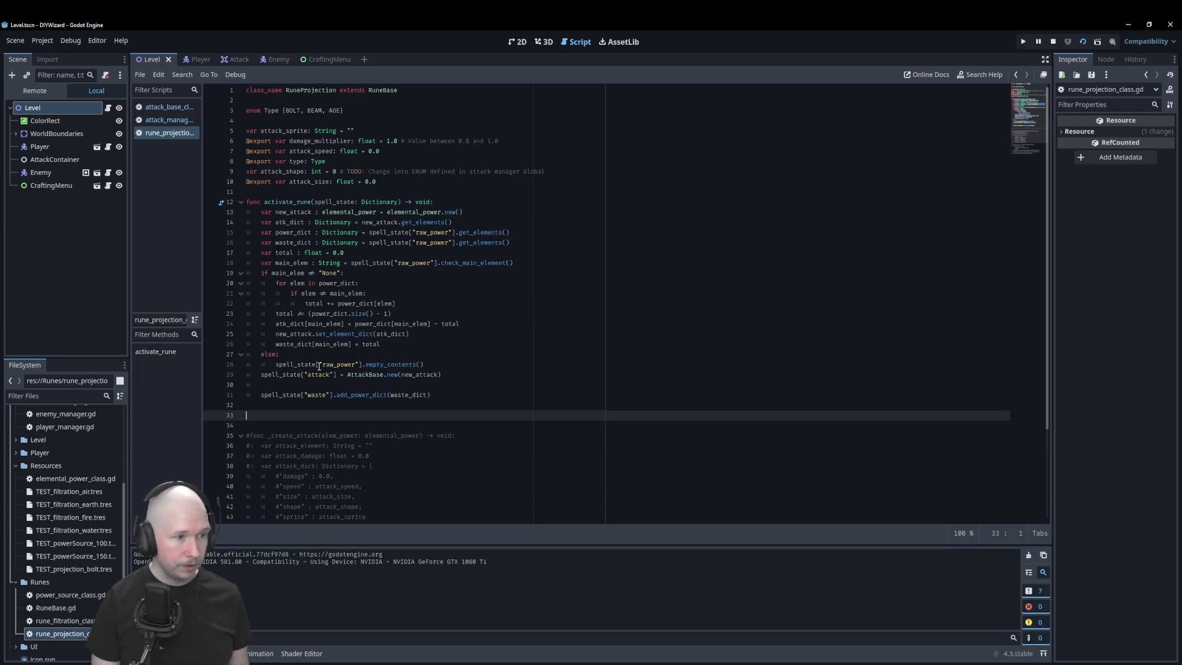
key(Return)
text(func)
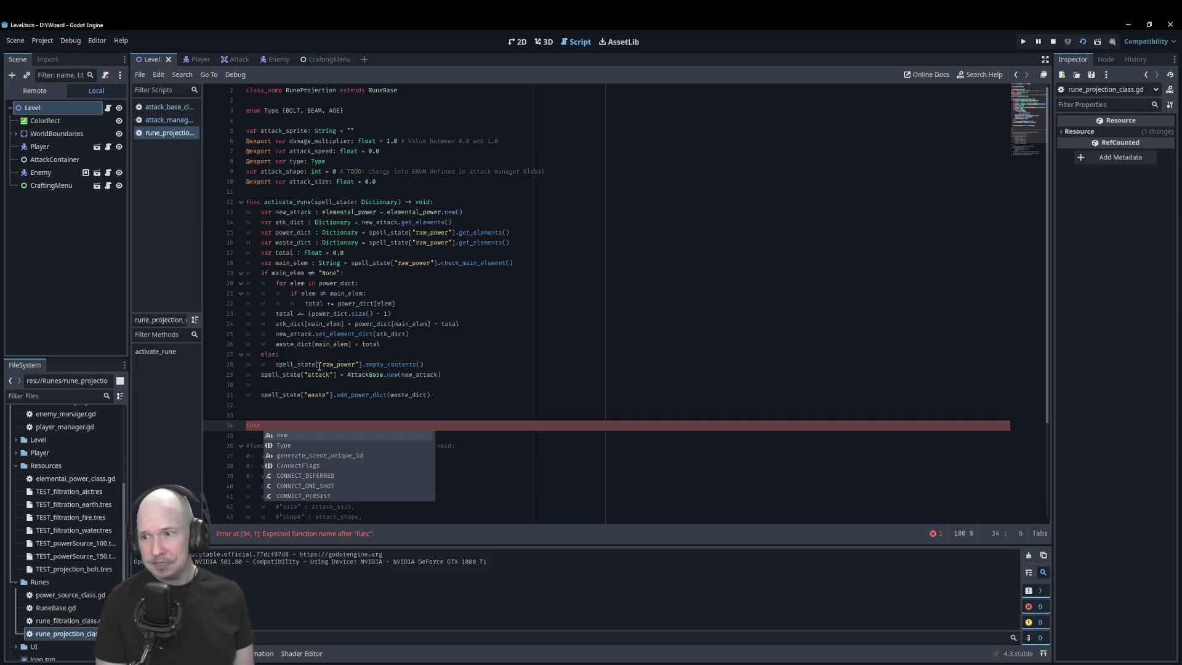
- Write the signature 'func set_attack_parameters() -> void:' and fix its typos
text(set)
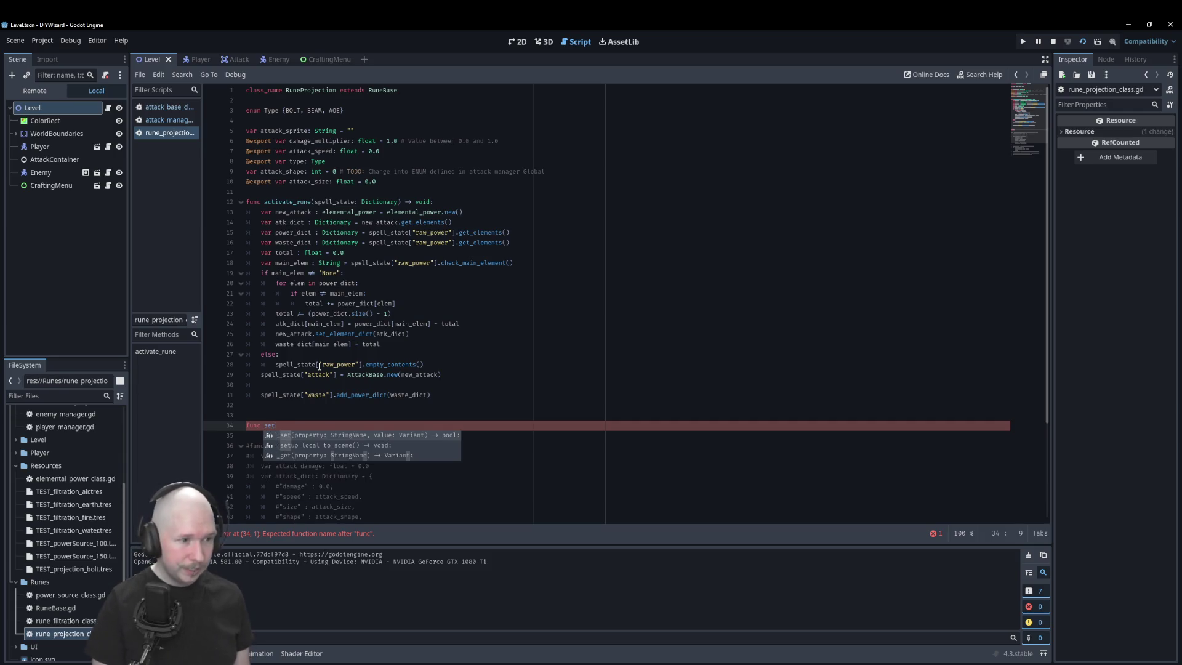
text(_att)
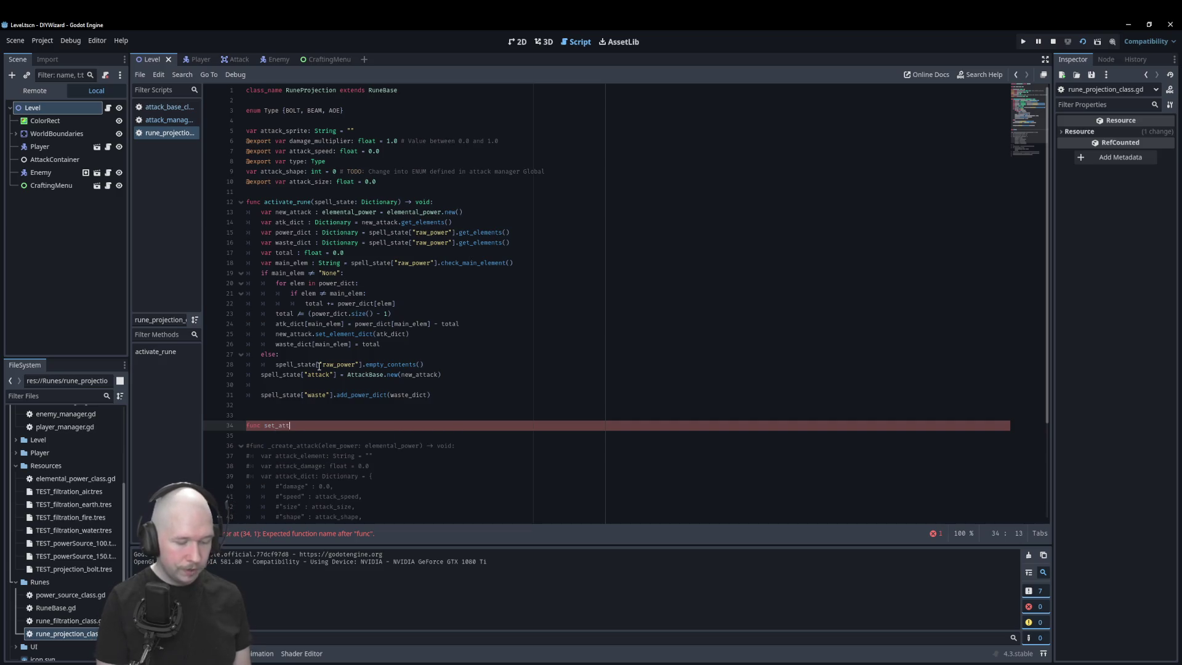
text(ack_par)
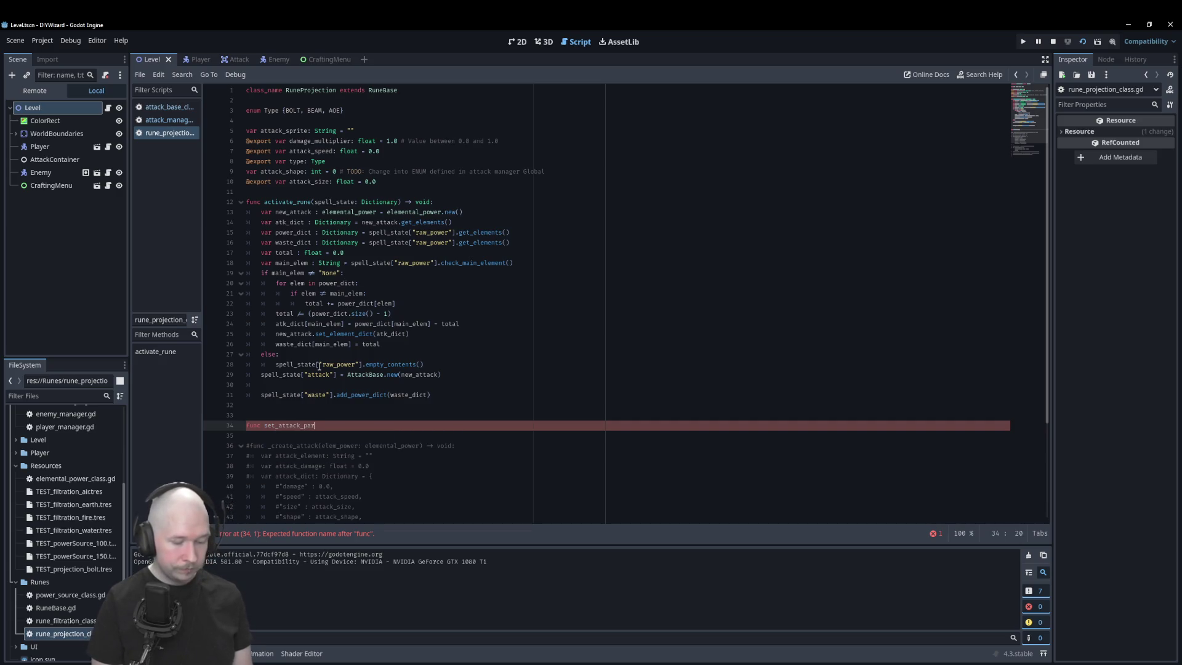
text(ameters()
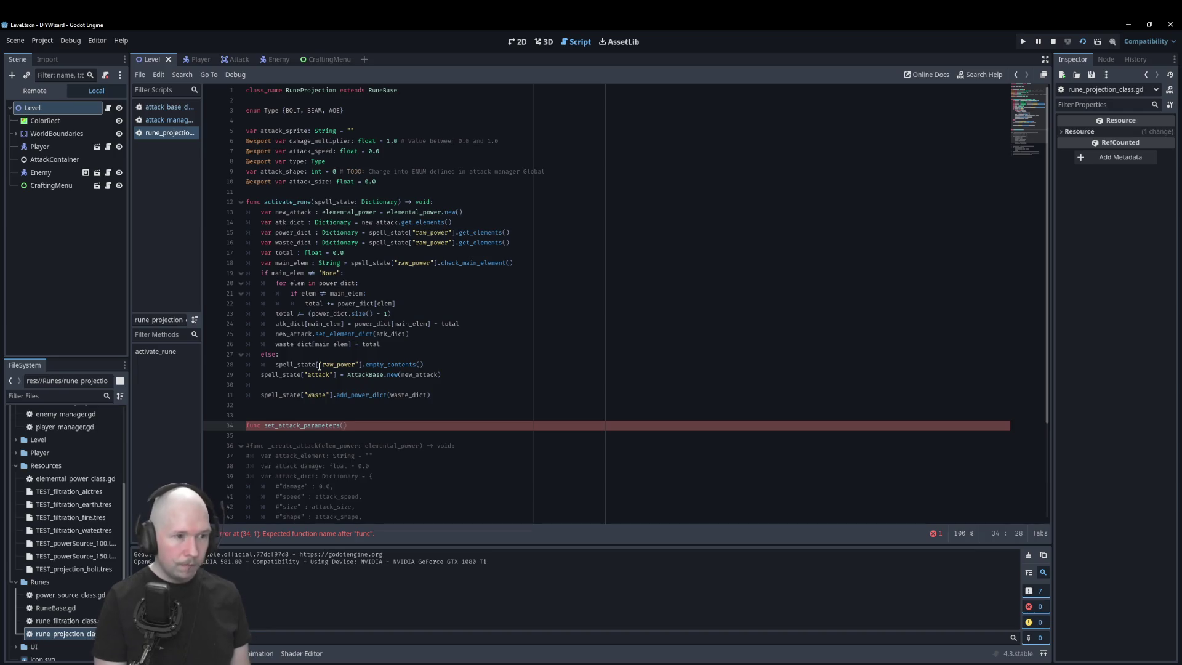
text())
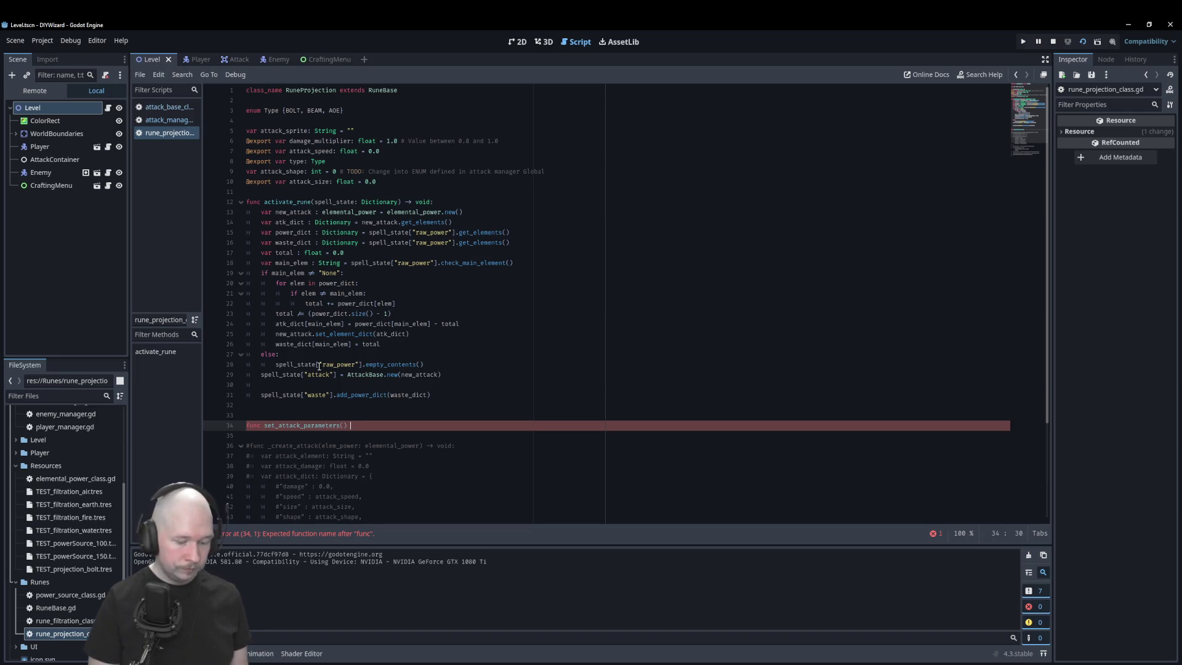
text( -> void:)
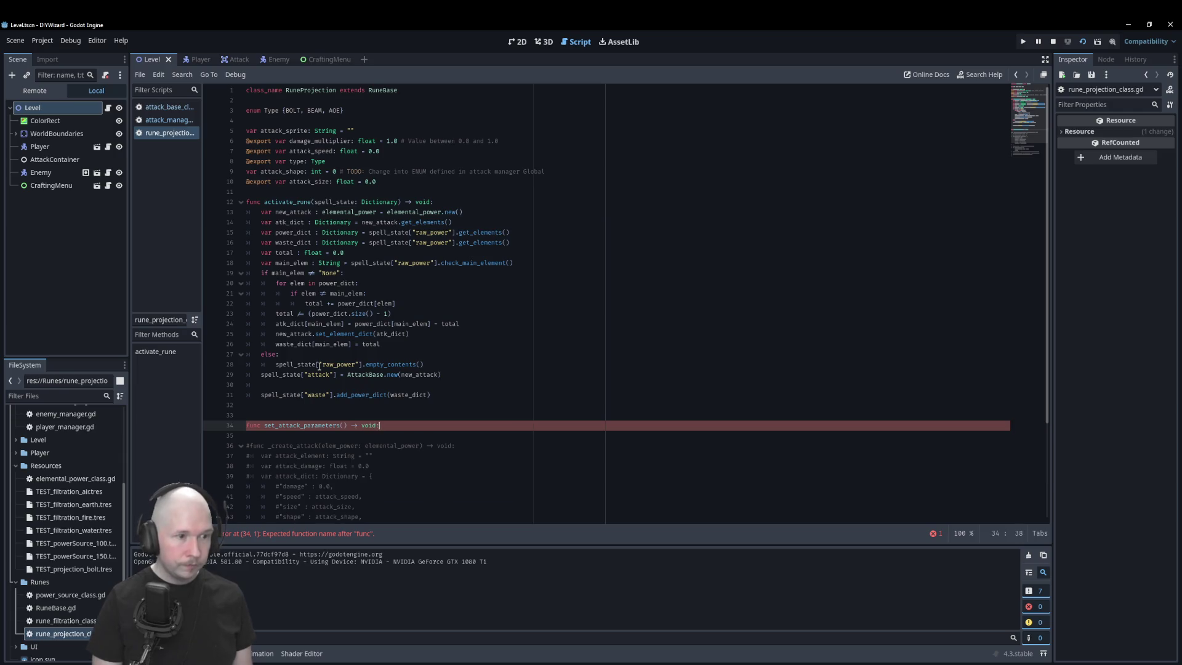
key(Return)
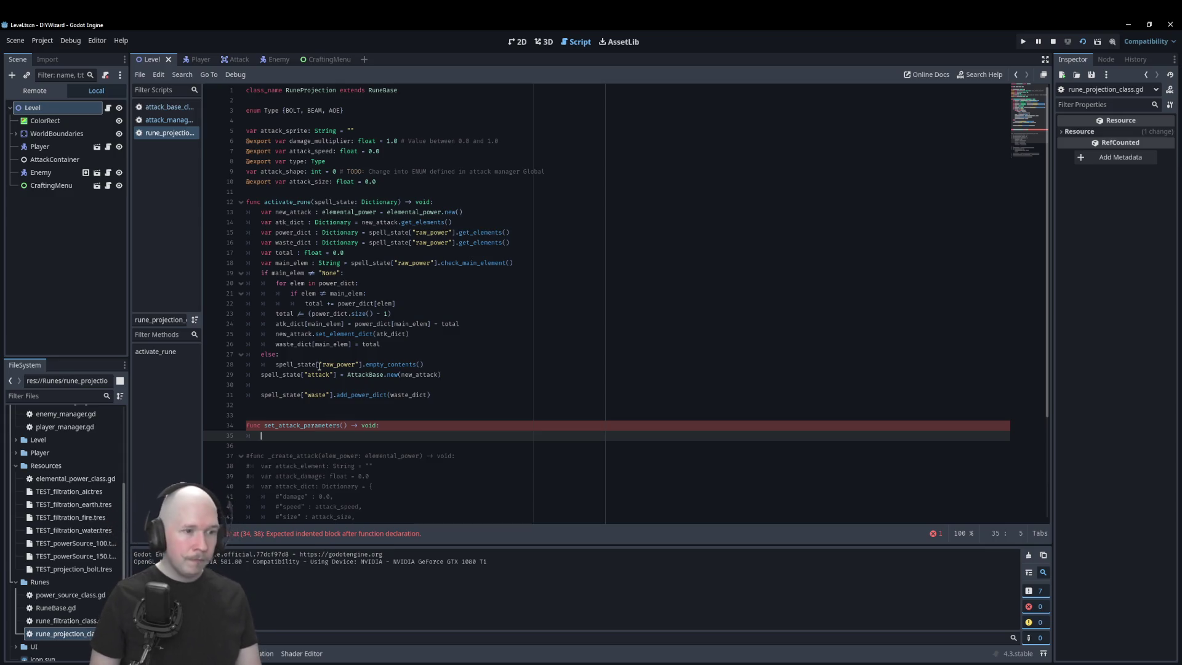
click(351, 430)
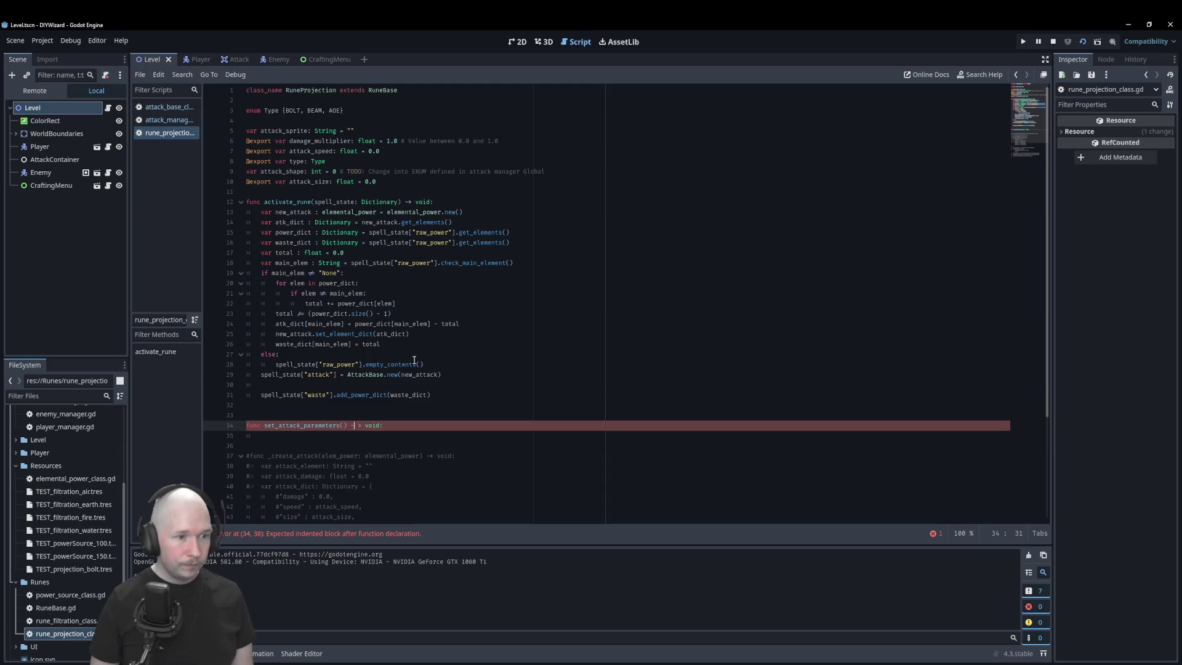
key(BackSpace)
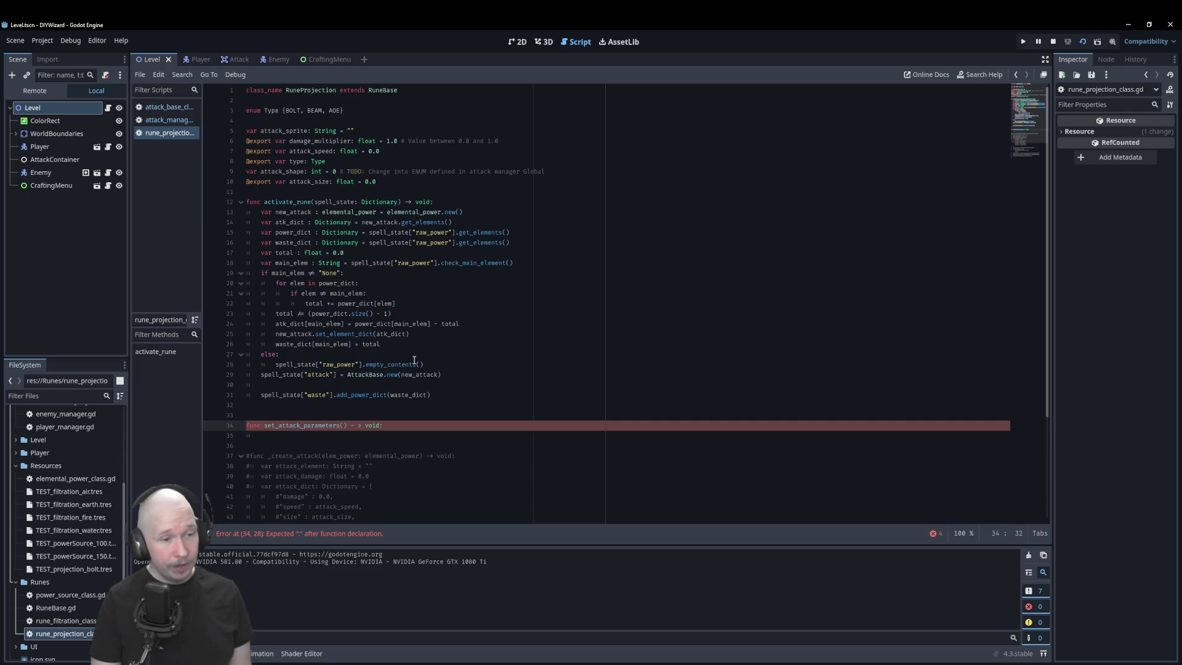
key(BackSpace)
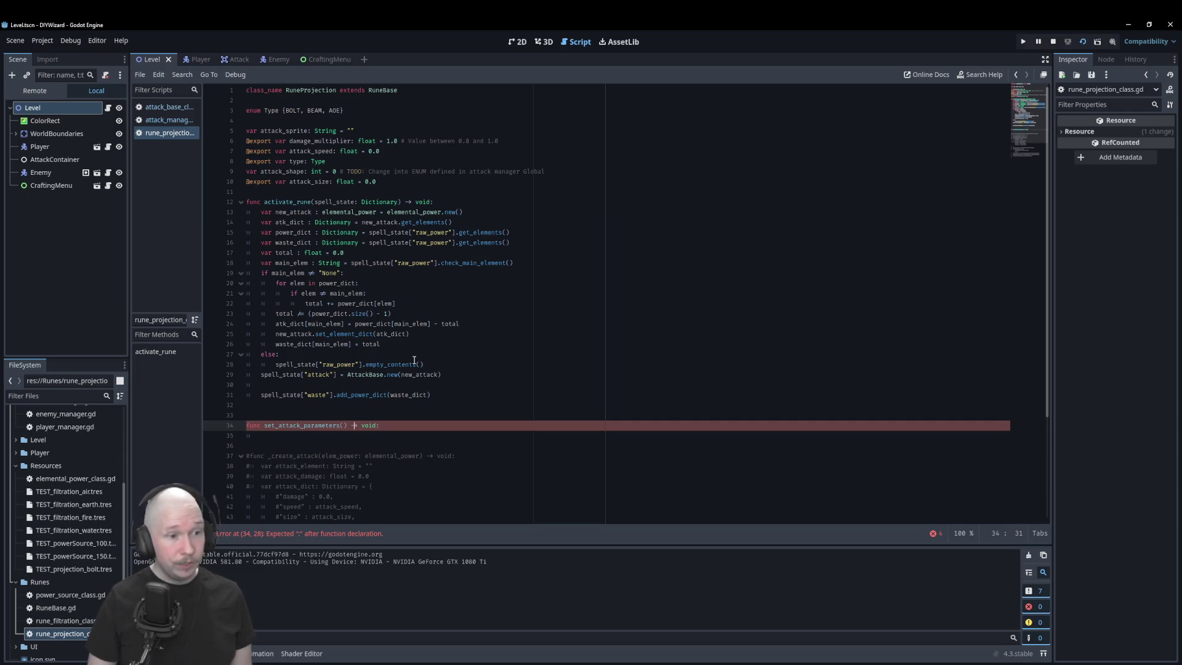
text())
key(Right)
key(Right)
key(Right)
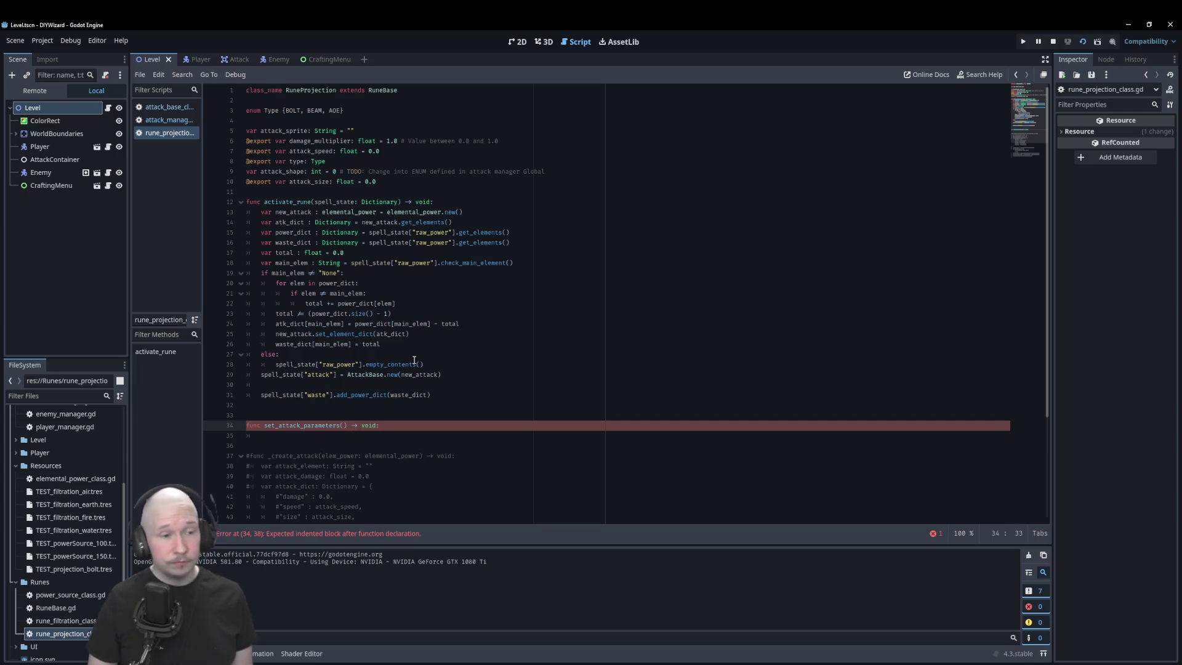
key(Tab)
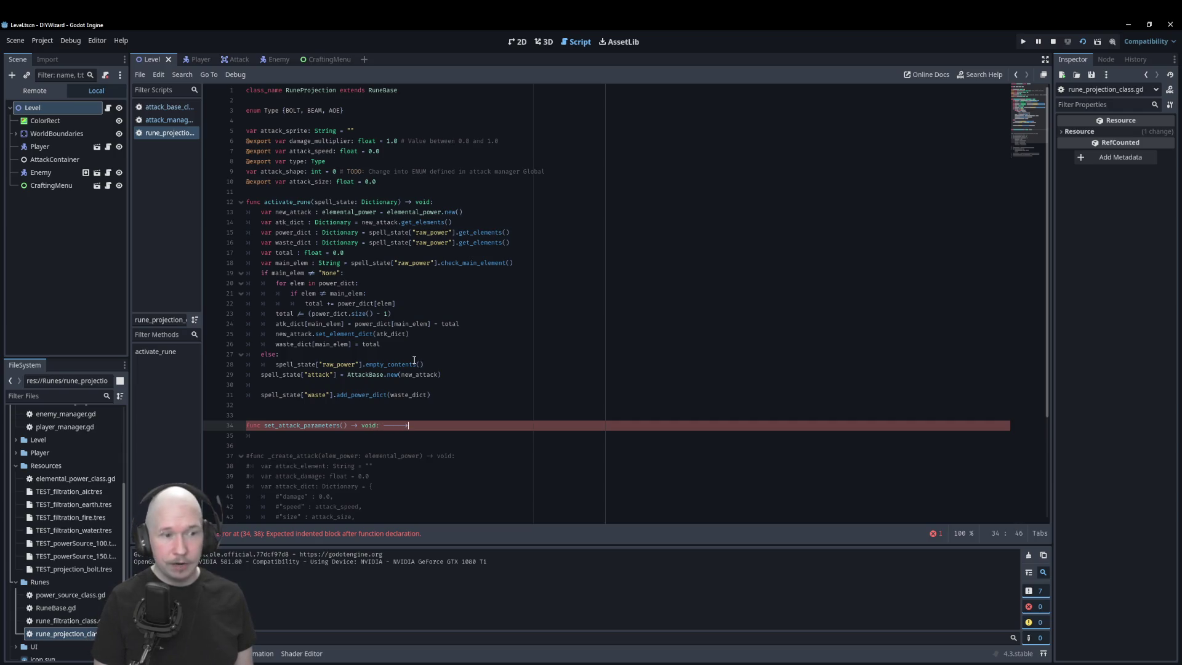
text(>>>)
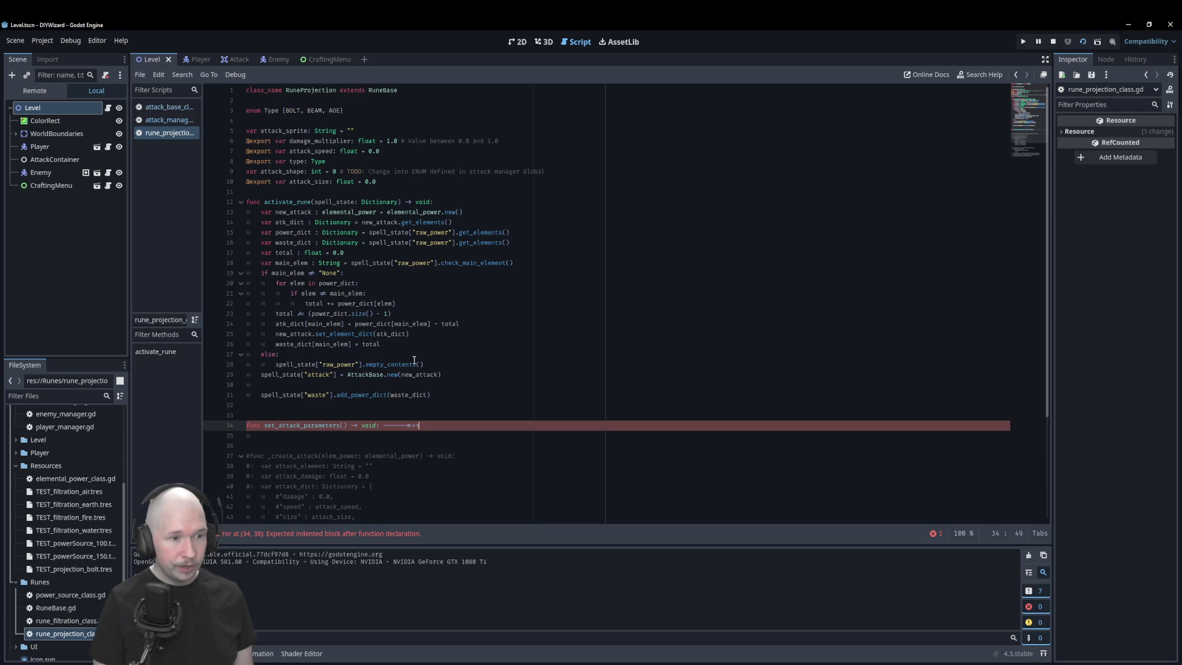
key(BackSpace)
key(BackSpace)
key(BackSpace)
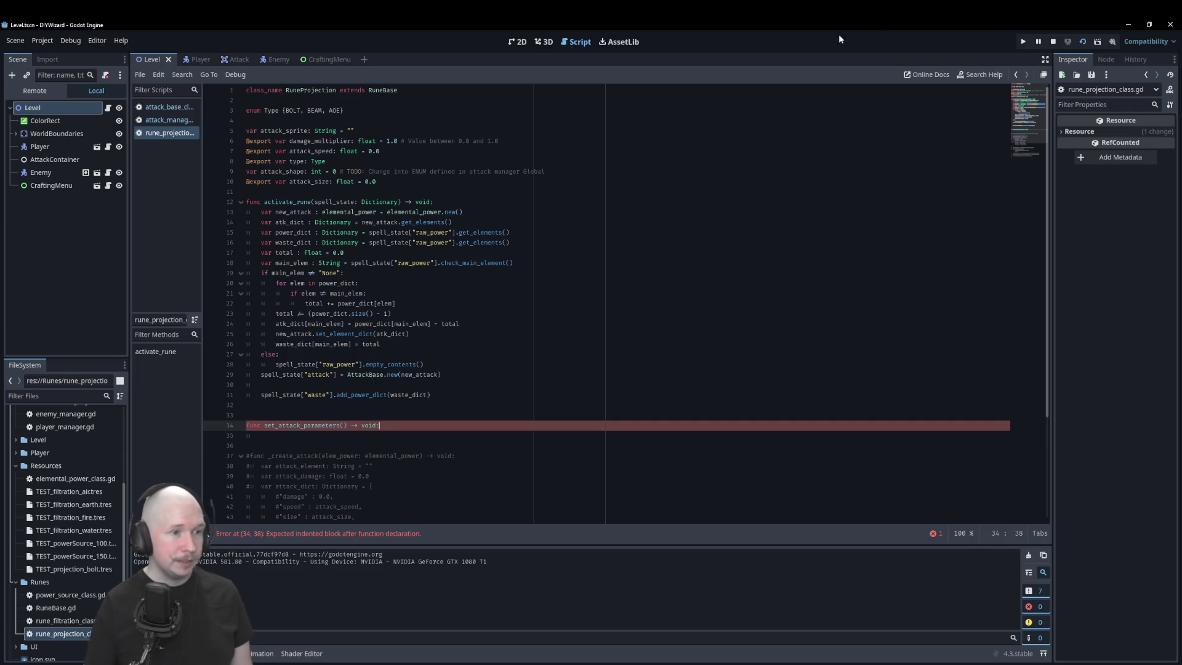
- Add the first body line spell_state["attack"].set_speed(attack_speed) using the copied expression
click(300, 316)
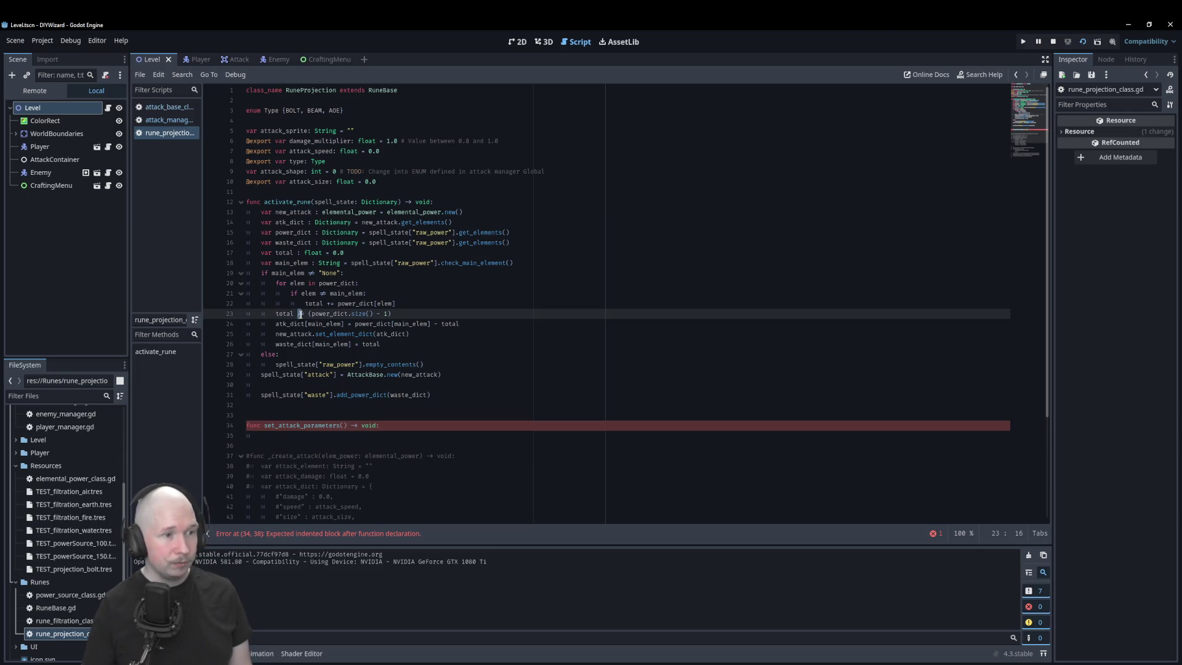
click(307, 320)
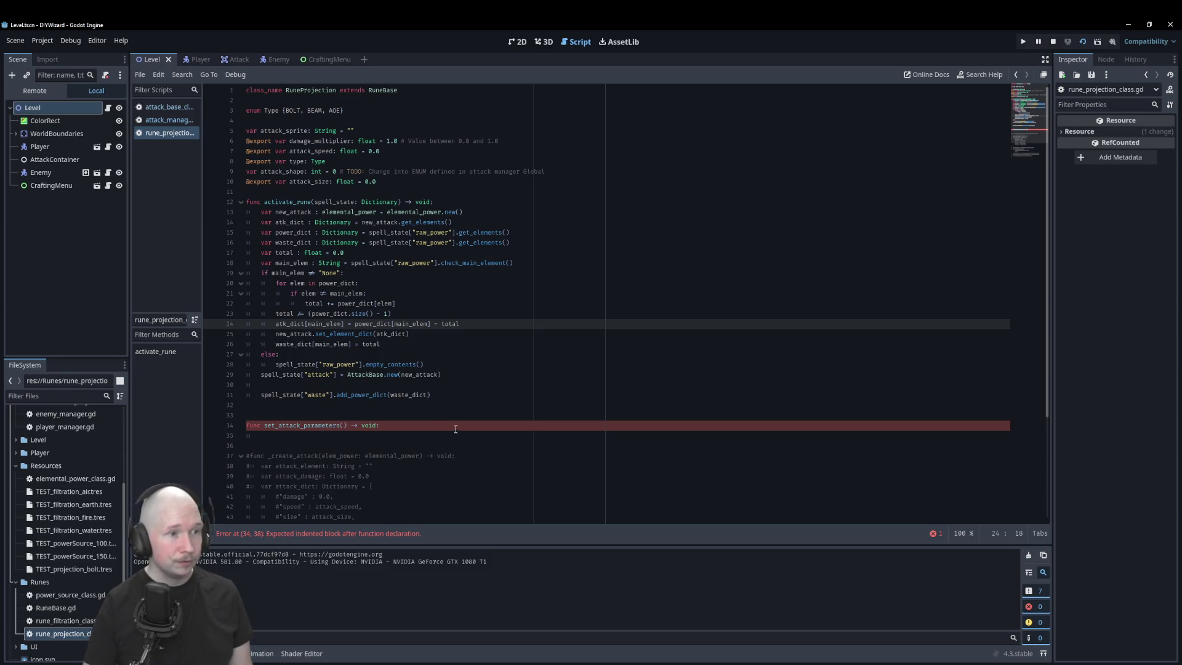
click(365, 437)
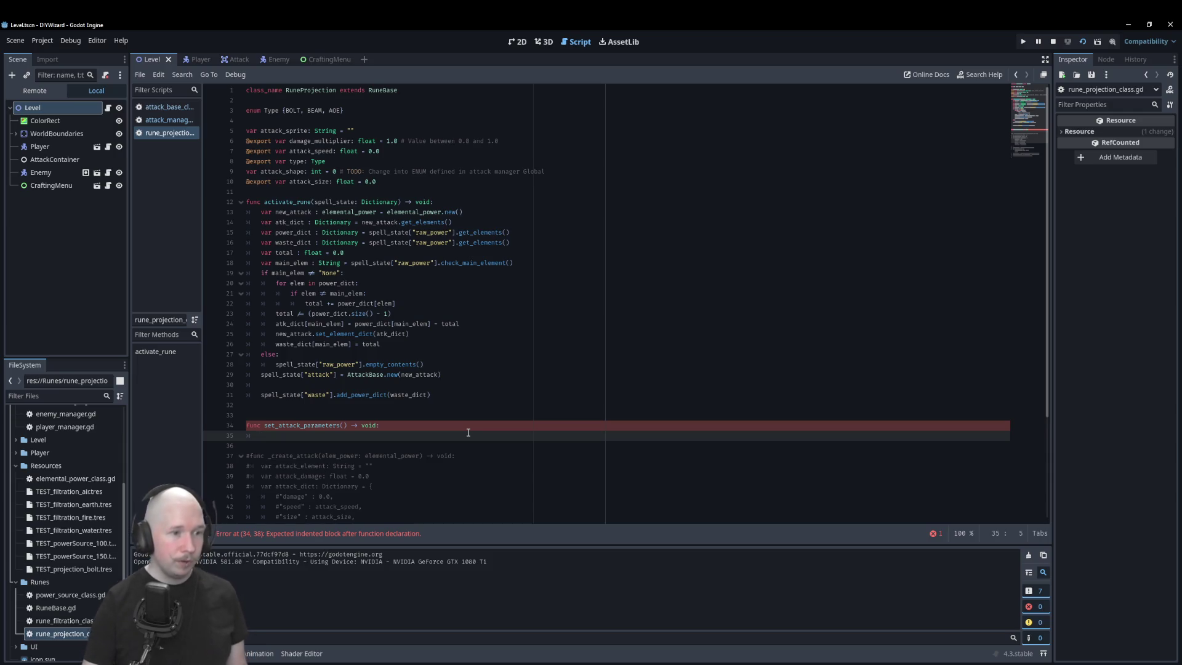
drag(338, 375, 261, 376)
key(ctrl+c)
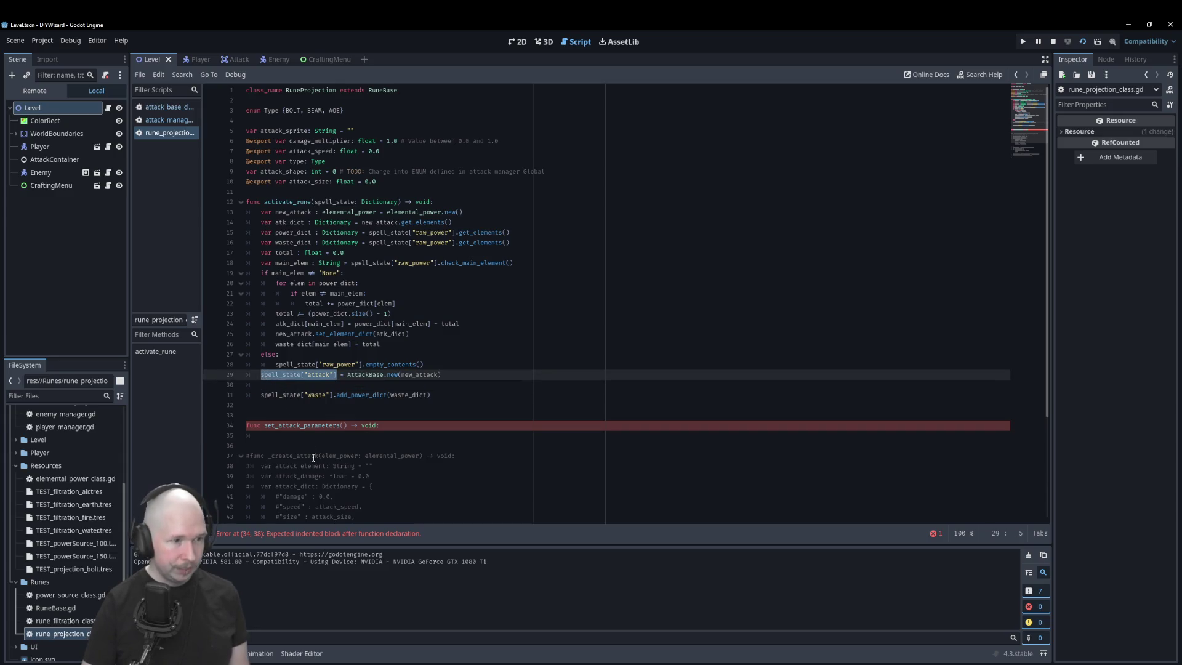
click(317, 436)
key(ctrl+v)
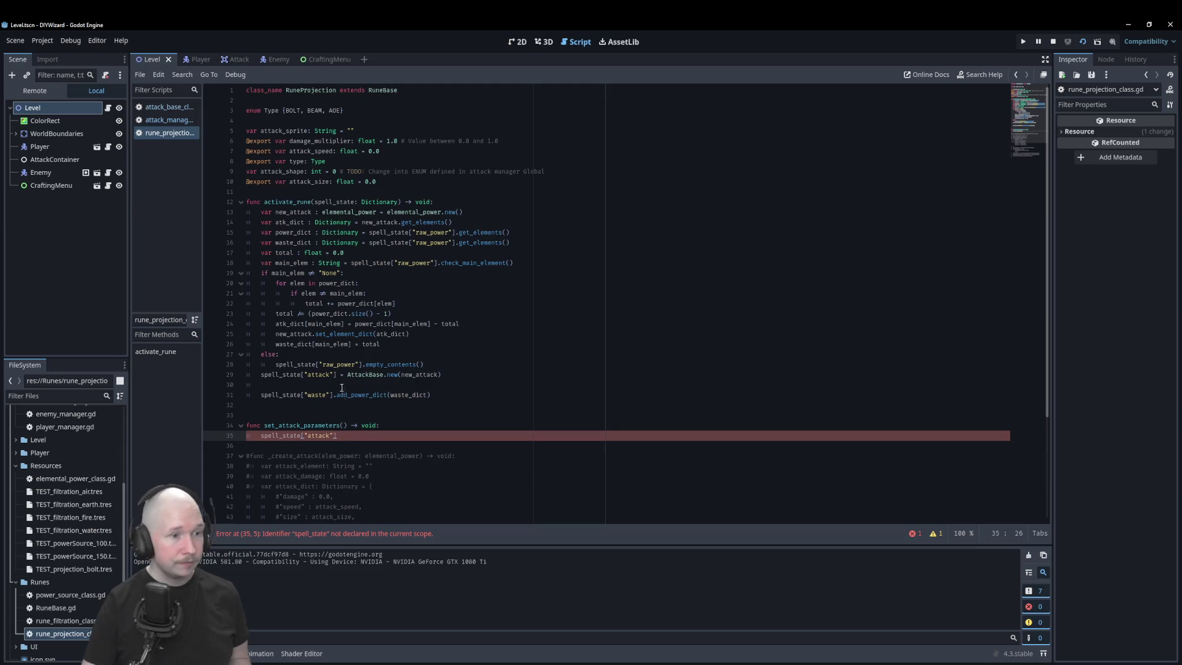
text(.se)
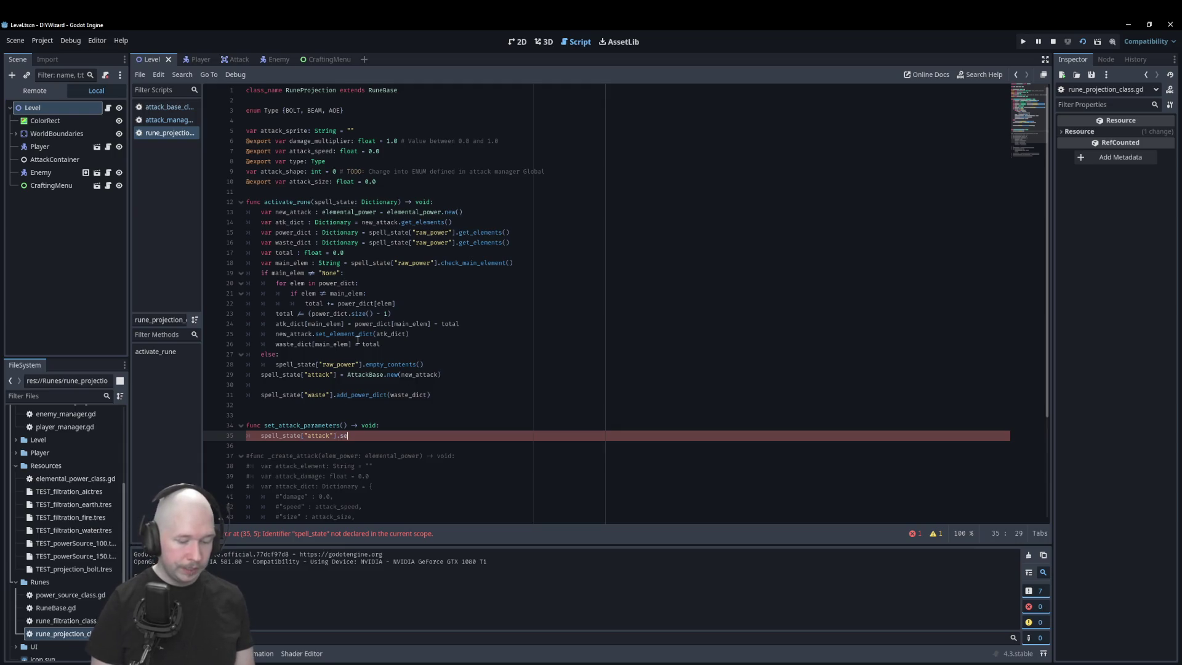
text(t_speed)
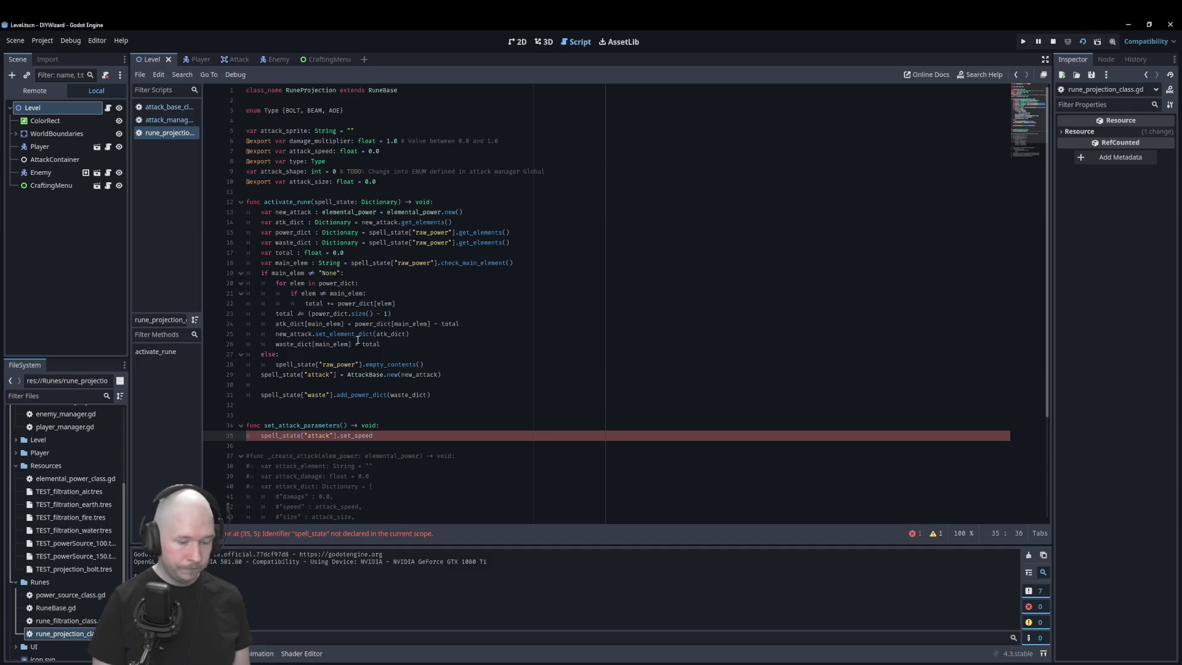
text((speed)
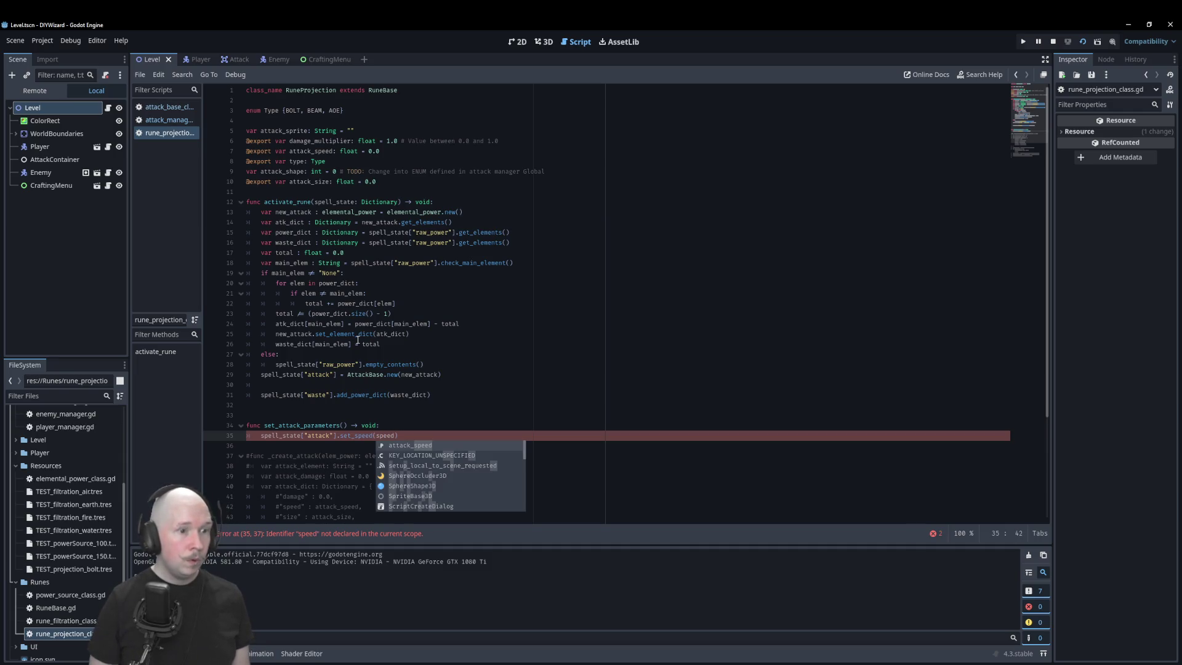
key(Left)
key(Left)
key(Left)
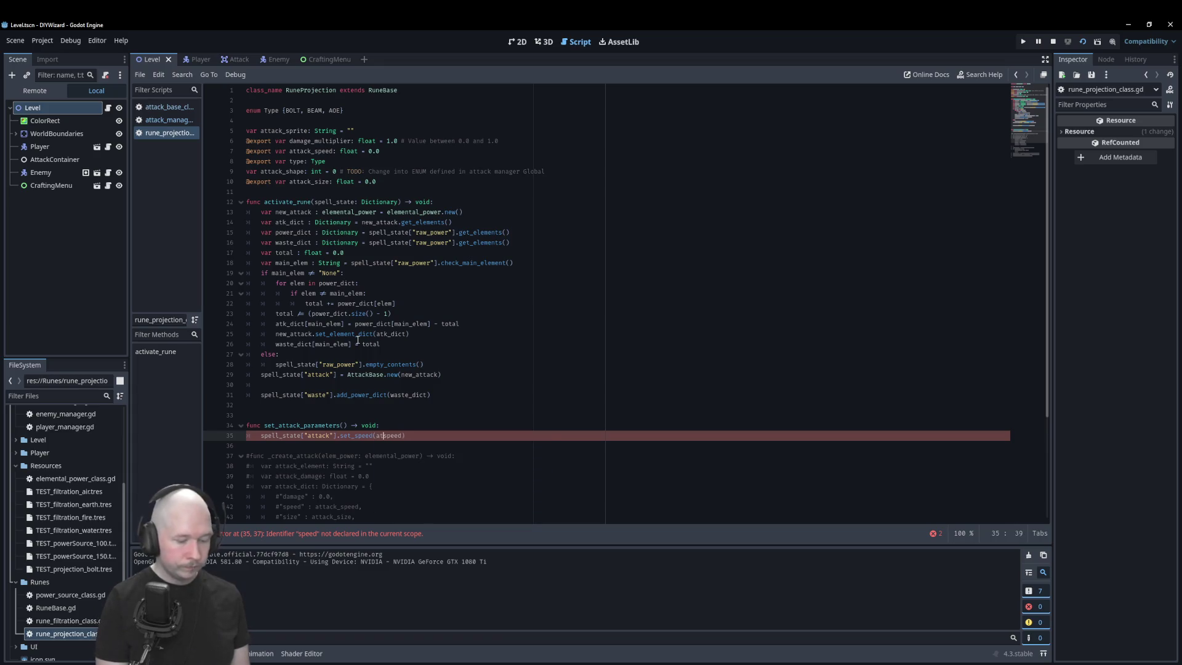
text(attack_)
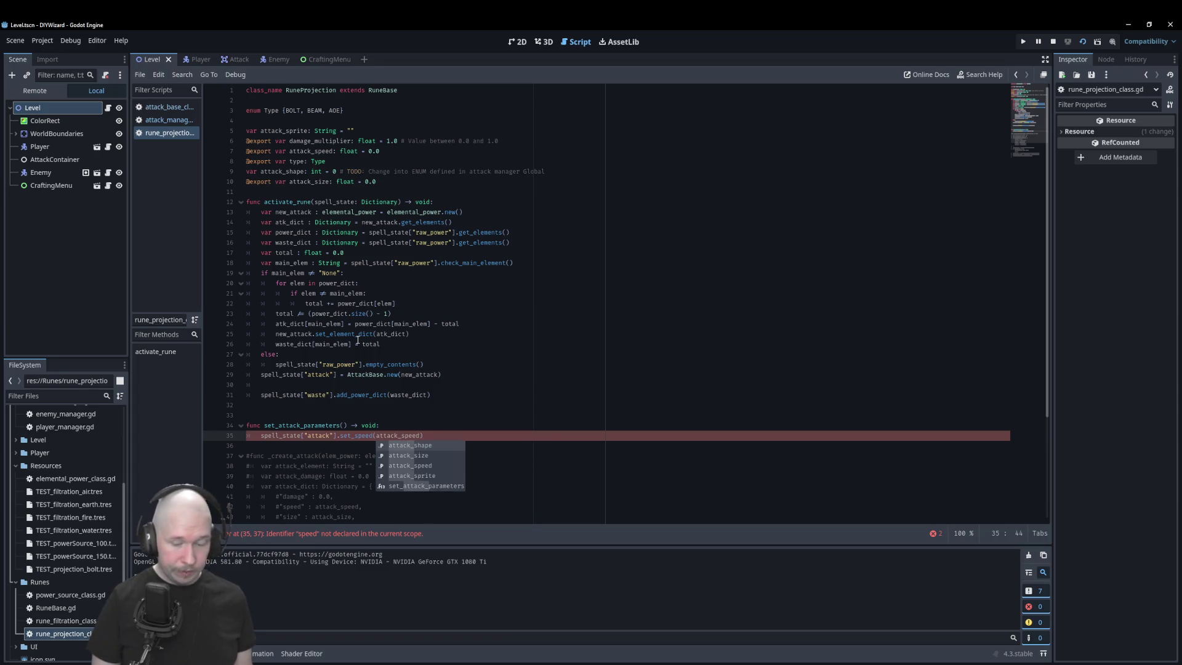
key(End)
key(Return)
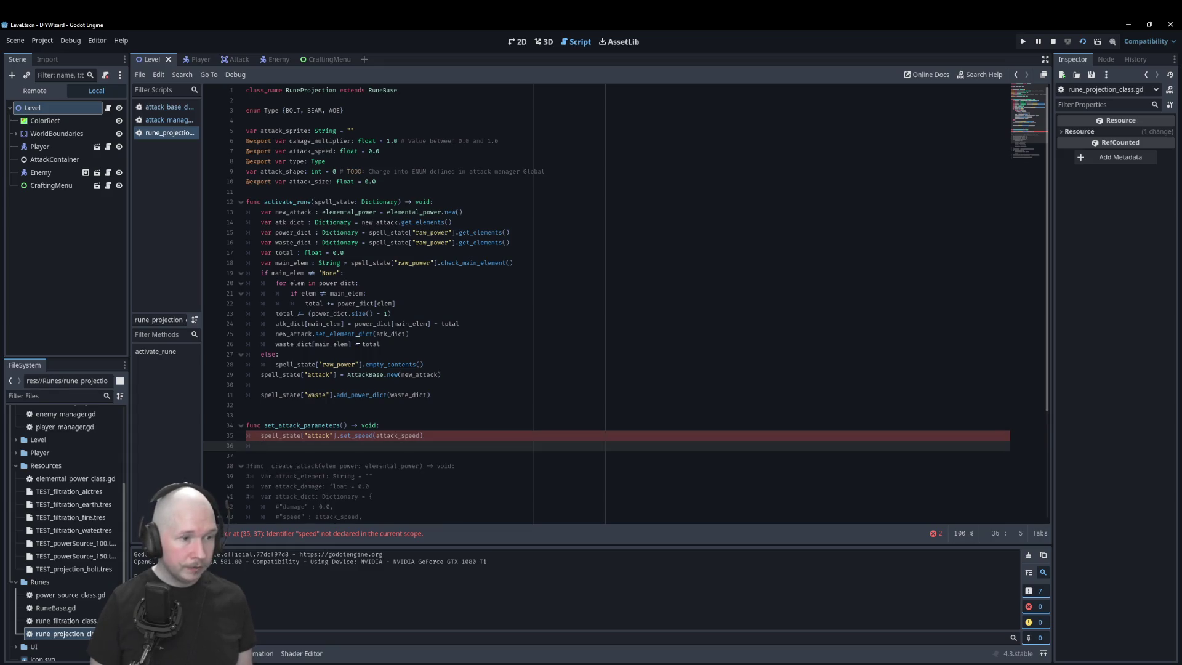
- Duplicate the set_speed call into four lines and make the second set_size(attack_size)
key(Up)
key(ctrl+shift+d)
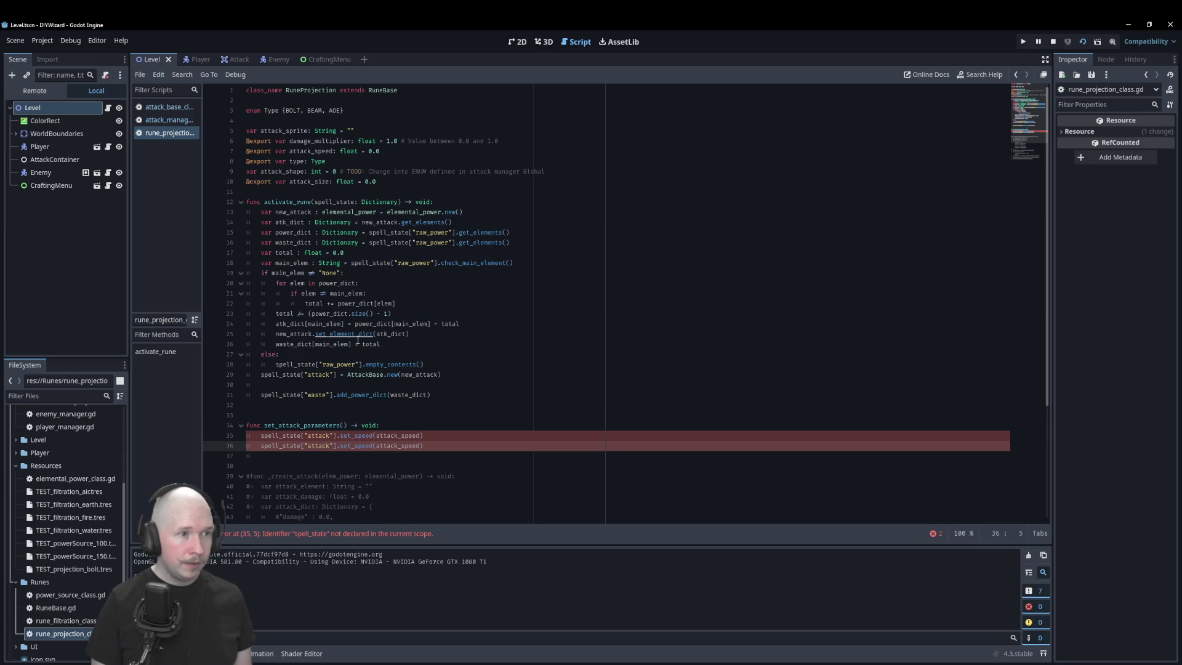
key(ctrl+shift+d)
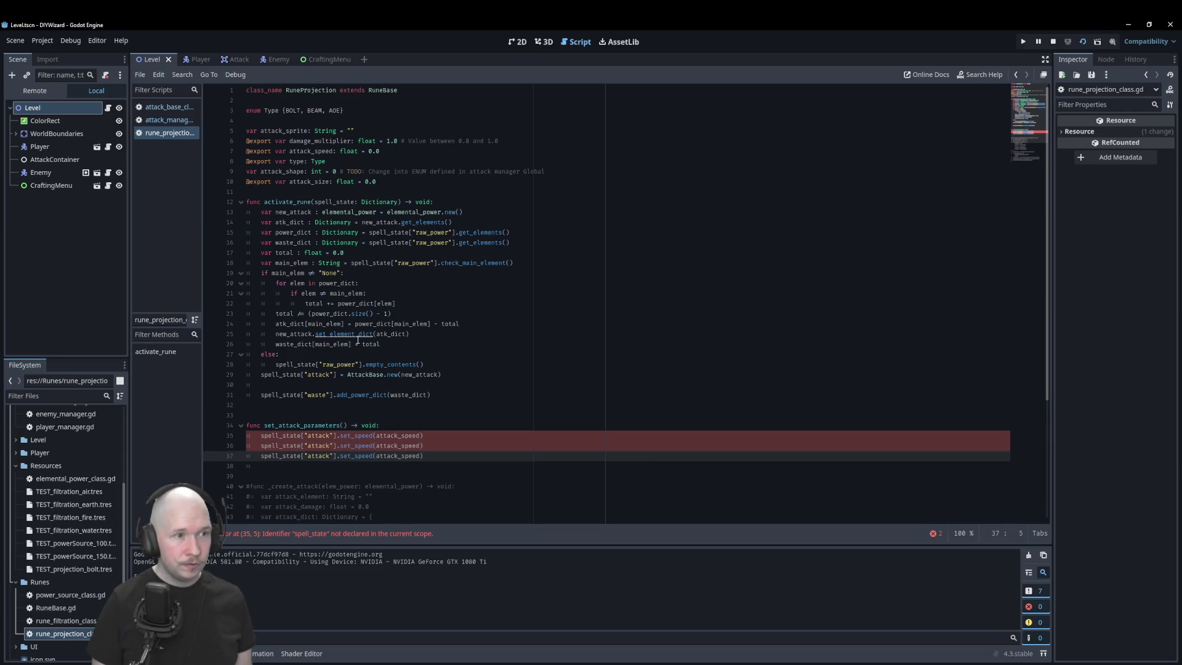
key(ctrl+shift+d)
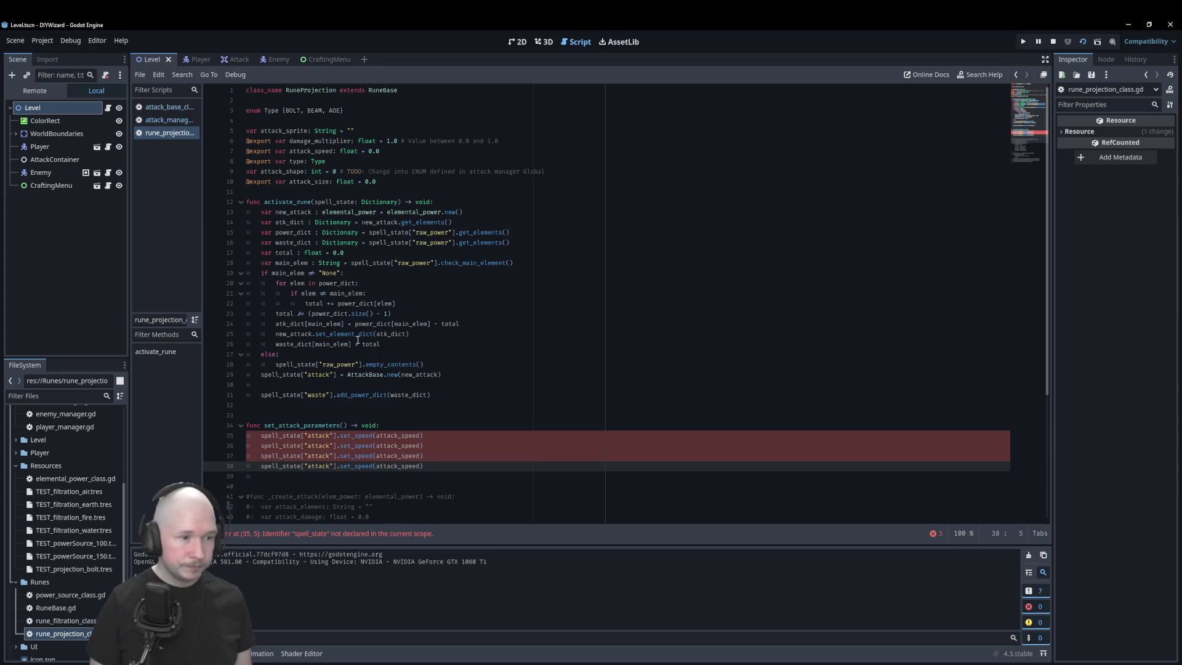
key(Up)
key(Up)
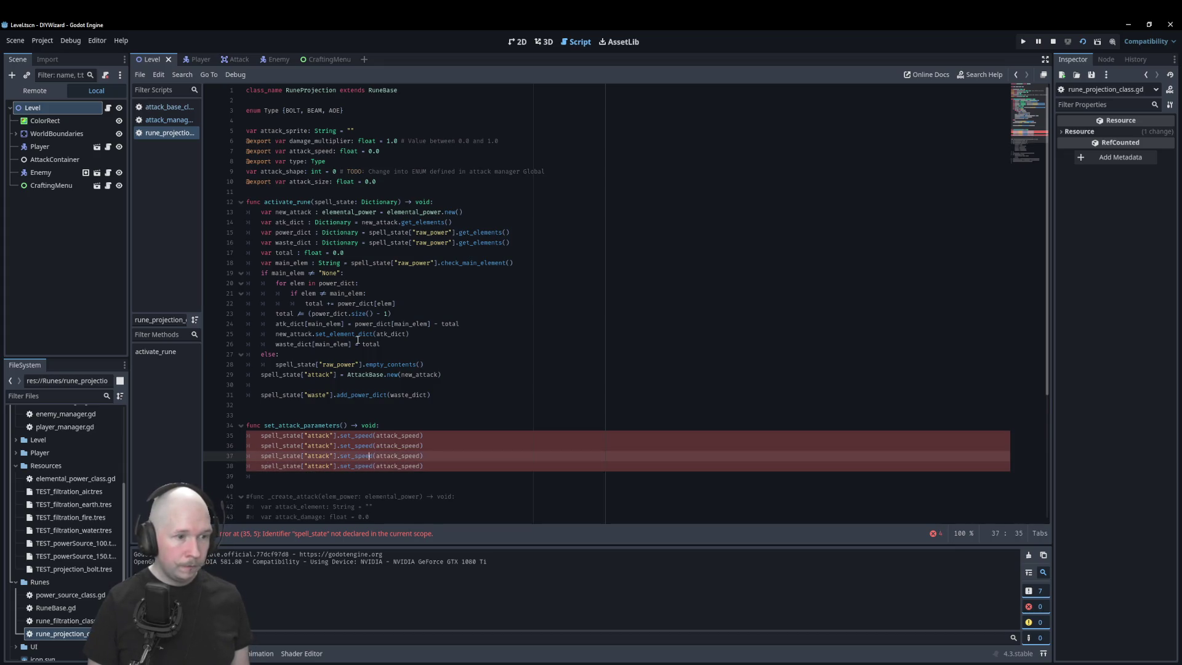
key(Right)
key(Right)
key(Right)
key(BackSpace)
key(BackSpace)
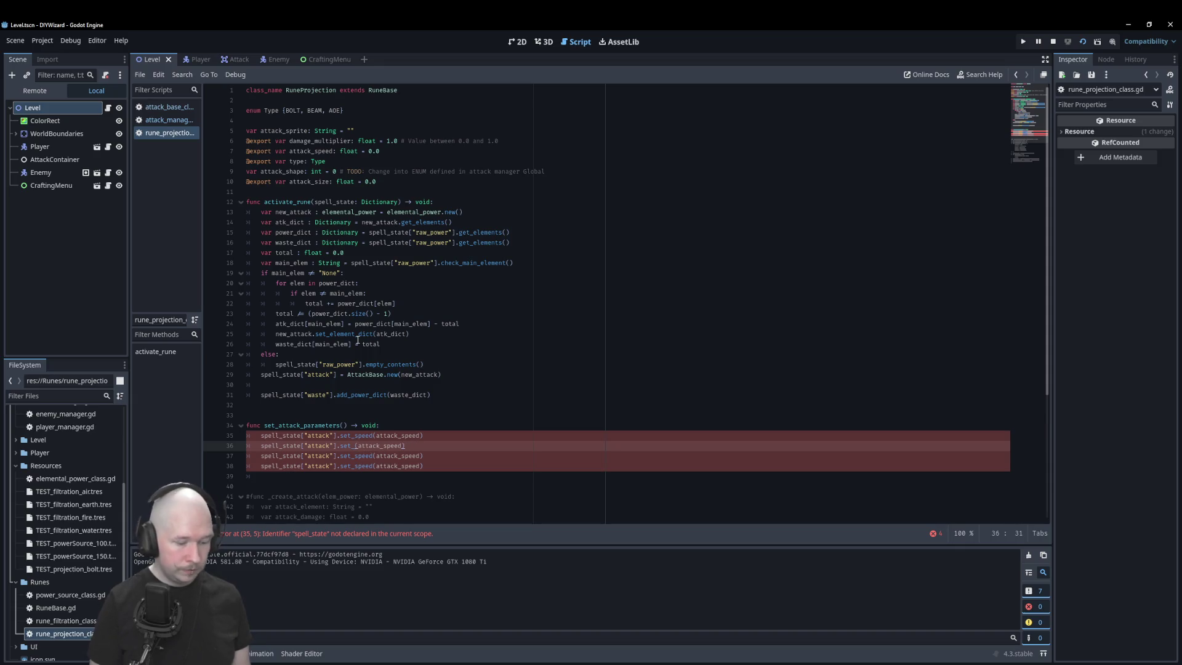
text(size)
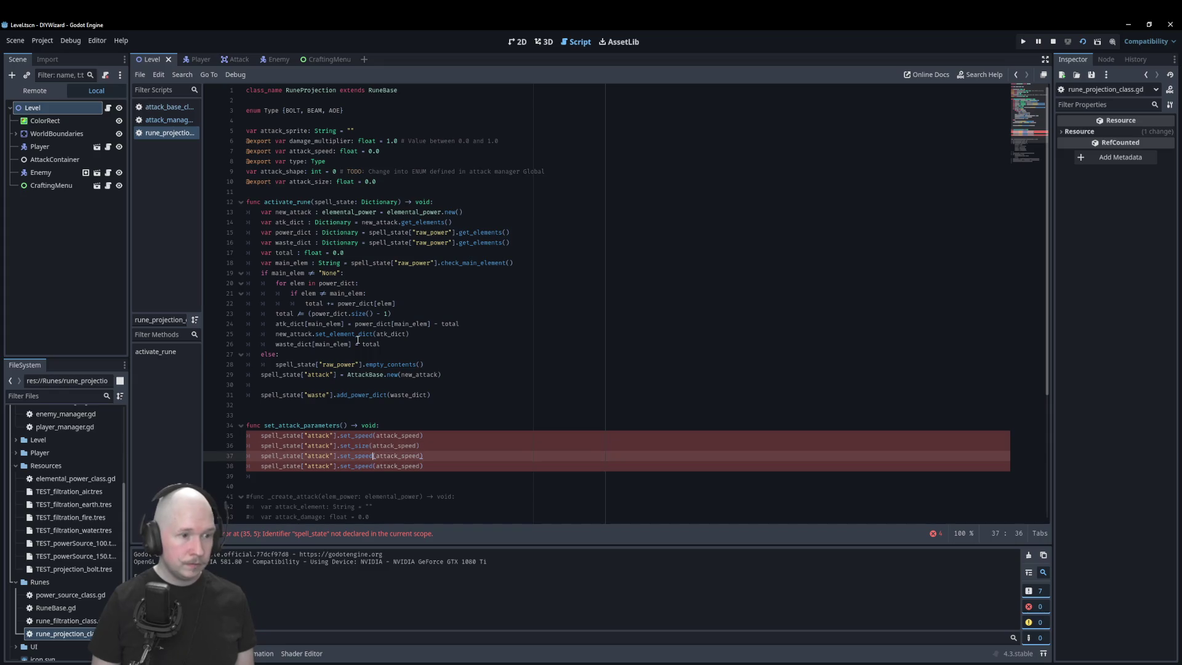
key(Left)
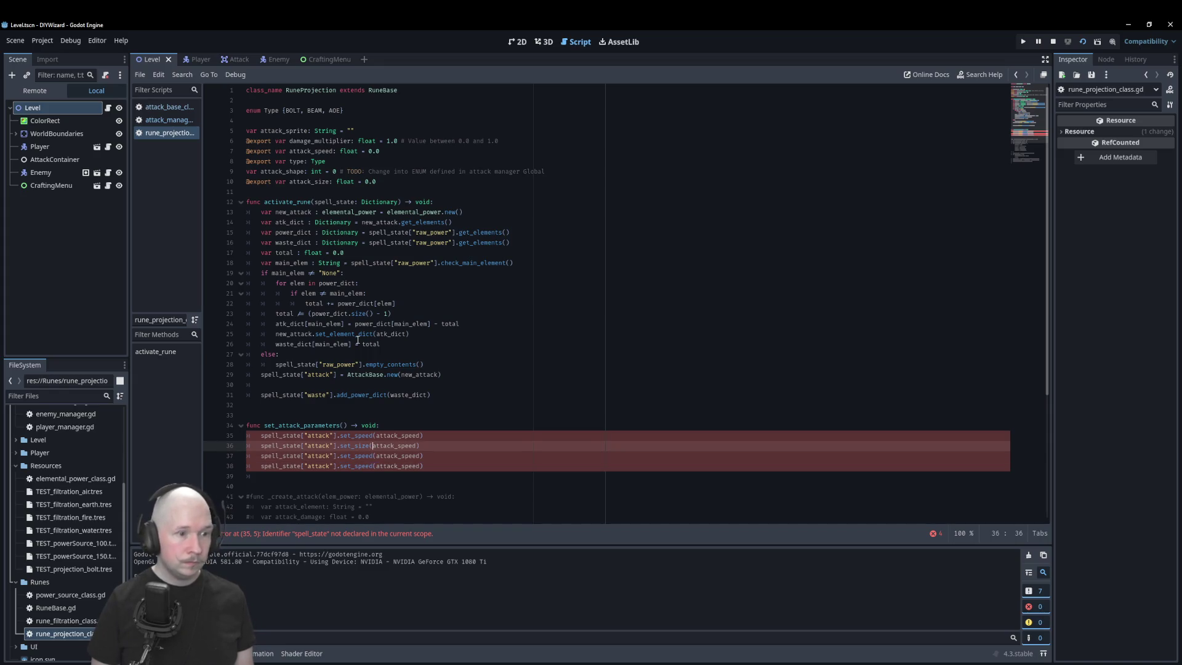
key(Right)
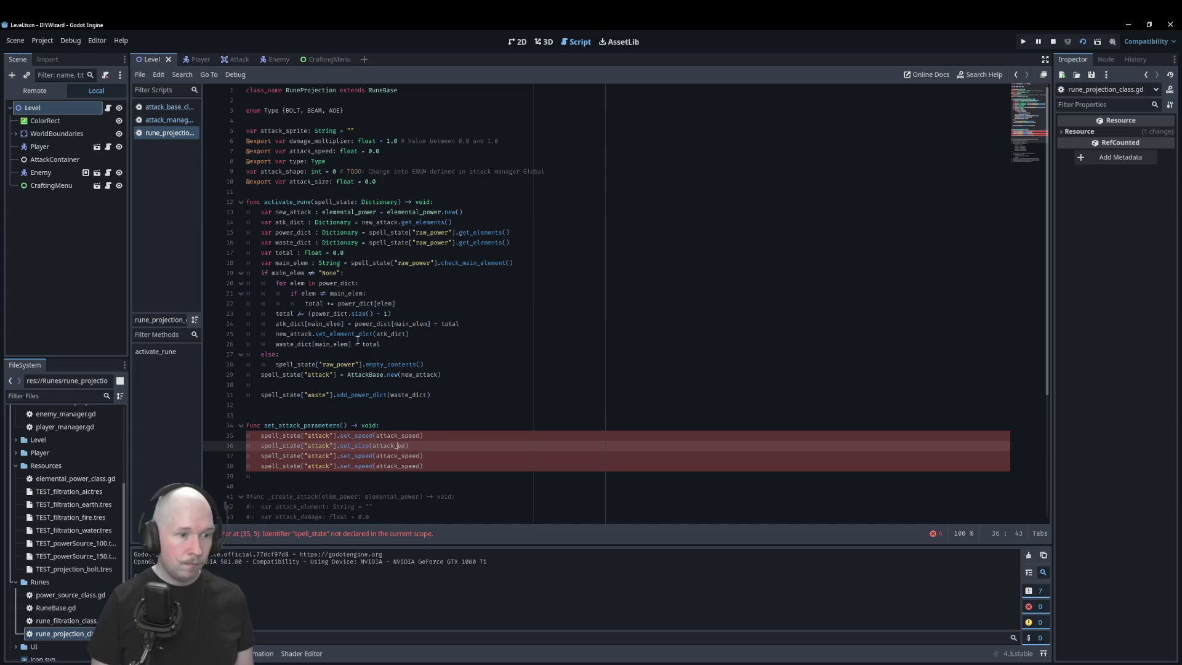
text(size)
- Change the third call to set_dmg_mult(damage_multiplier)
key(Down)
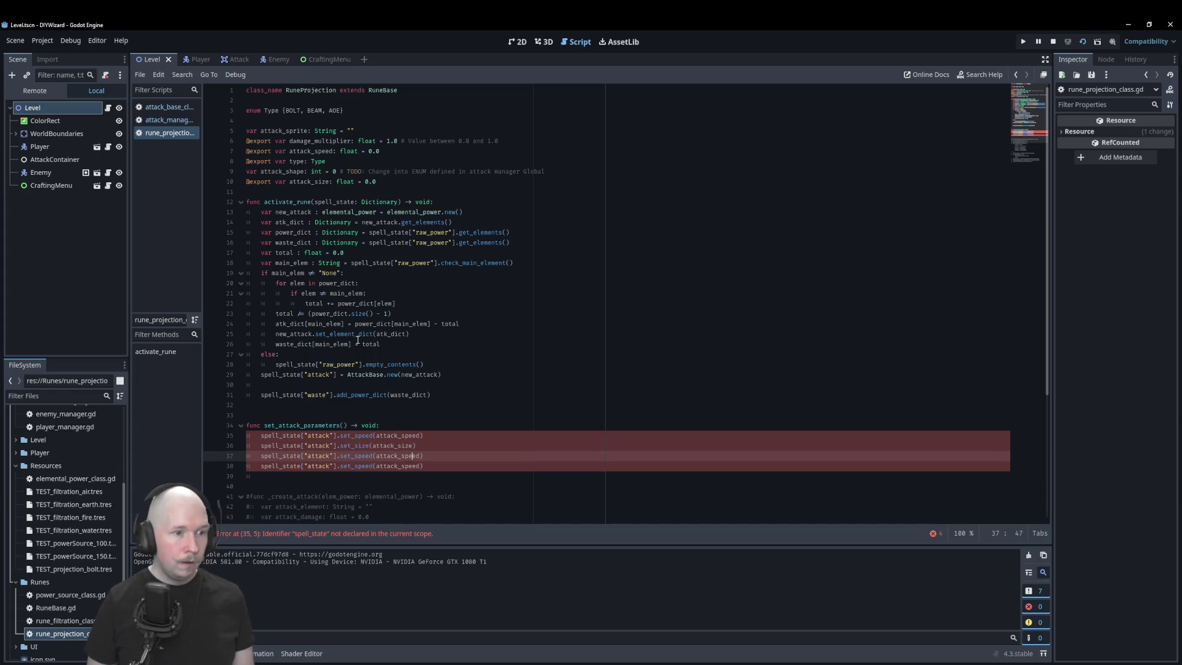
key(BackSpace)
key(BackSpace)
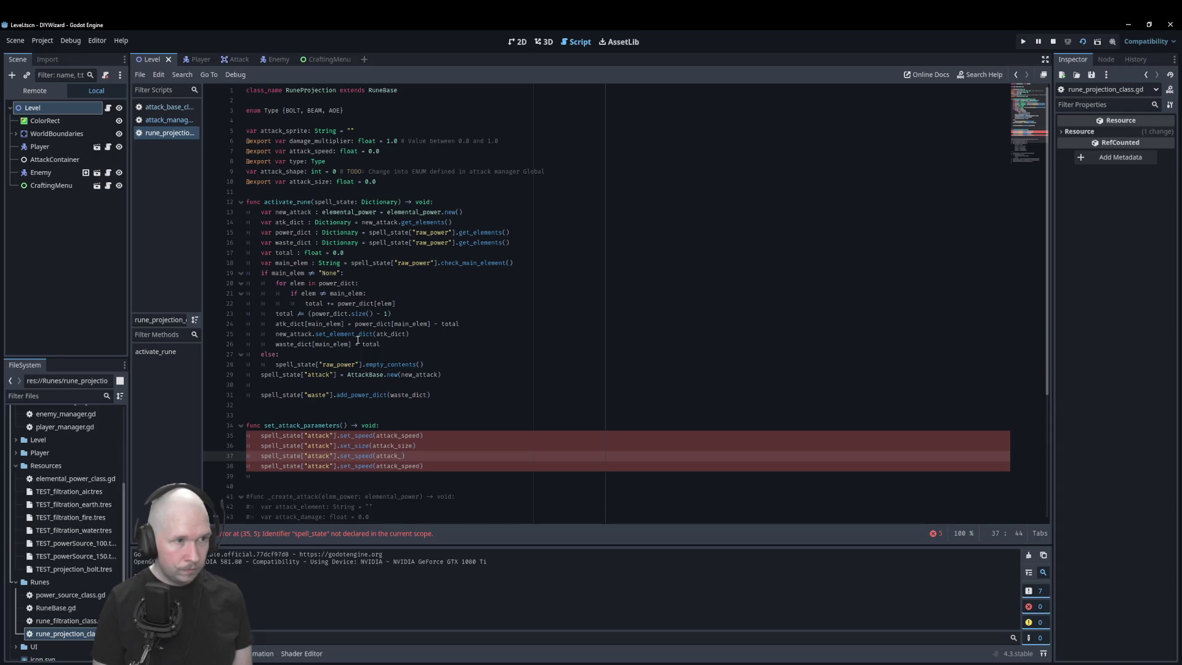
key(BackSpace)
key(BackSpace)
key(BackSpace)
key(BackSpace)
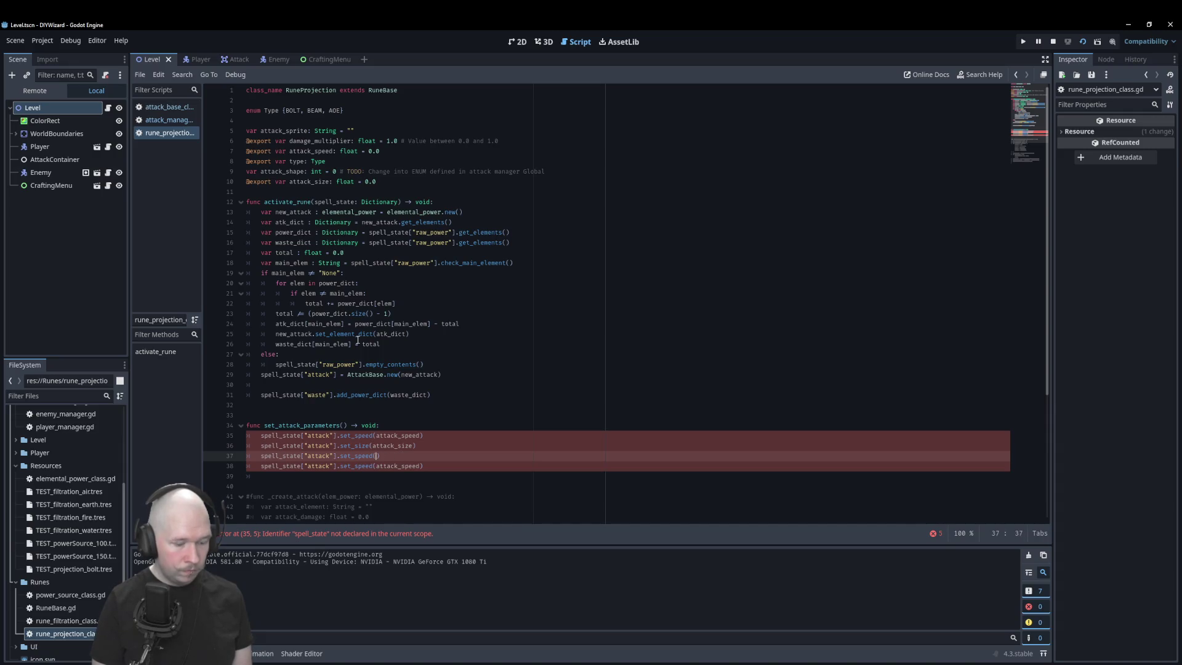
text(dama)
key(Return)
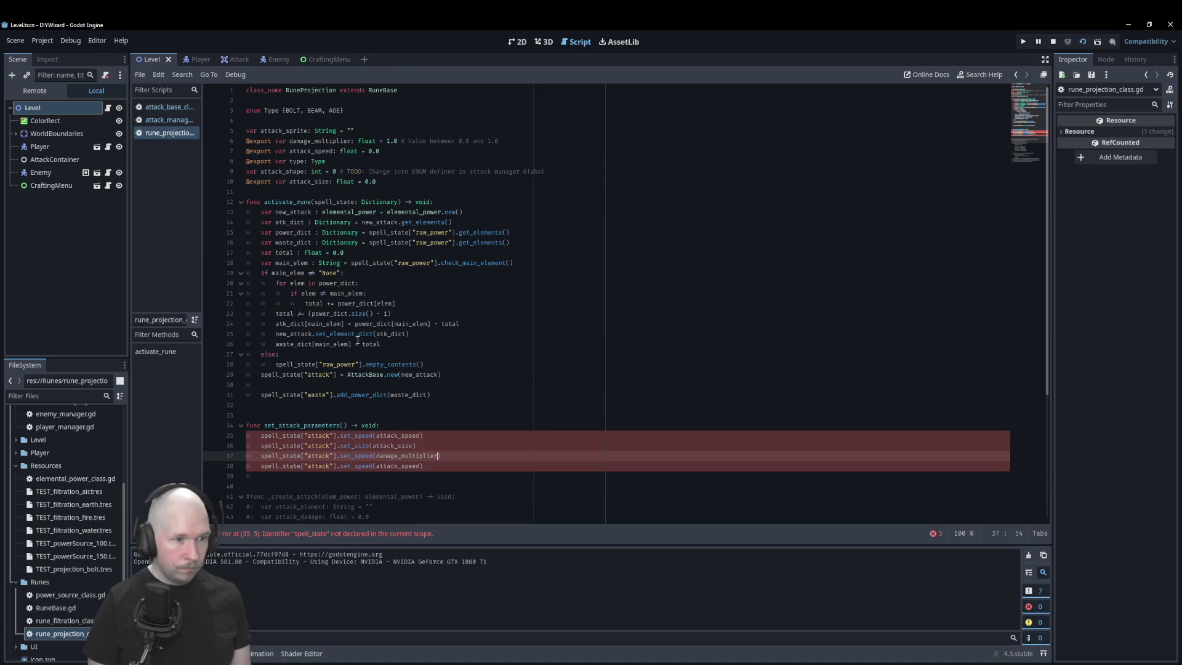
key(Left)
key(Left)
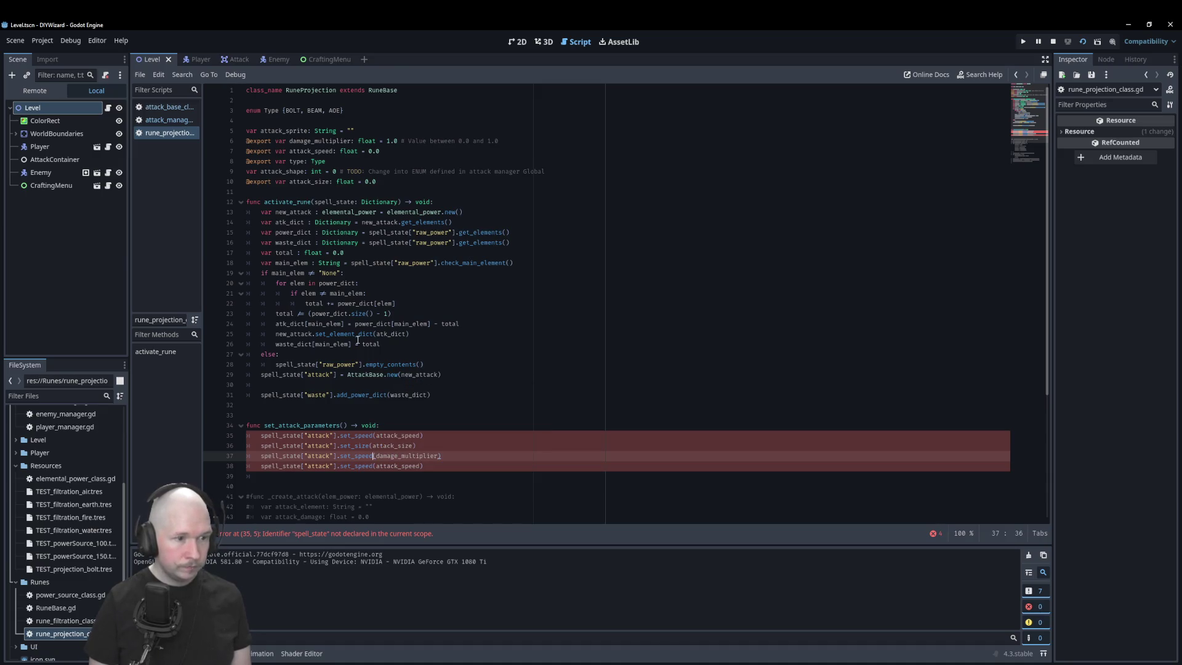
key(BackSpace)
key(BackSpace)
key(BackSpace)
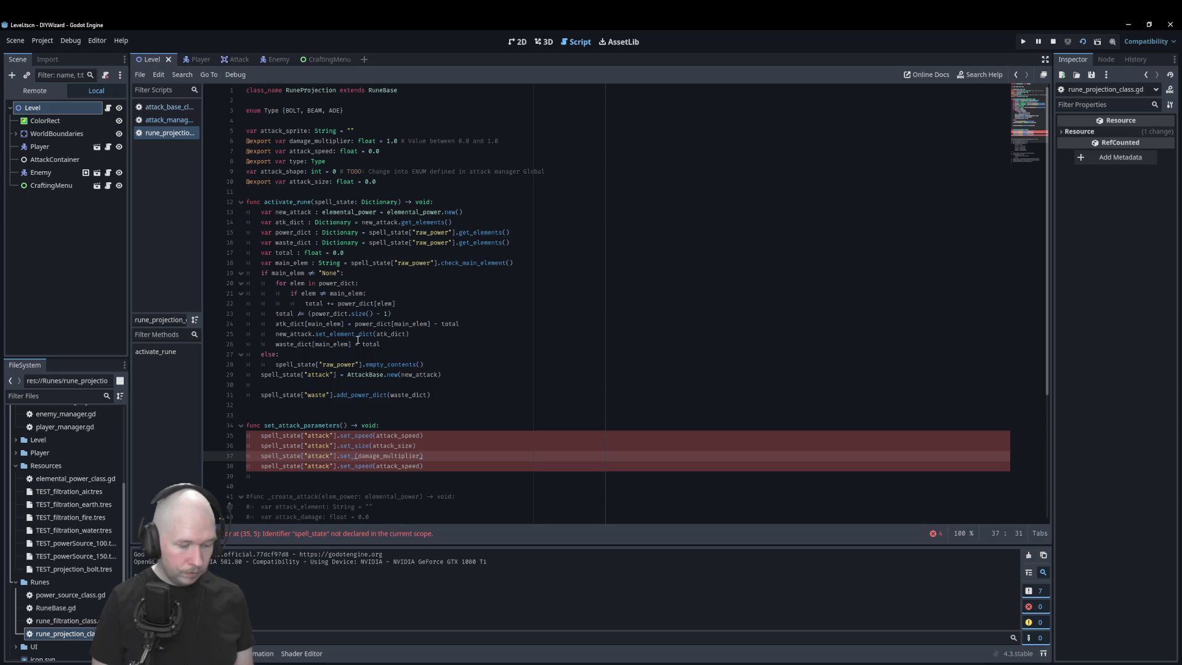
text(dmg_mult)
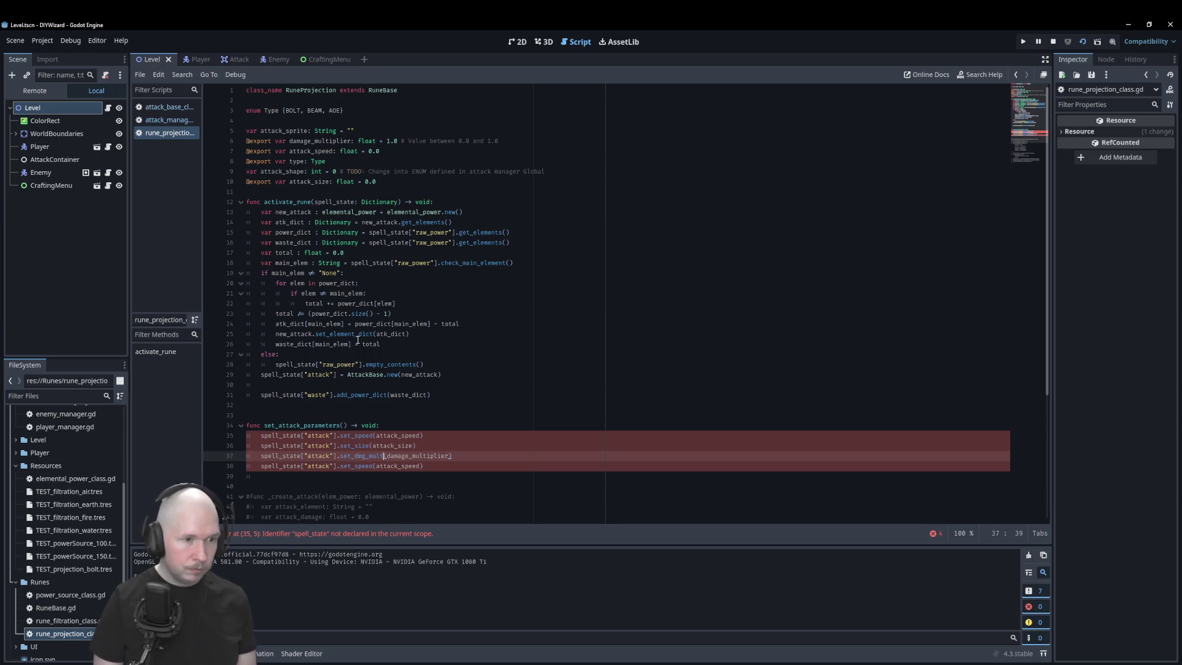
- Change the fourth call to set_type(attack_type)
key(Down)
key(Left)
key(Left)
key(Left)
key(BackSpace)
key(BackSpace)
key(BackSpace)
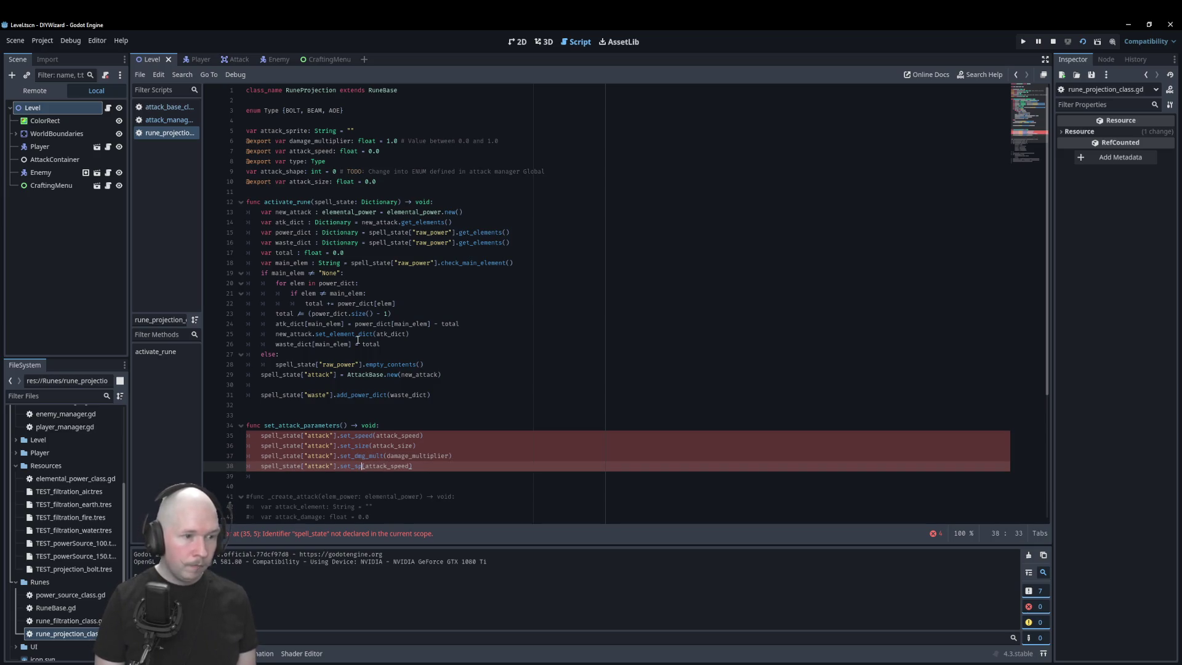
text(type)
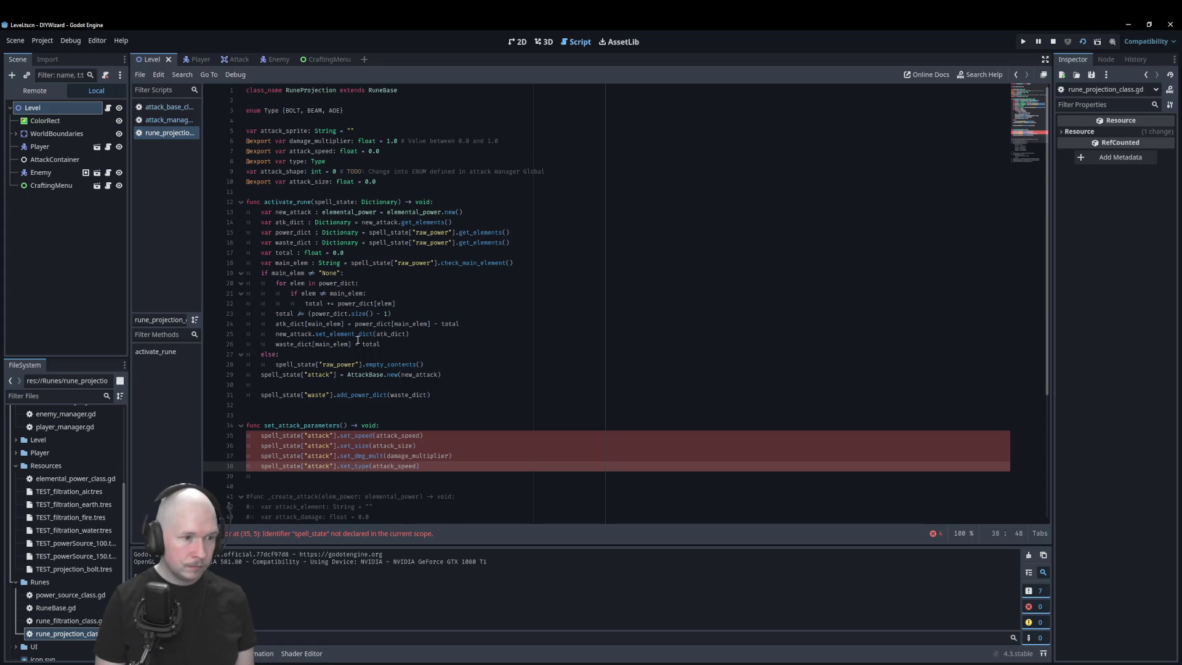
key(BackSpace)
key(BackSpace)
key(BackSpace)
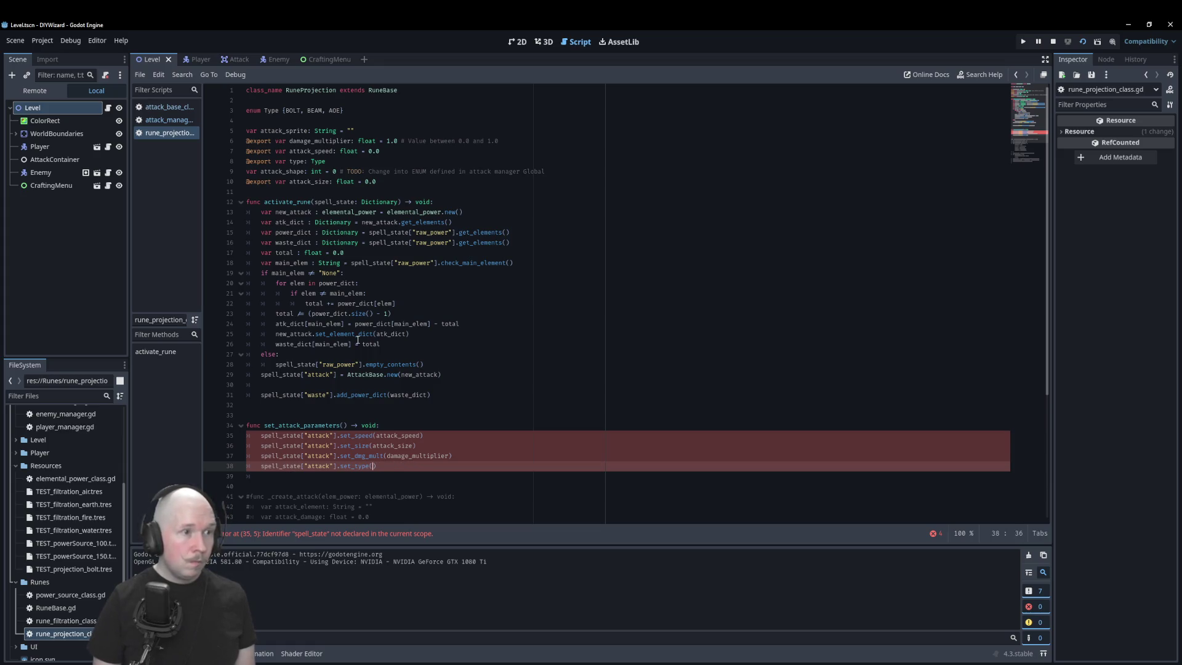
text(attack)
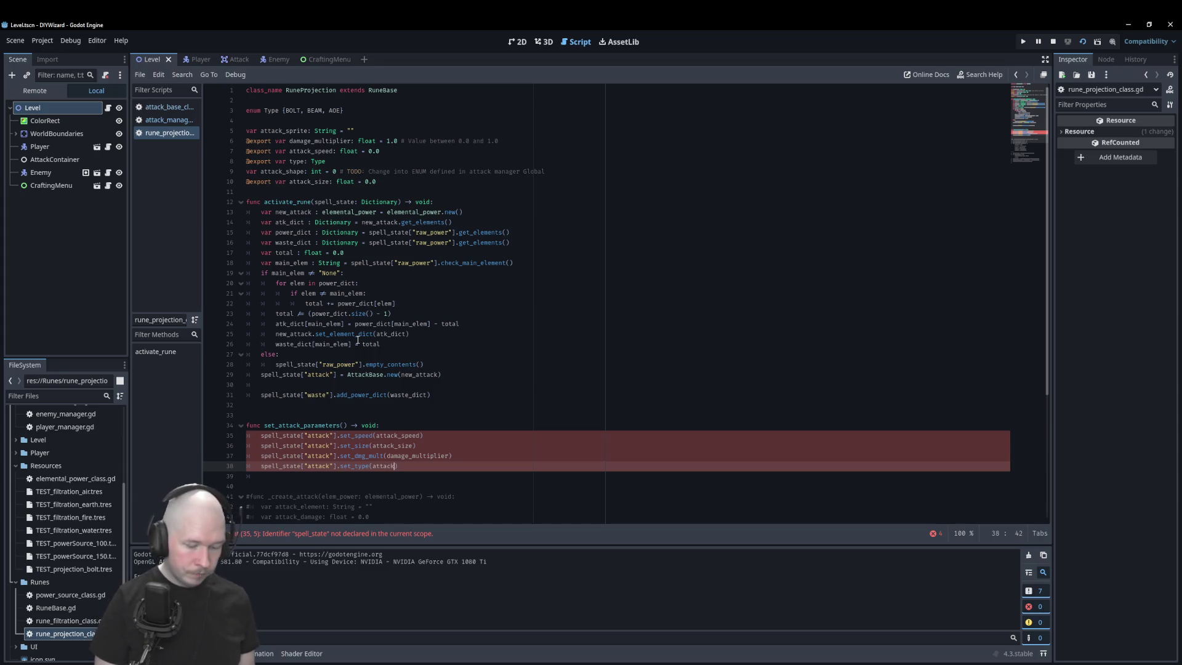
text(_type)
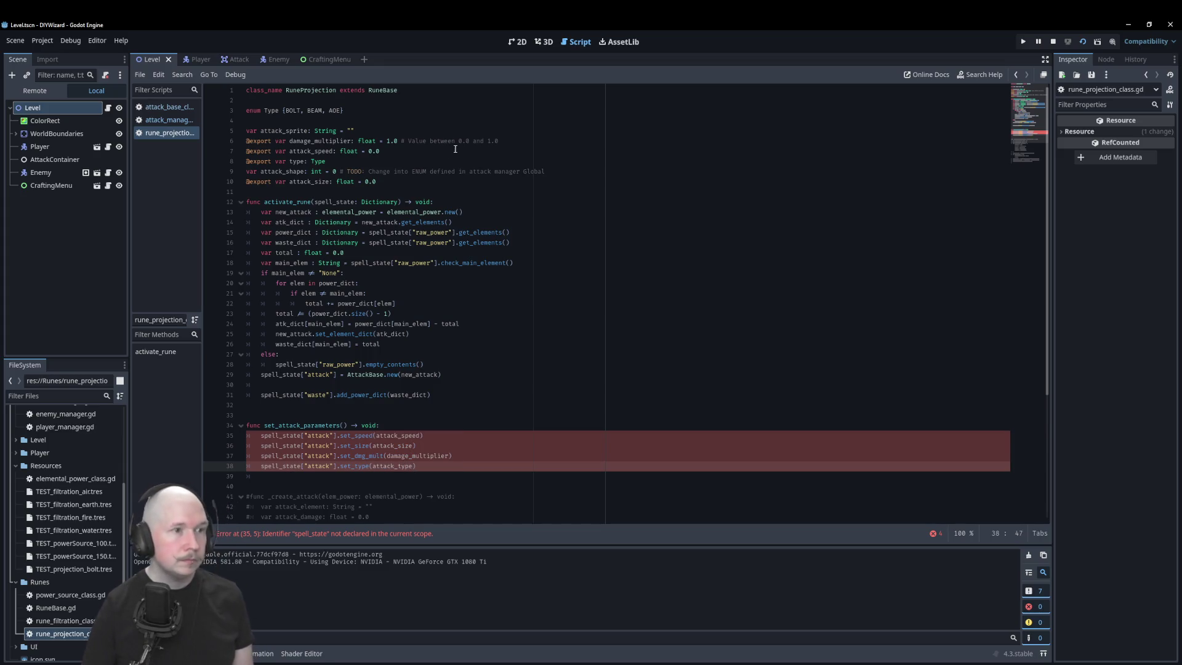
- Rename the exported 'var type: Type' on line 8 to attack_type
click(290, 161)
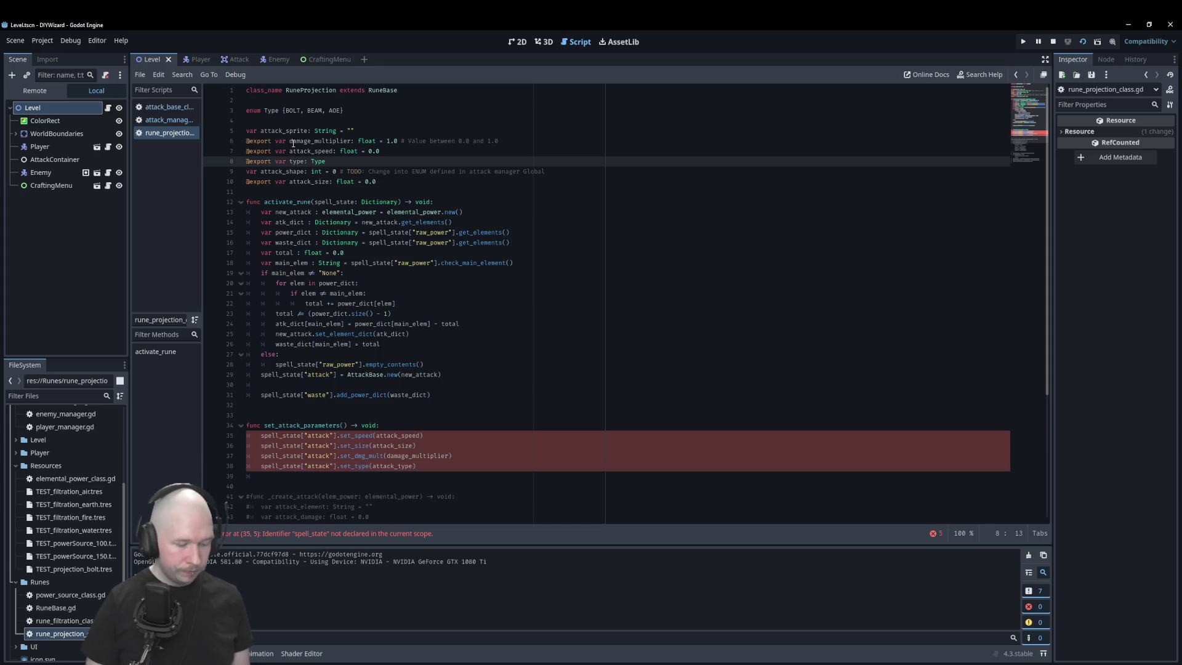
text(attack_)
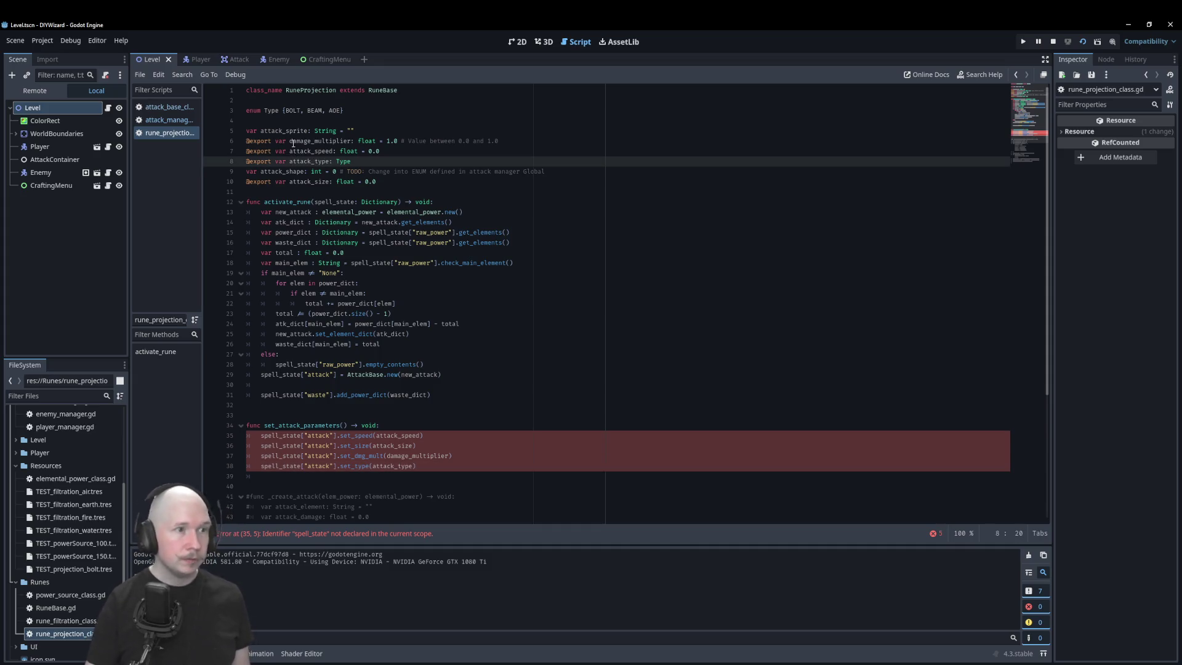
click(320, 90)
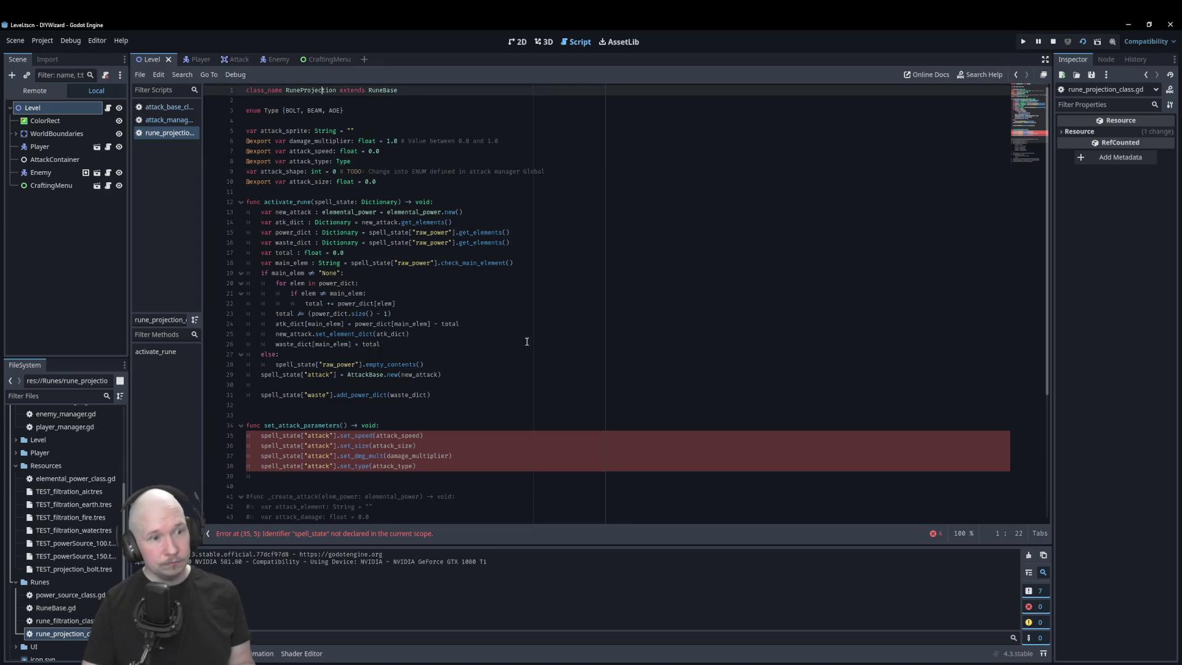
- Select the four setter calls on lines 35–38 of set_attack_parameters
click(441, 424)
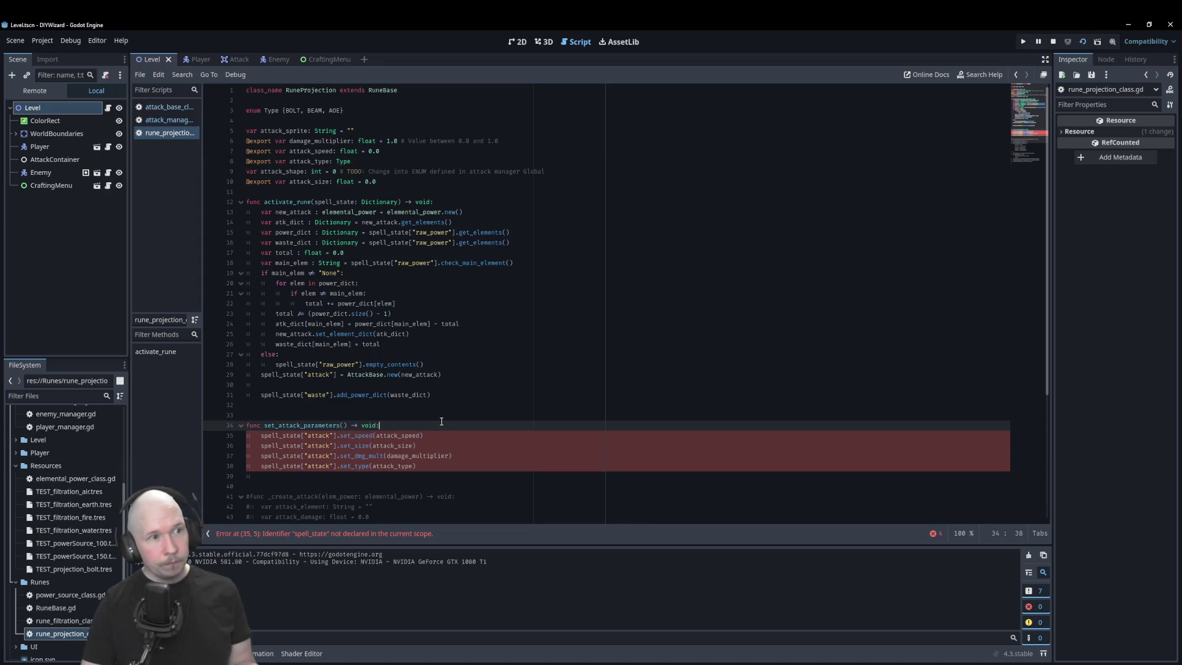
click(482, 405)
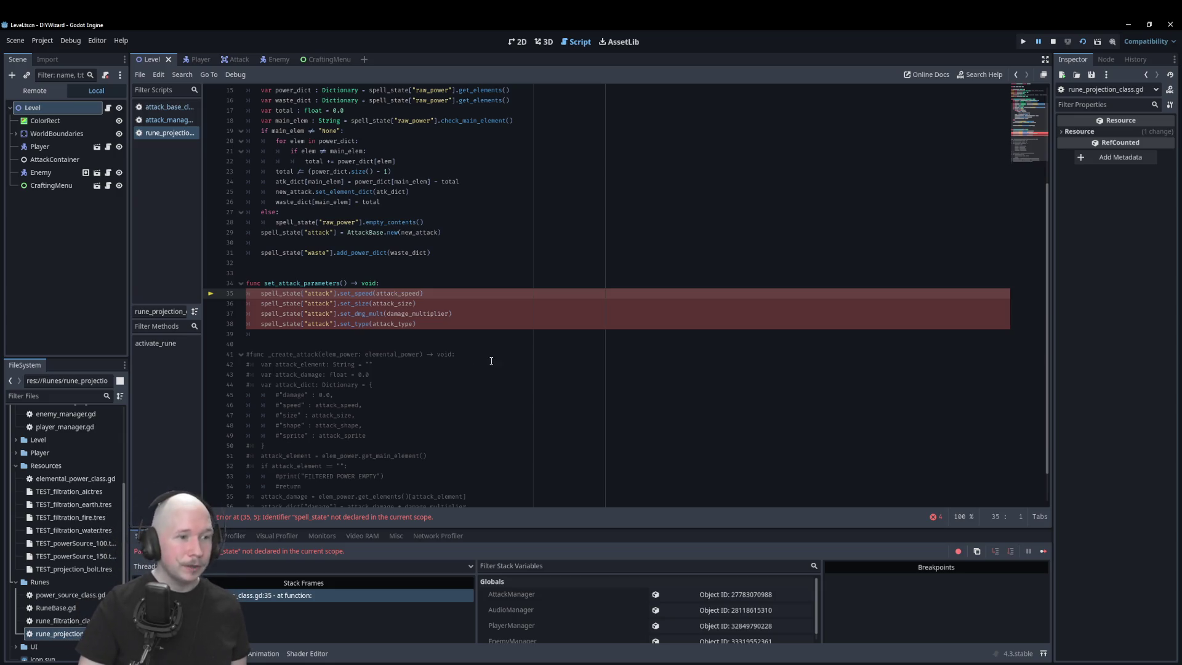
scroll(429, 326, up, 1)
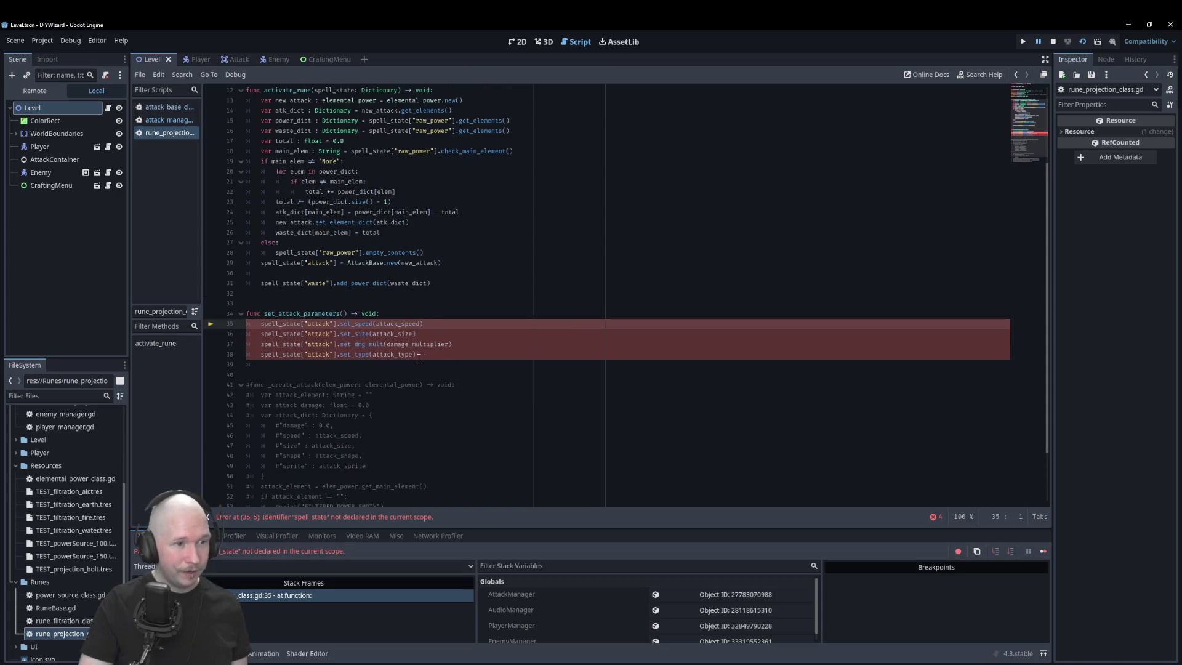
drag(418, 354, 239, 320)
key(ctrl+c)
- Paste the four setter call lines at the end of attack_base_class.gd
click(164, 120)
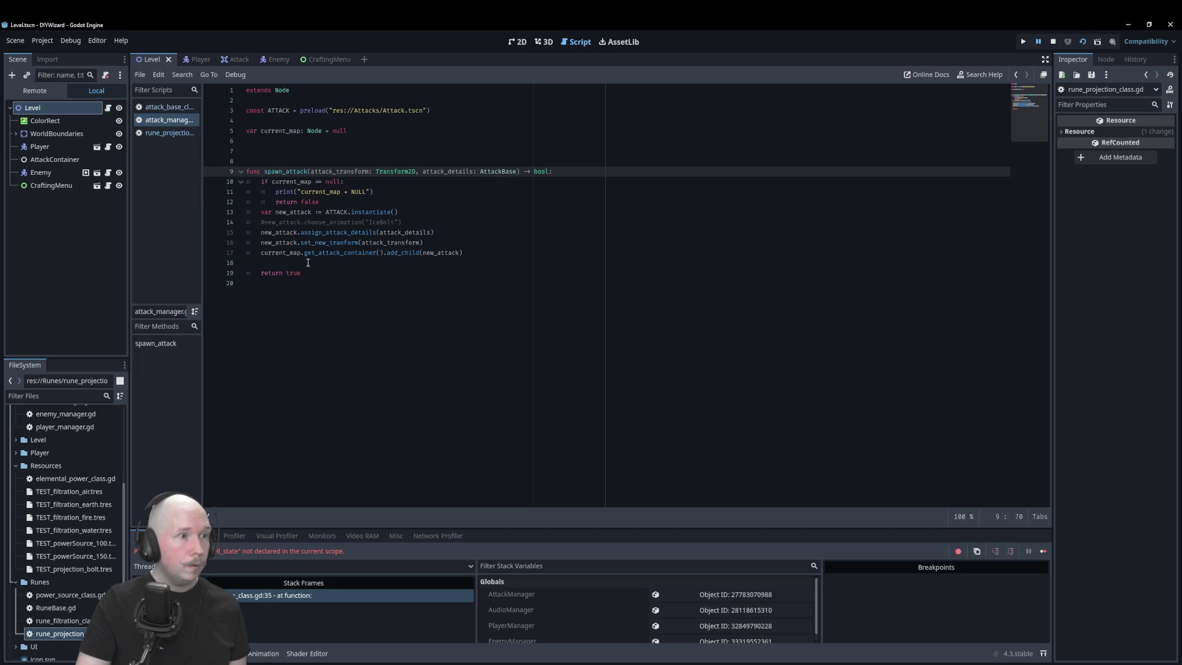
click(170, 109)
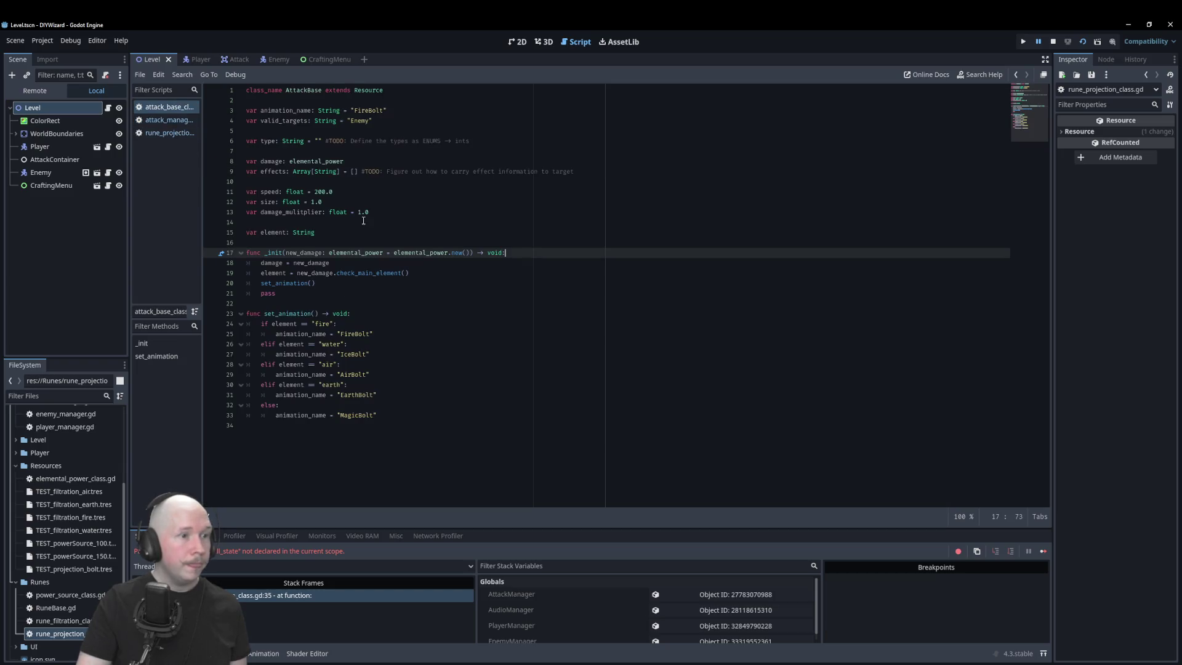
click(327, 466)
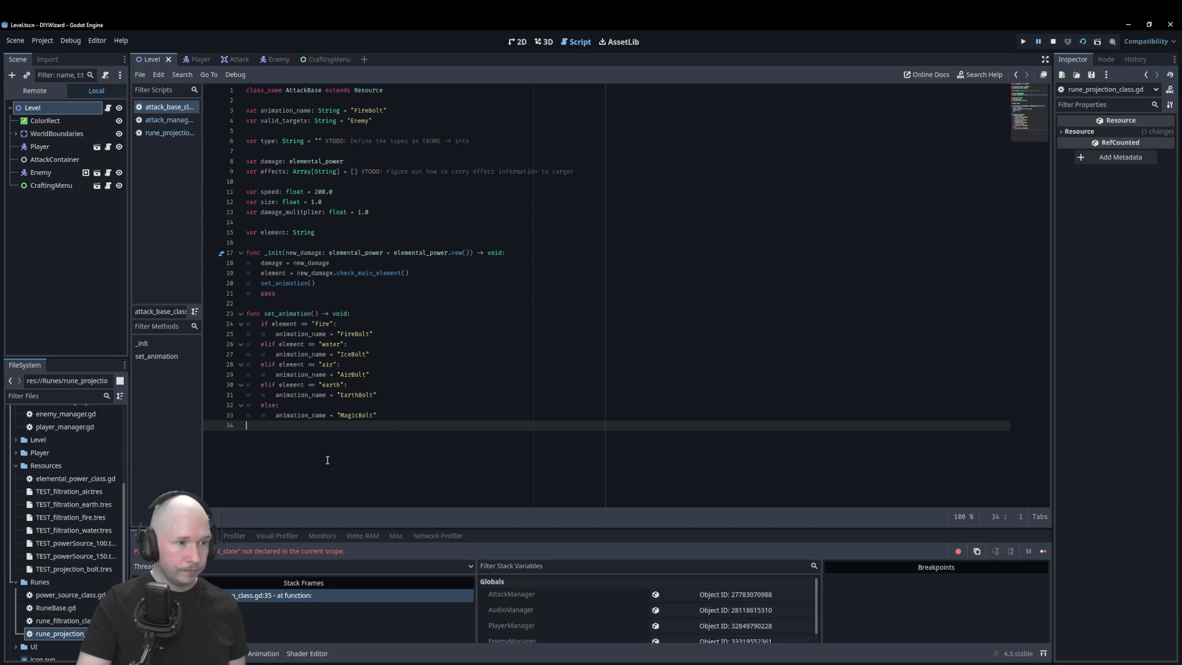
key(ctrl+v)
- Write func set_speed(new_speed: float) -> void: with body speed = new_speed
double_click(358, 426)
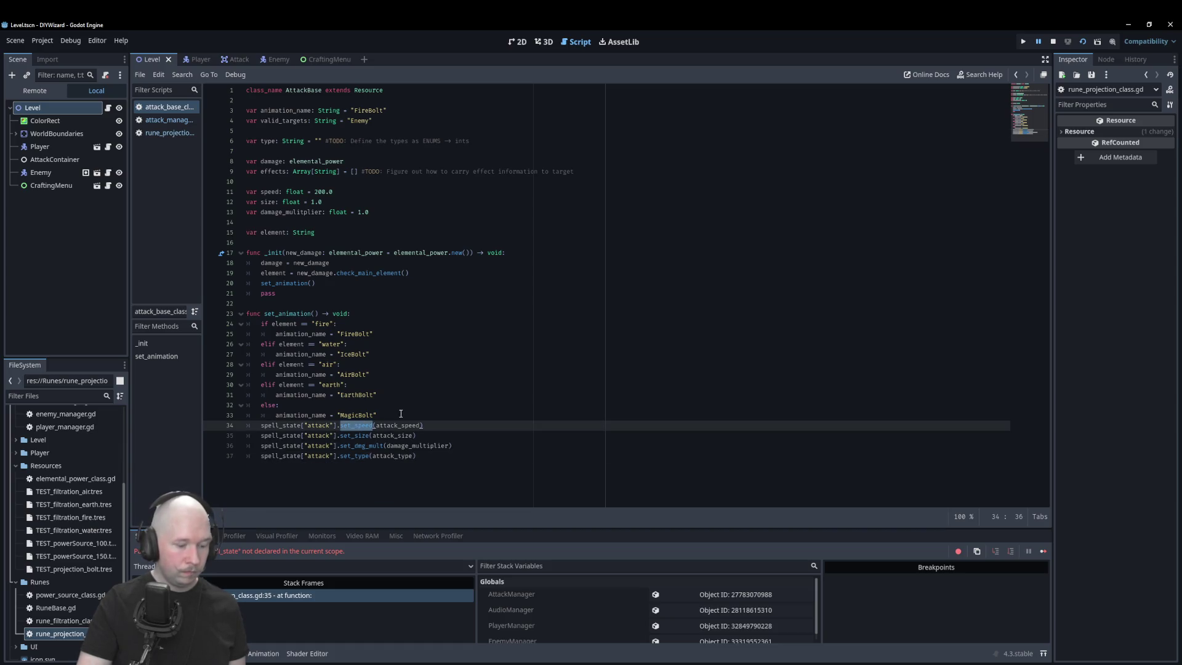
click(399, 416)
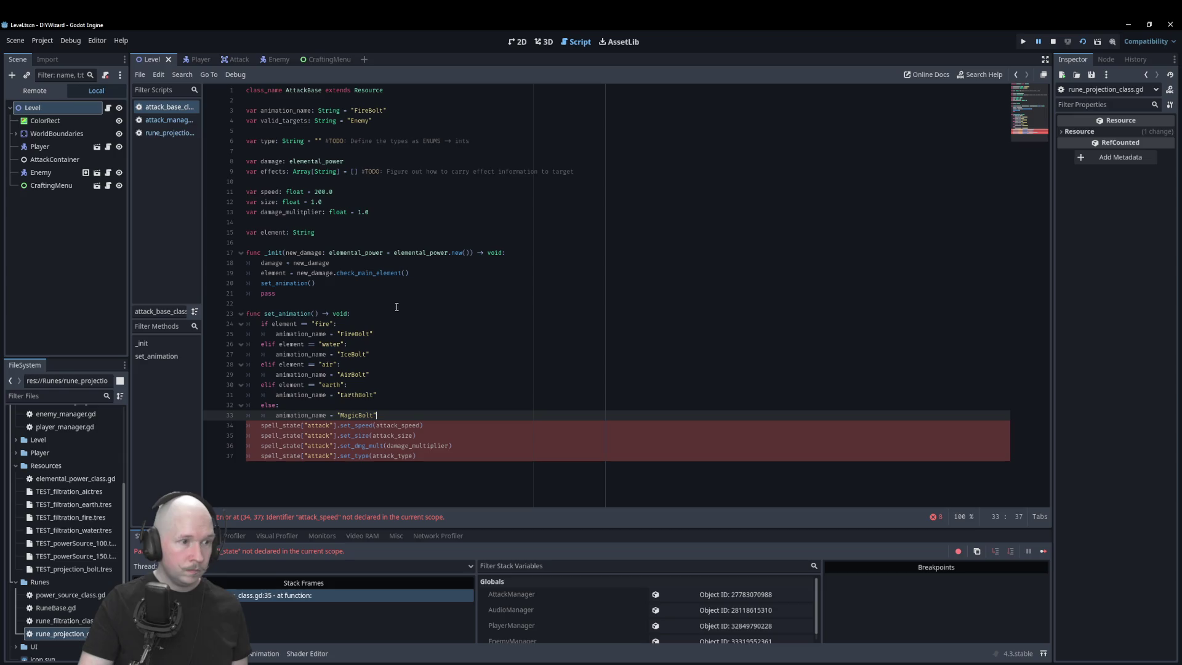
key(Return)
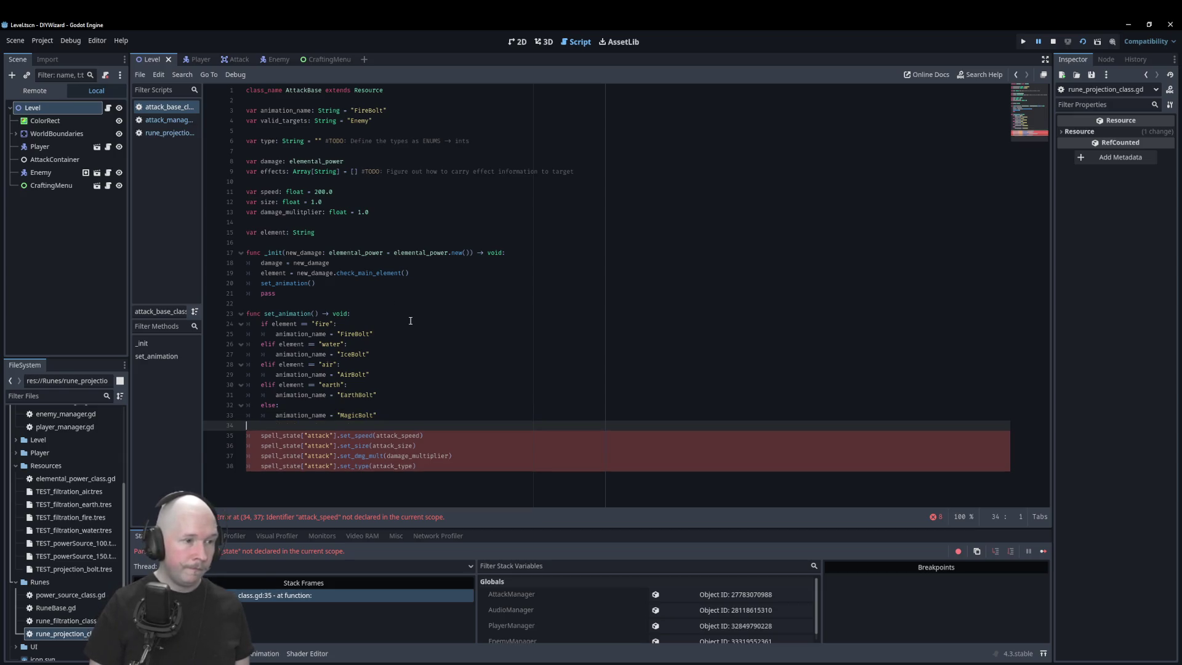
key(Return)
key(Up)
text(func)
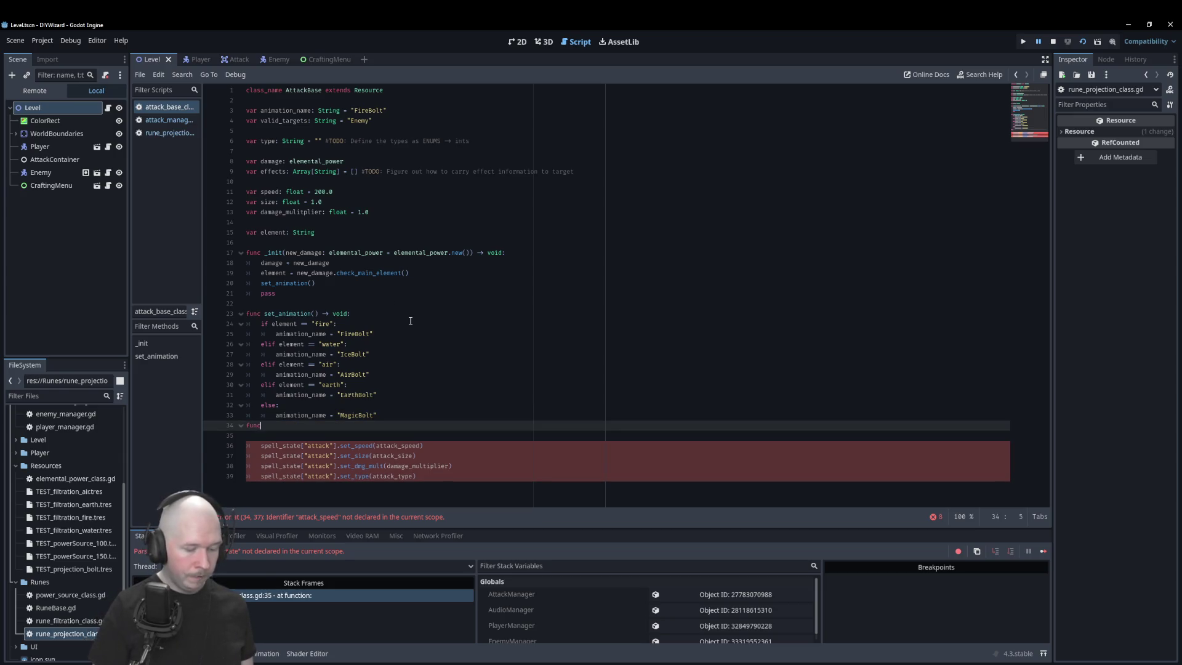
text( set_speed)
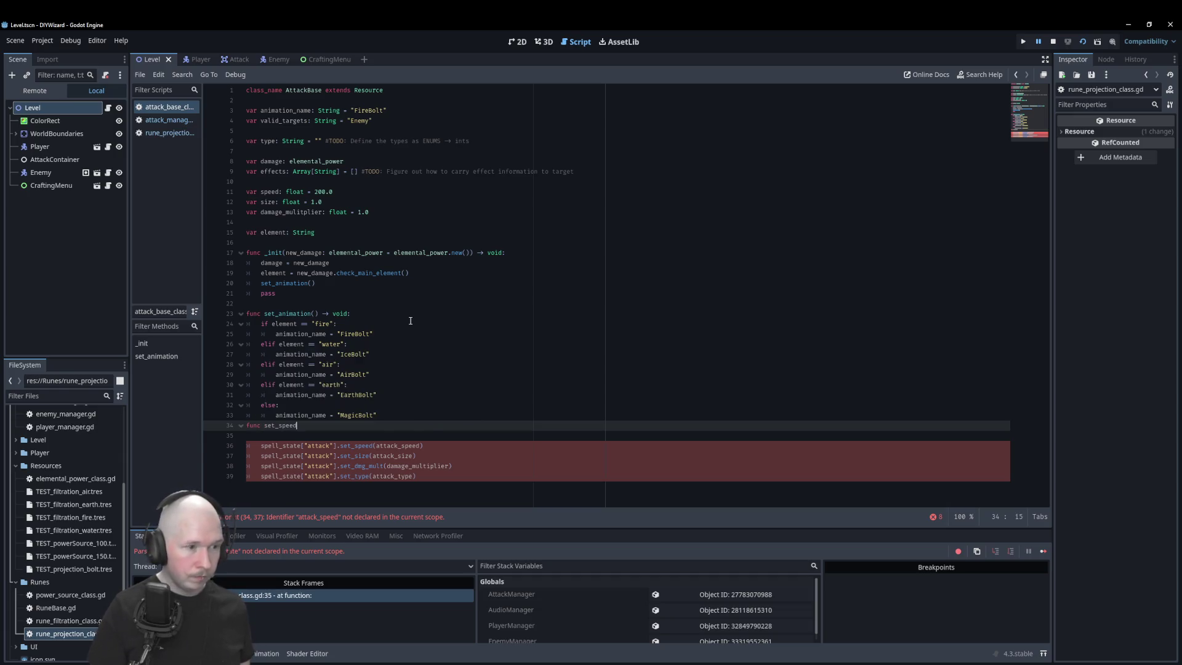
text(()
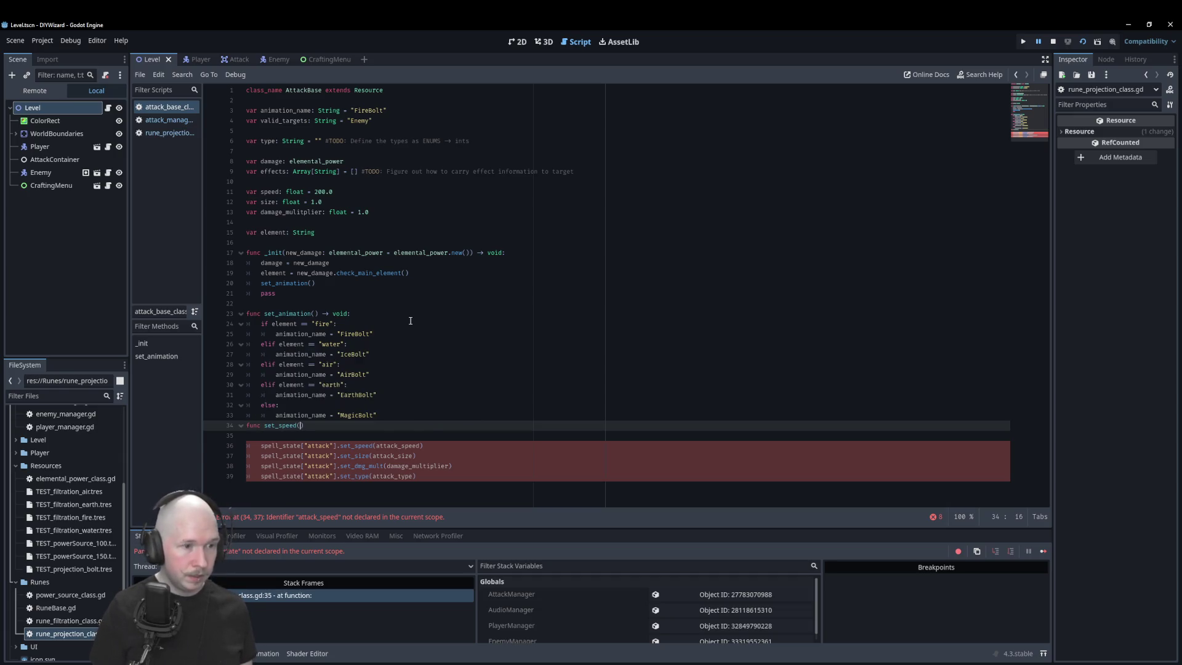
text(new_spe)
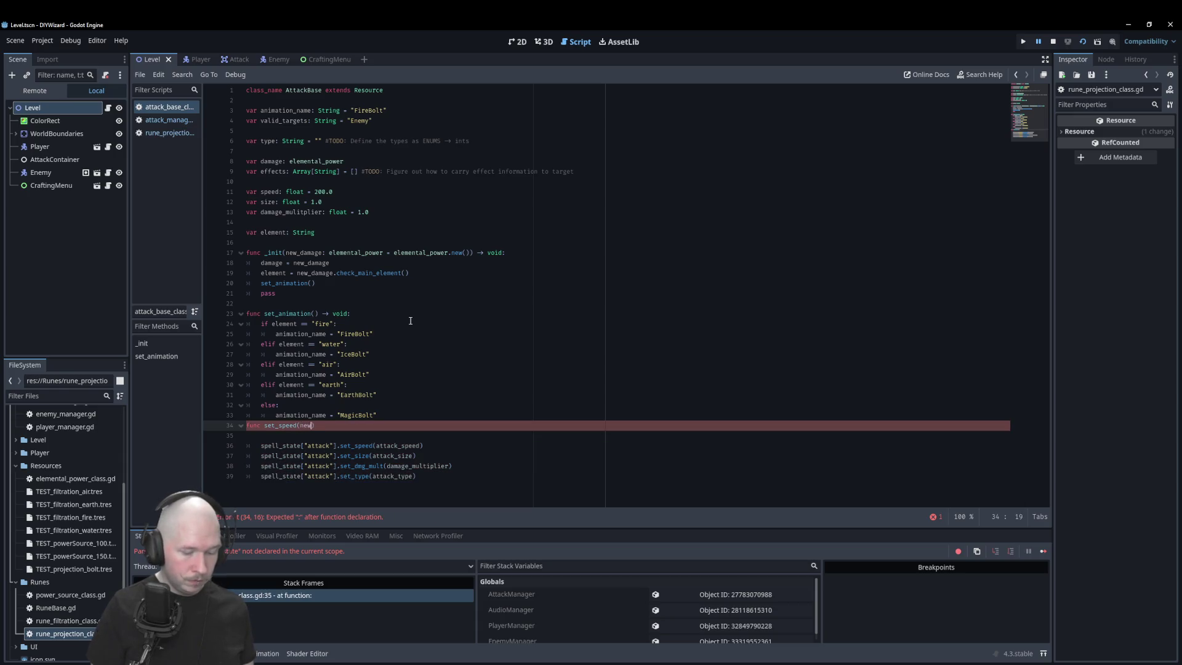
text(ed:)
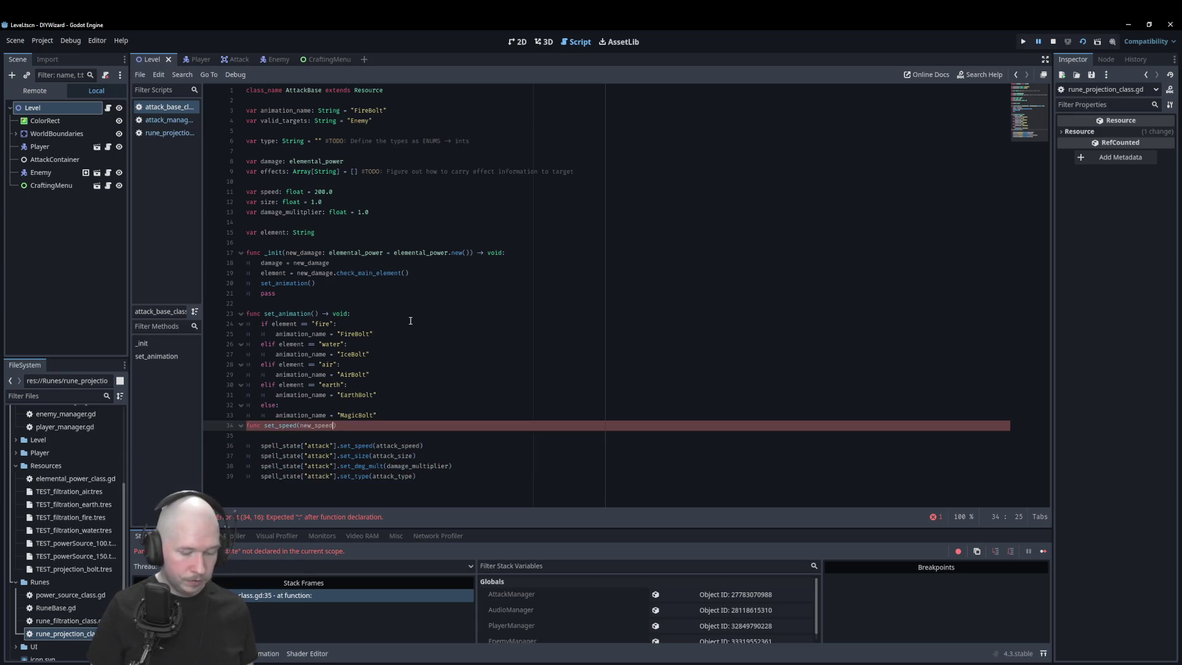
text( float)
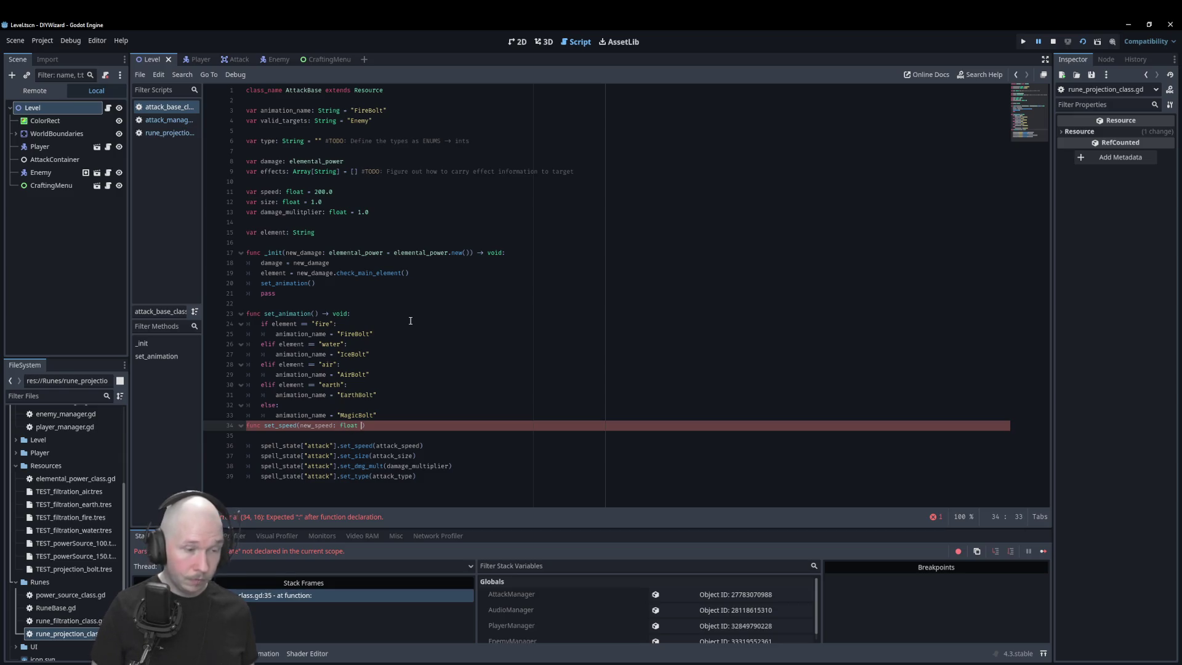
key(BackSpace)
text() -)
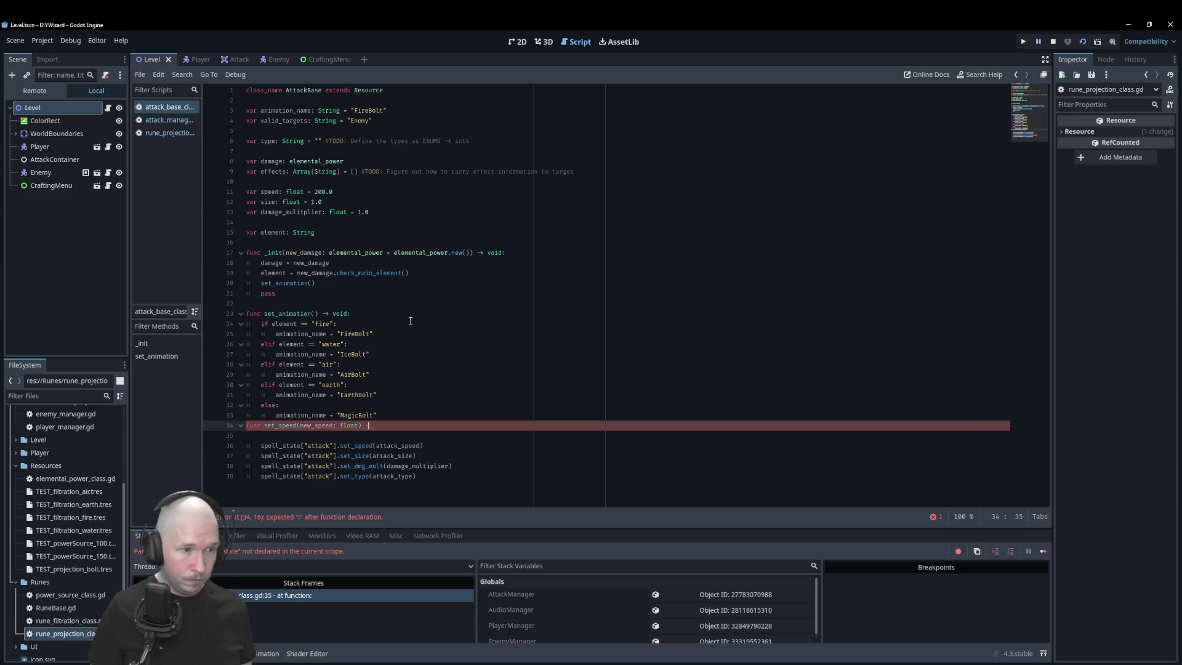
text(> void:)
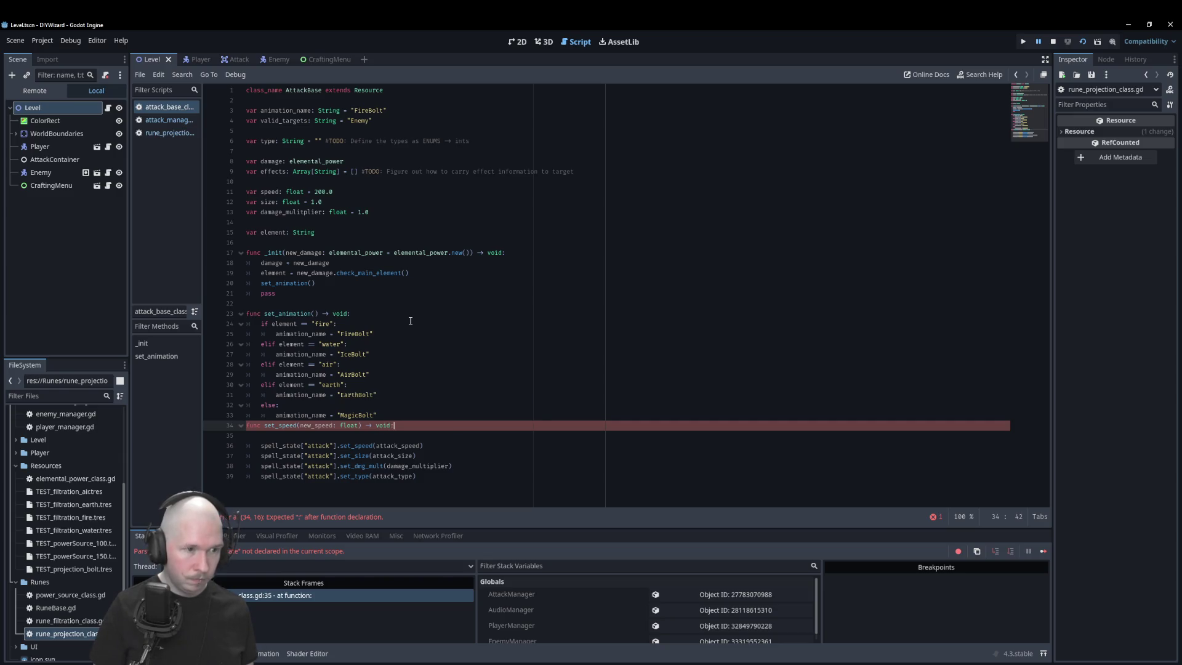
key(Return)
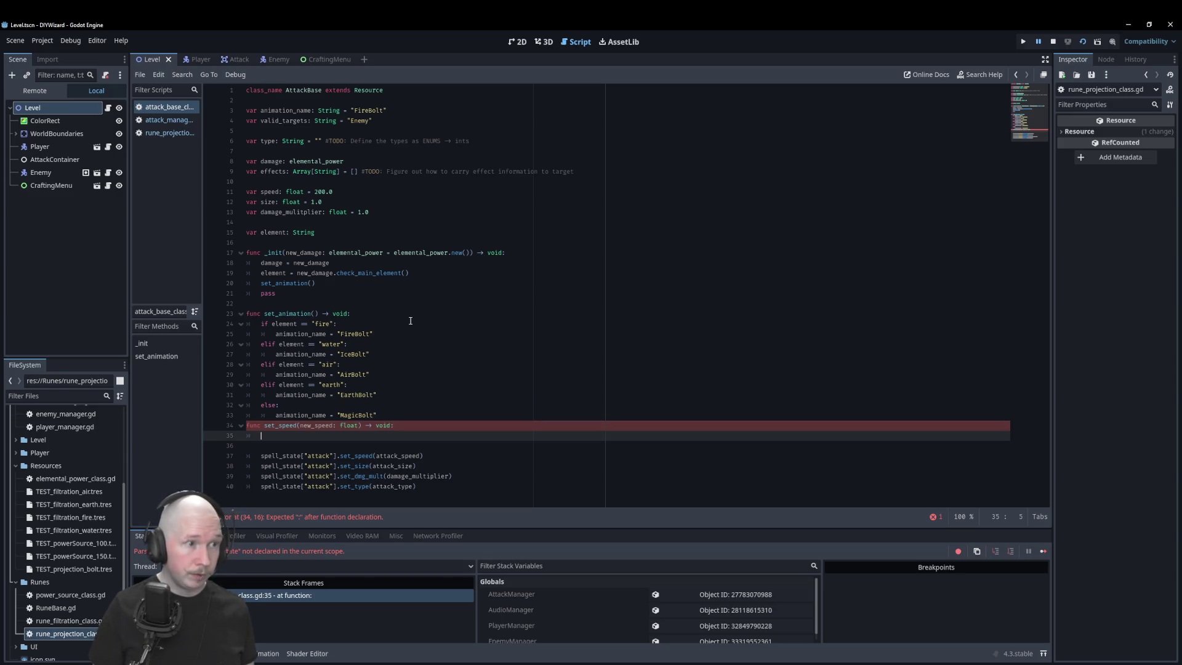
text(spe)
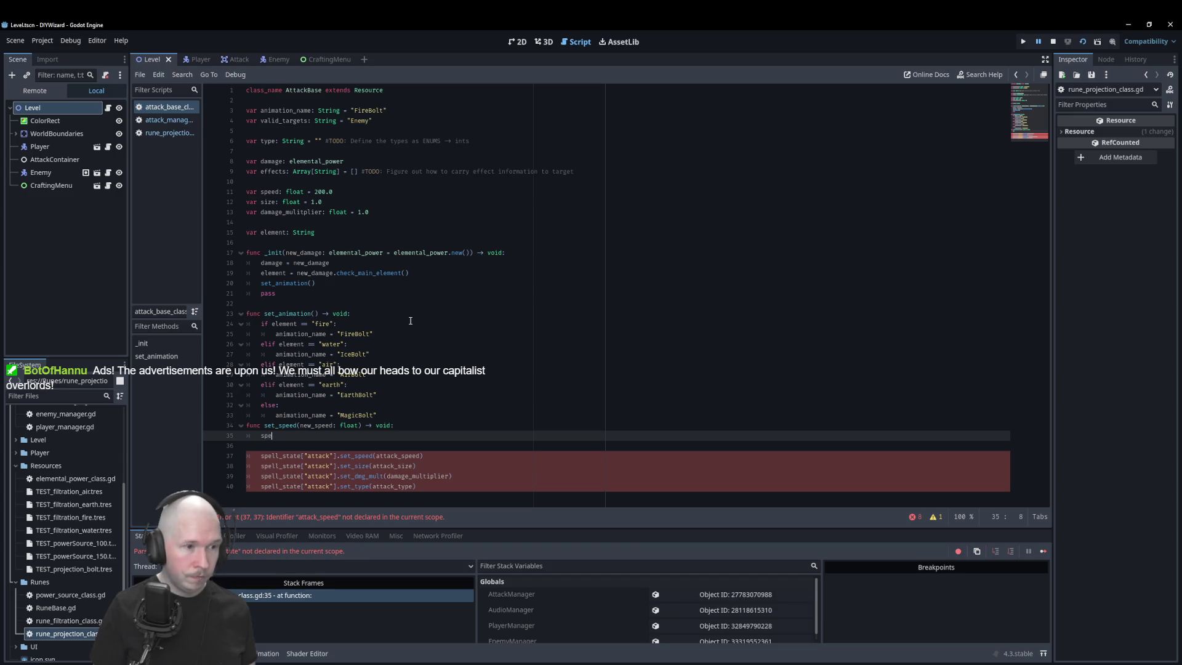
text(ed = new_speed)
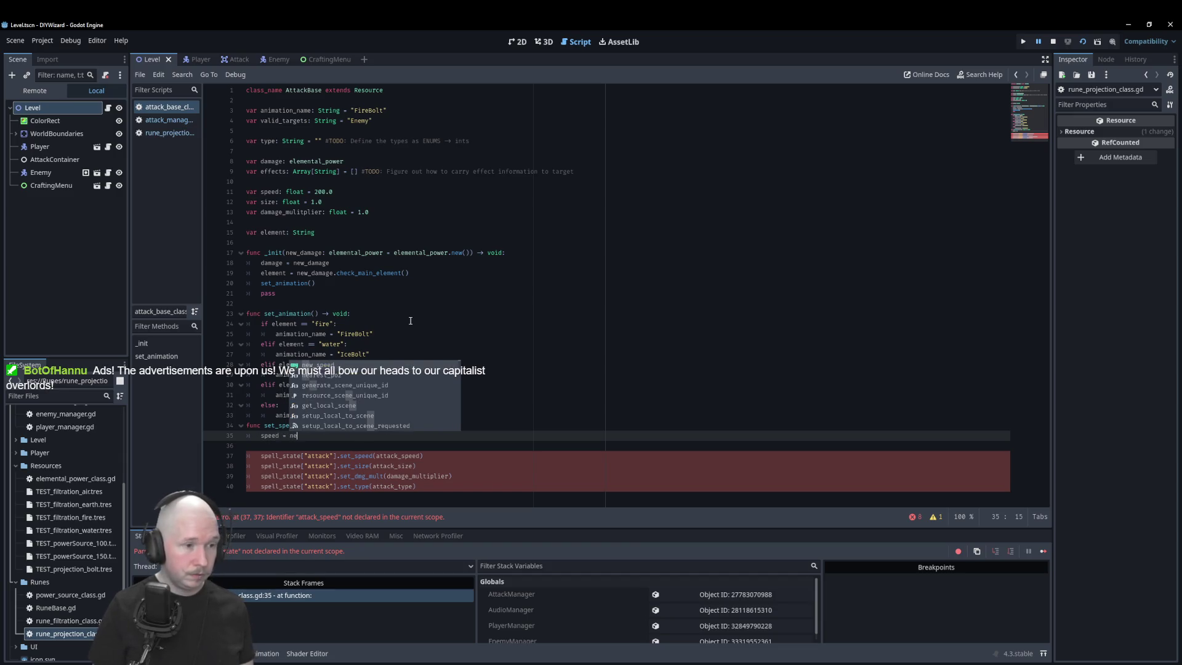
key(Return)
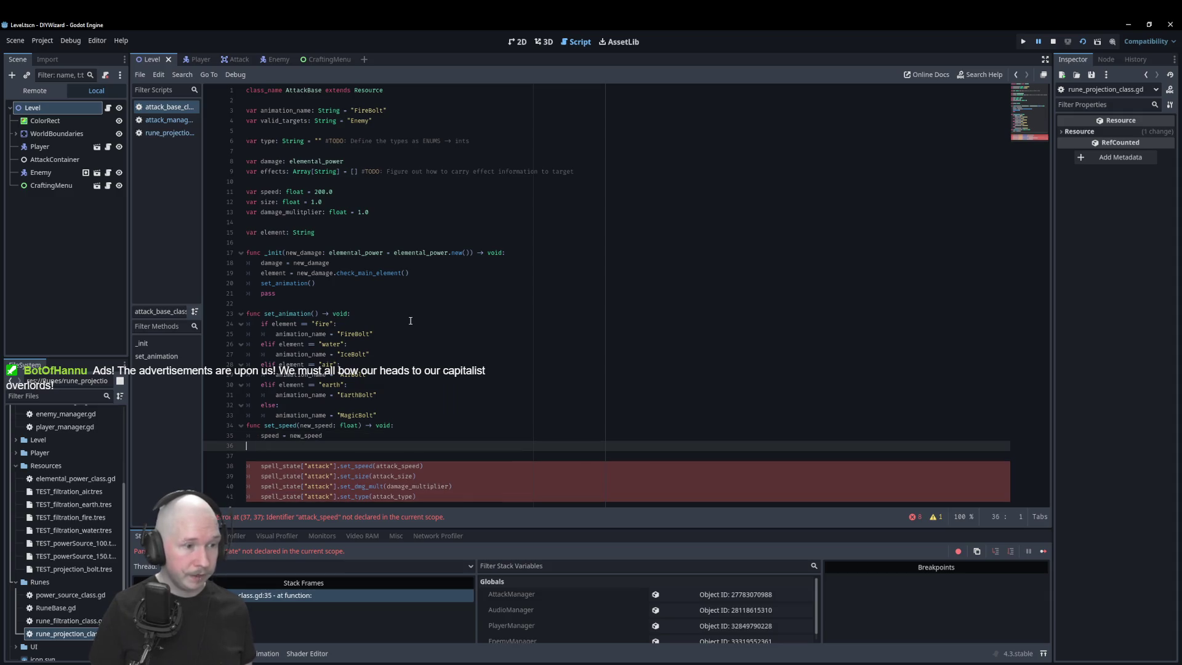
key(Return)
- Add set_dmg_mult(new_dmage_multiplier: float) -> void: assigning damage_mulitplier = new_dmage_multiplier
text(fun)
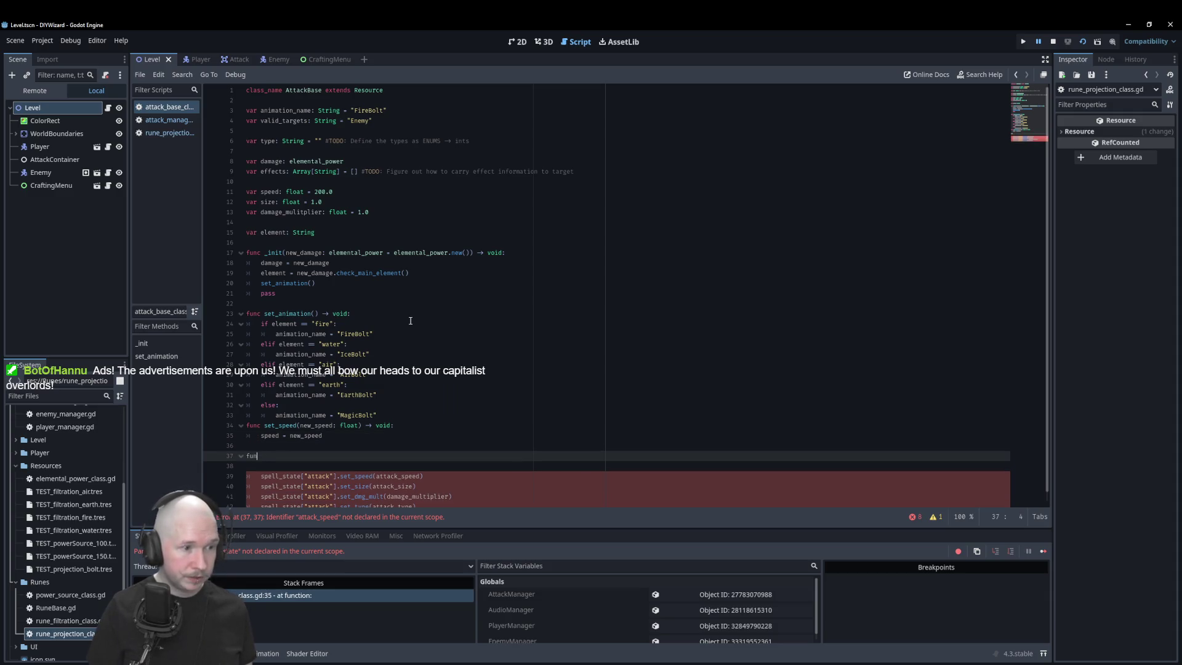
text(cc)
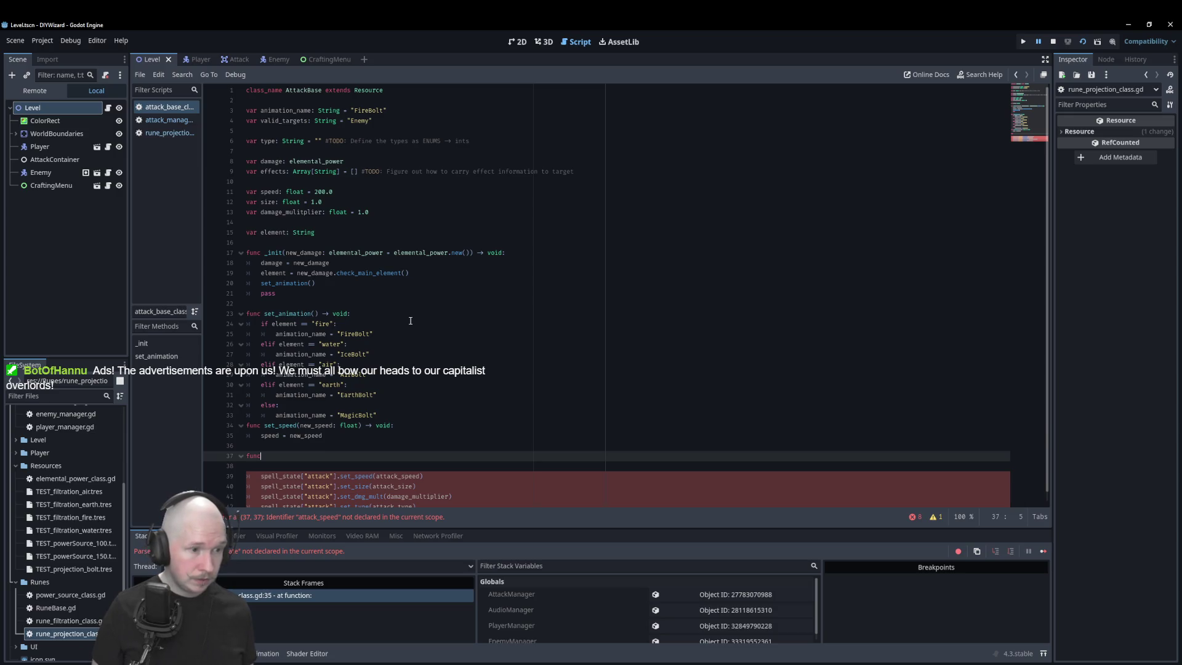
double_click(353, 486)
text(ti)
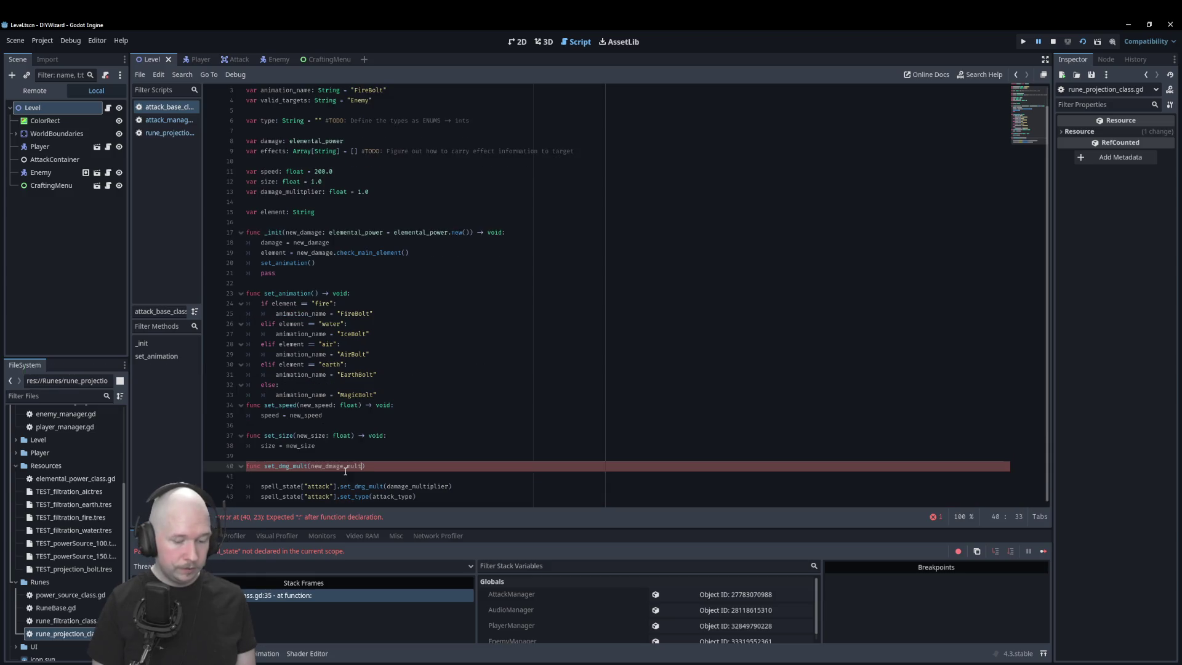
text(plier:)
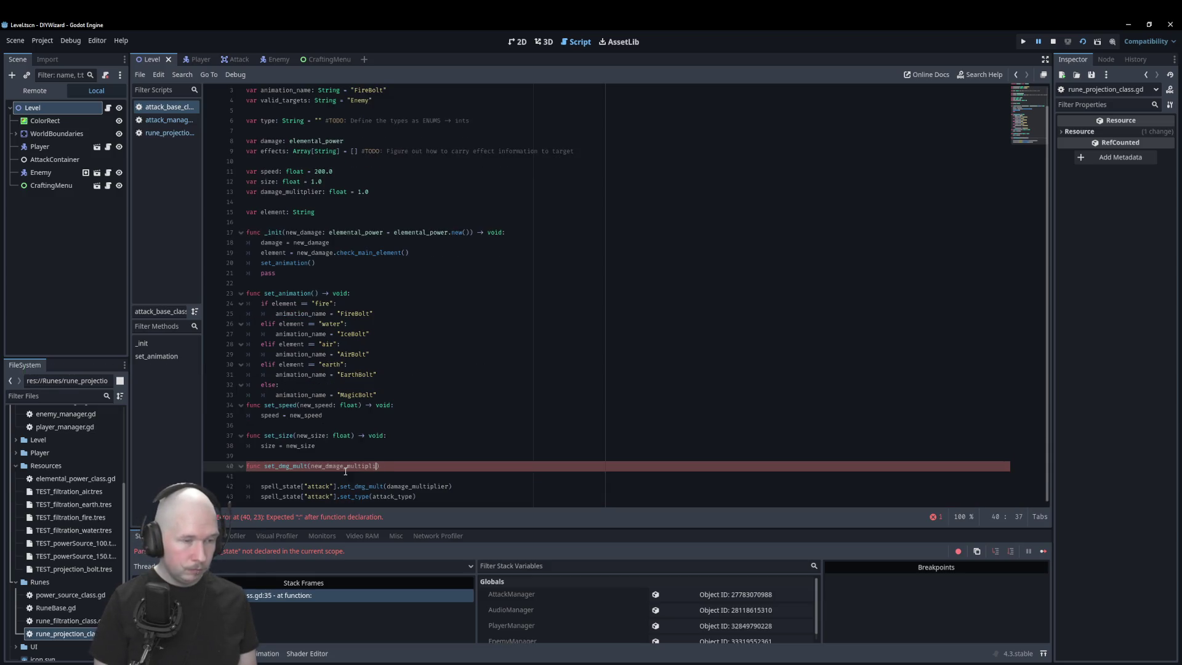
text( float) -)
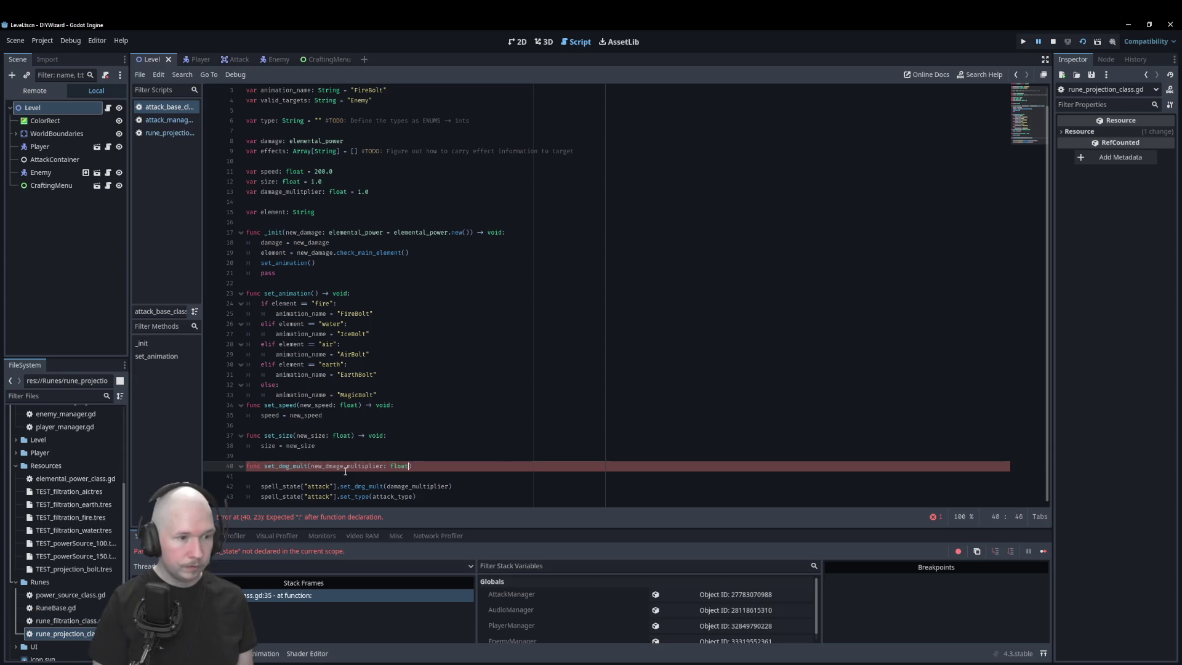
text(> v)
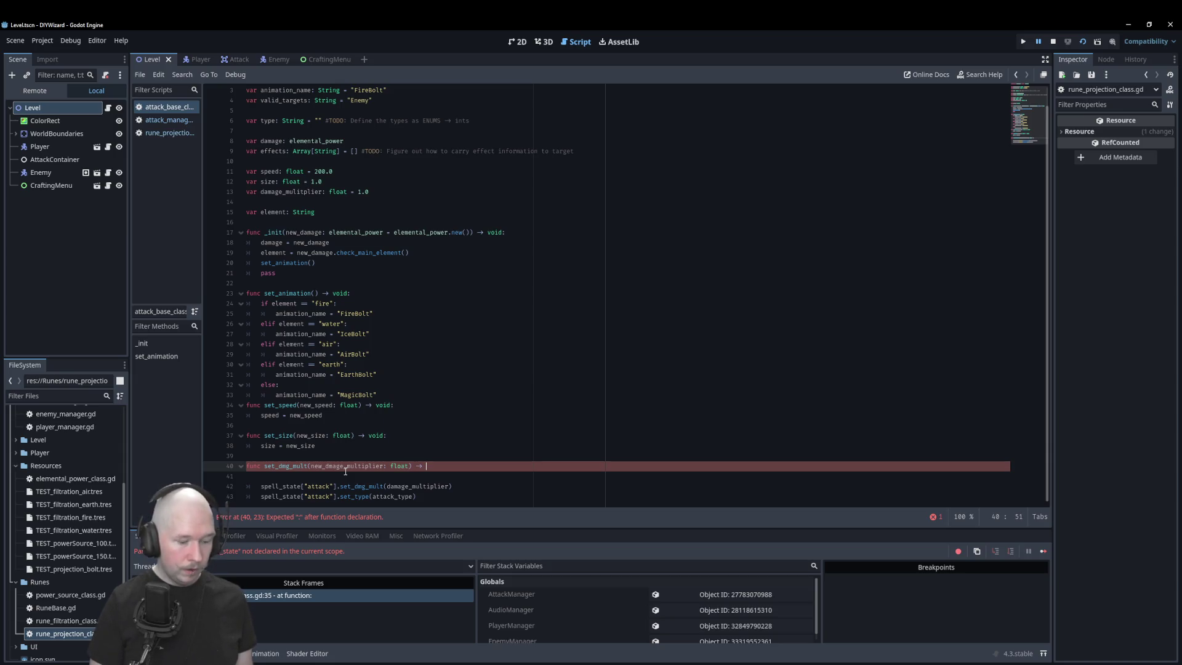
text(oid:)
key(Return)
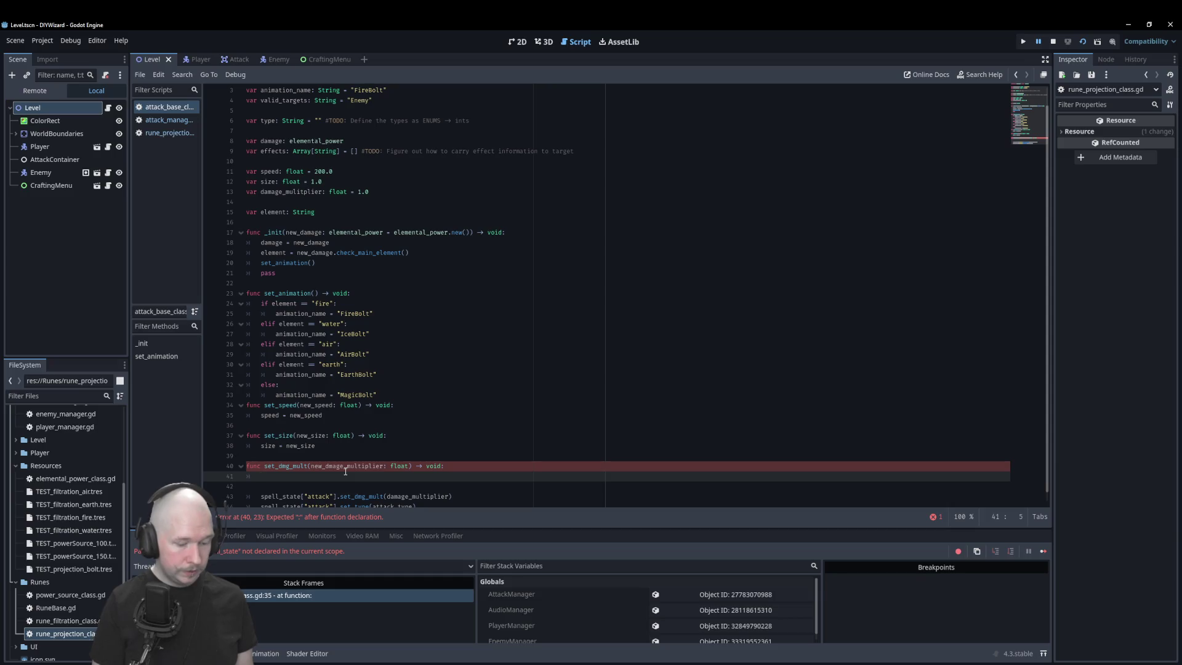
text(dama)
key(Down)
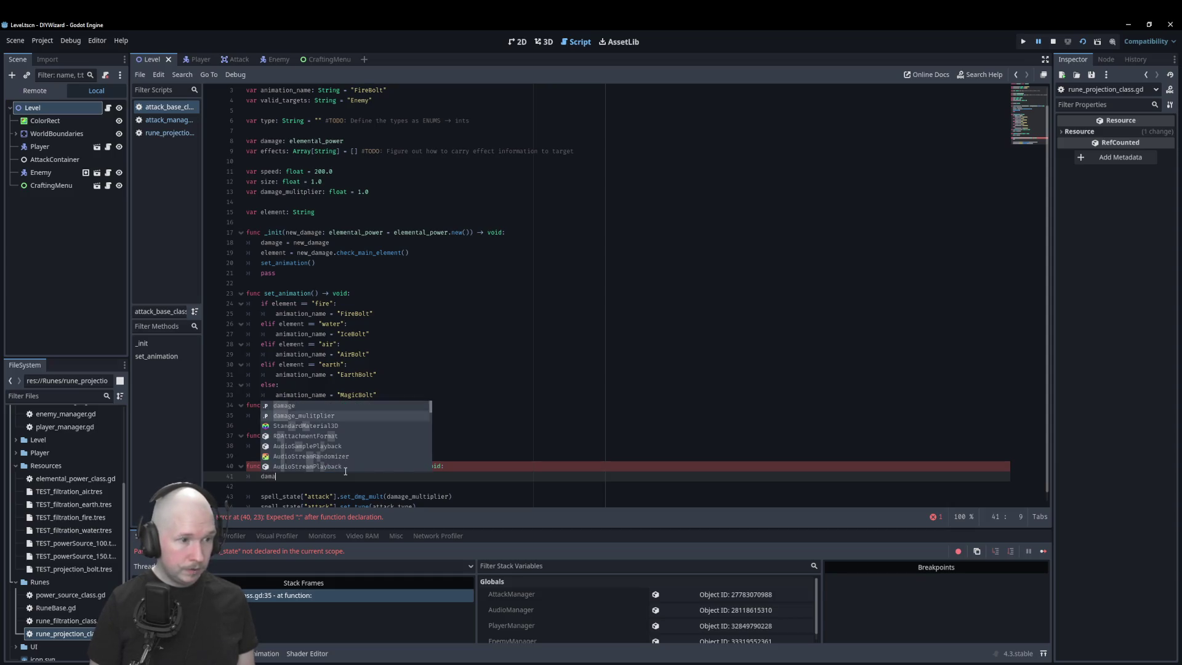
key(Return)
text(ew)
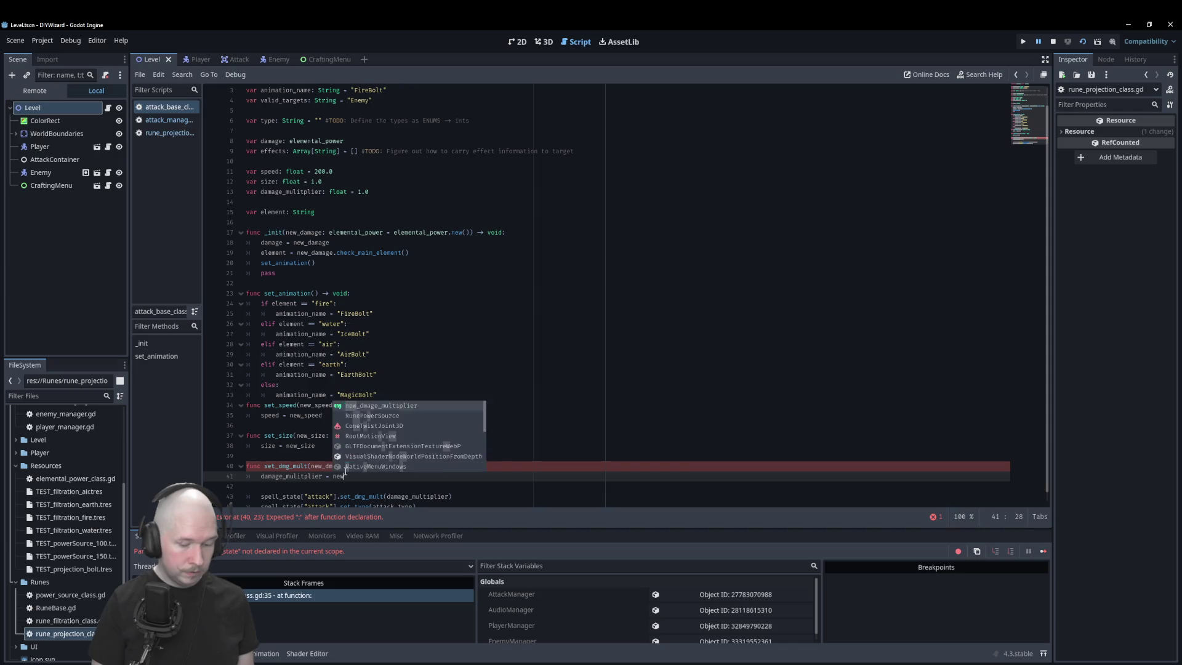
key(Return)
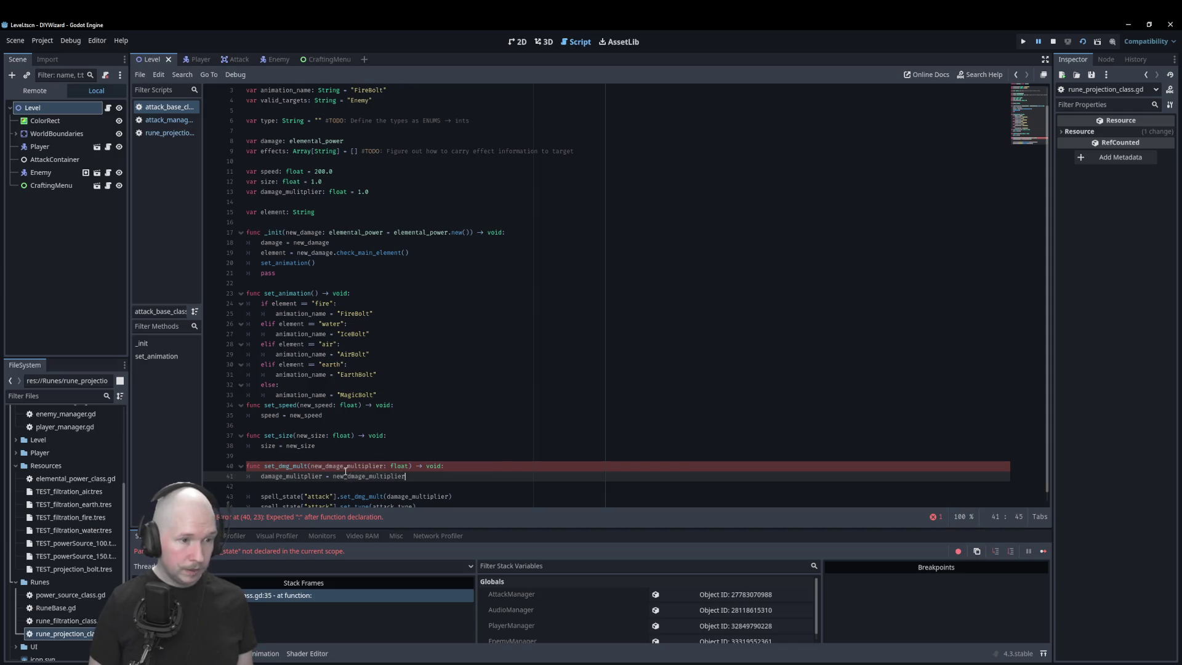
key(Return)
key(Return)
- Add set_type(new_type: int) -> void: assigning type = new_type, then select the leftover call lines
text(func)
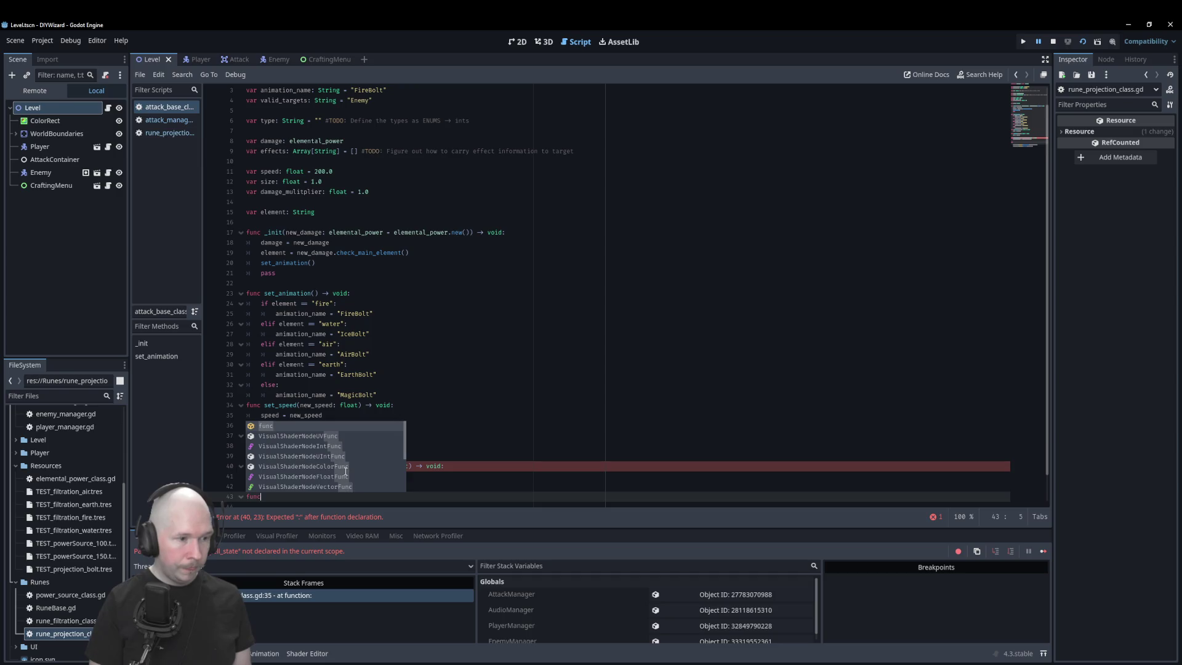
text( set_)
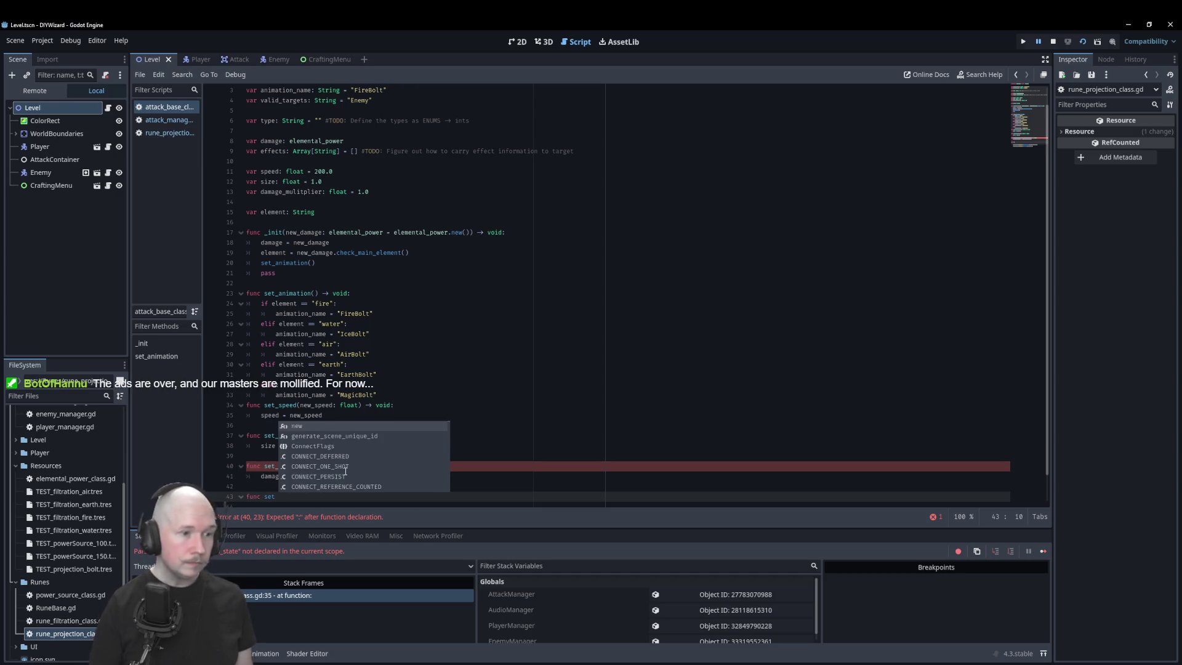
key(Escape)
scroll(407, 425, down, 1)
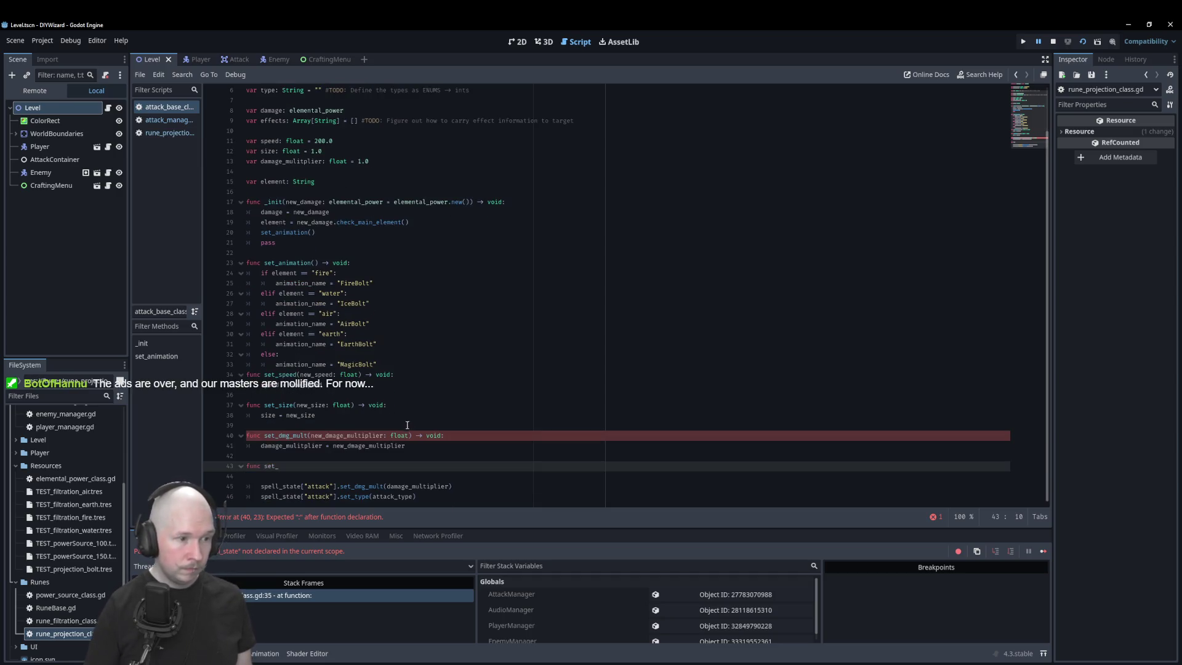
double_click(358, 497)
key(ctrl+c)
click(349, 467)
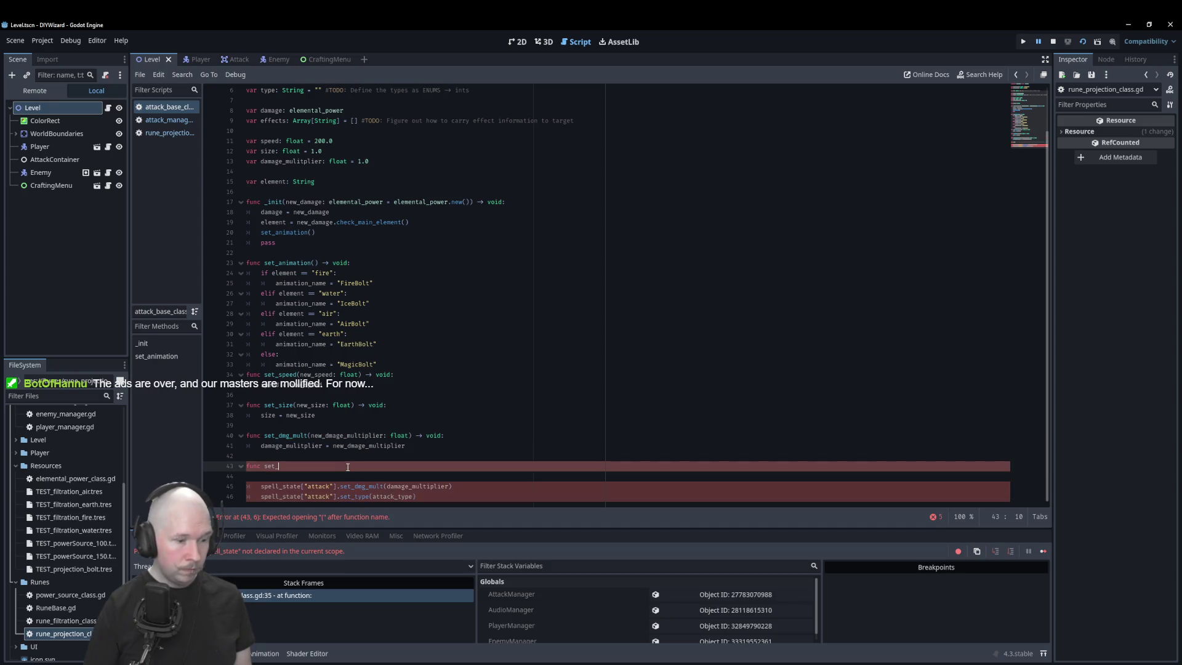
key(ctrl+v)
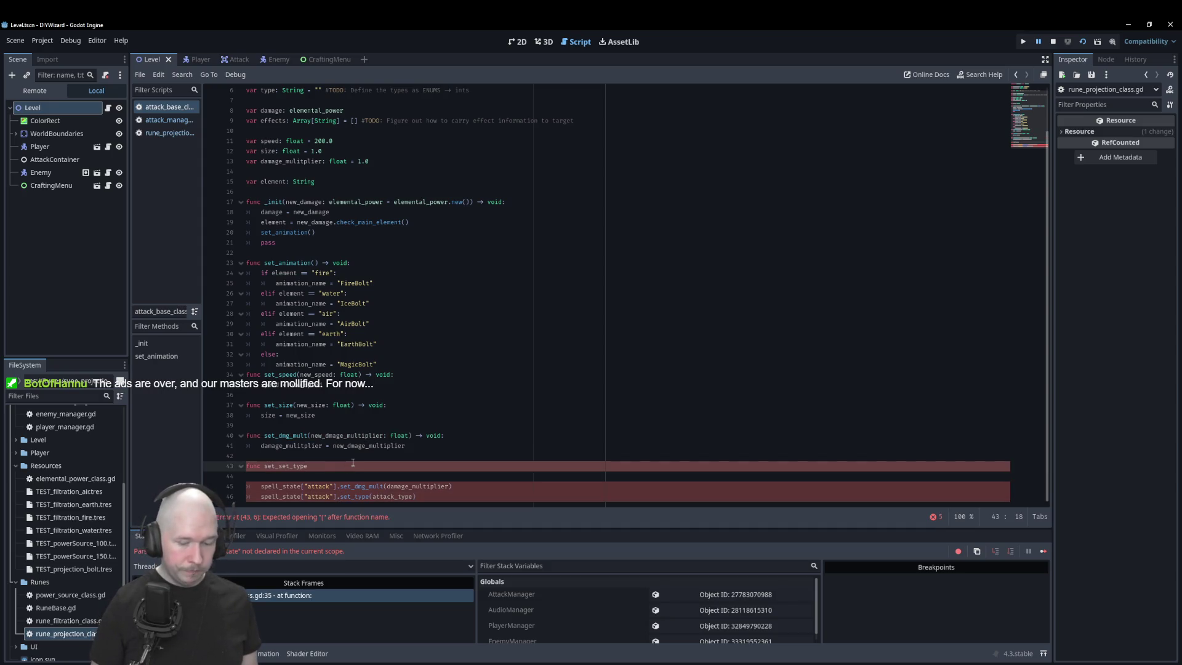
key(Delete)
key(Delete)
key(Delete)
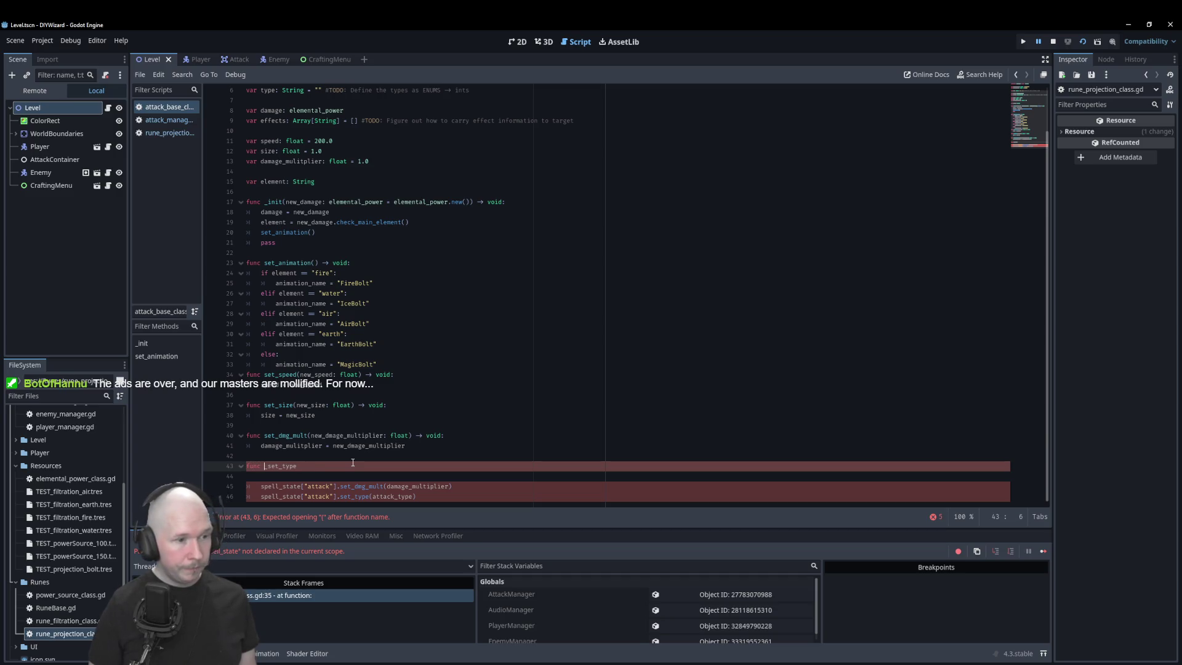
key(End)
text(()
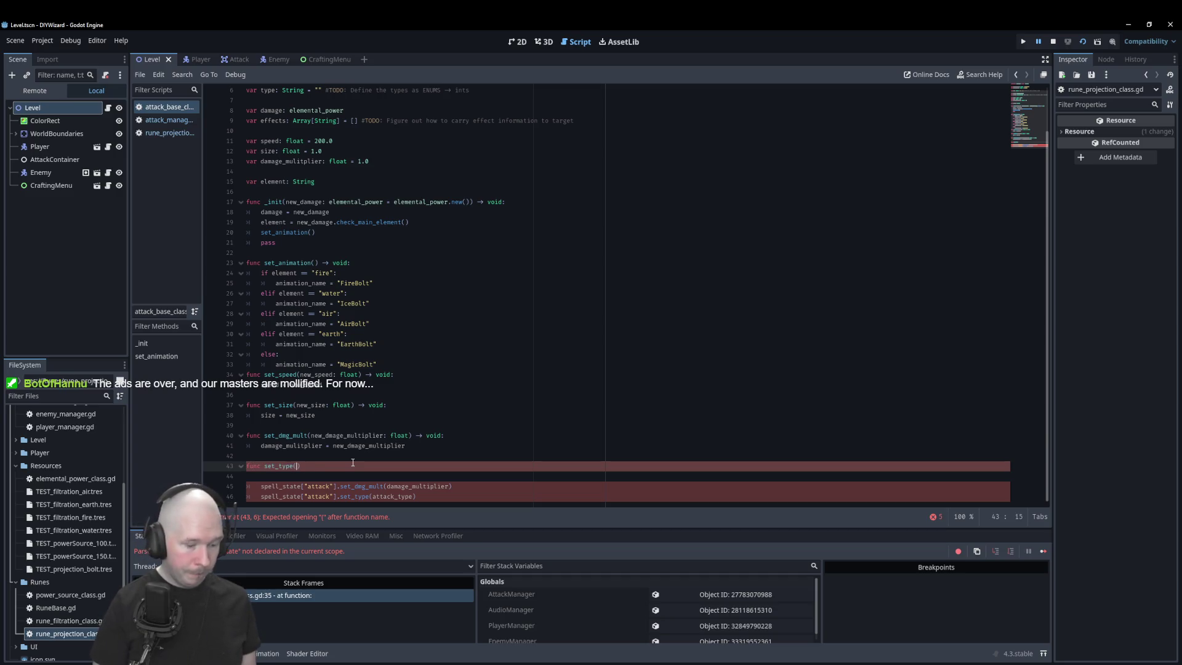
text(new_type:)
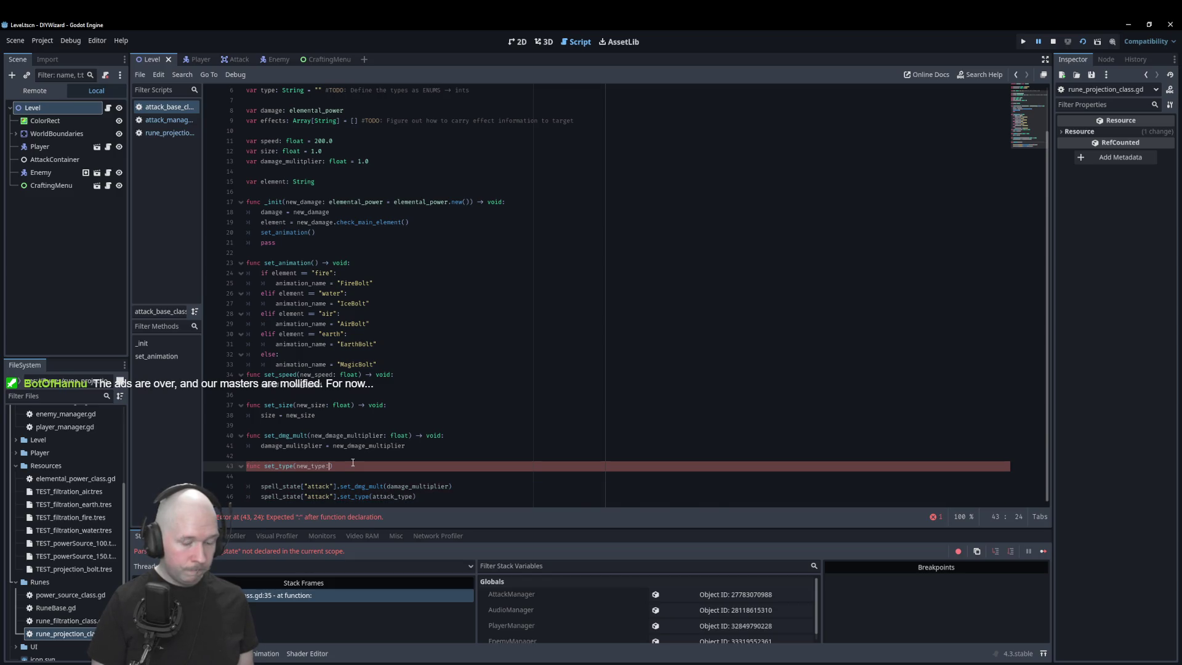
text(int) )
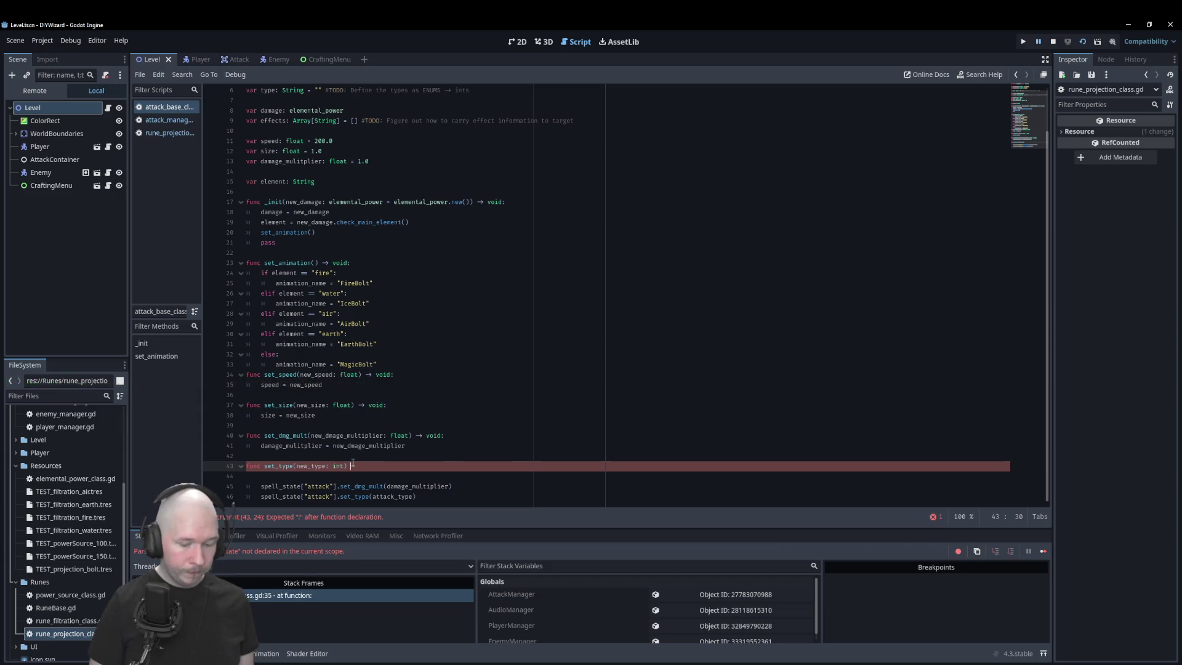
text(-> vo)
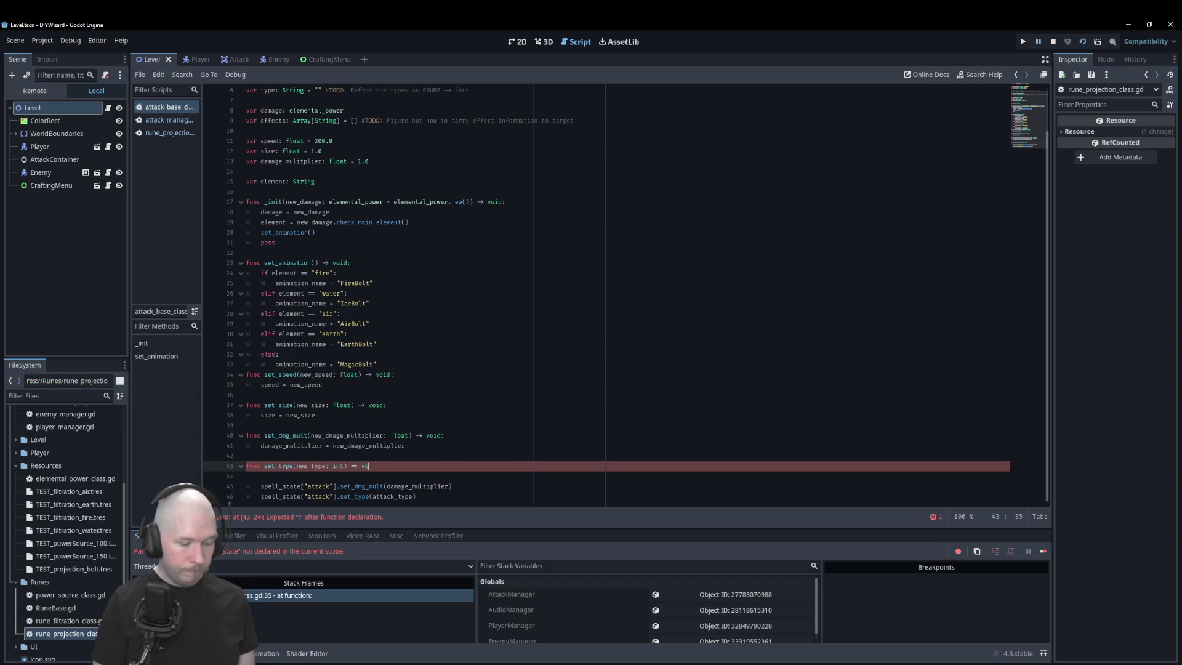
text(id:)
key(Return)
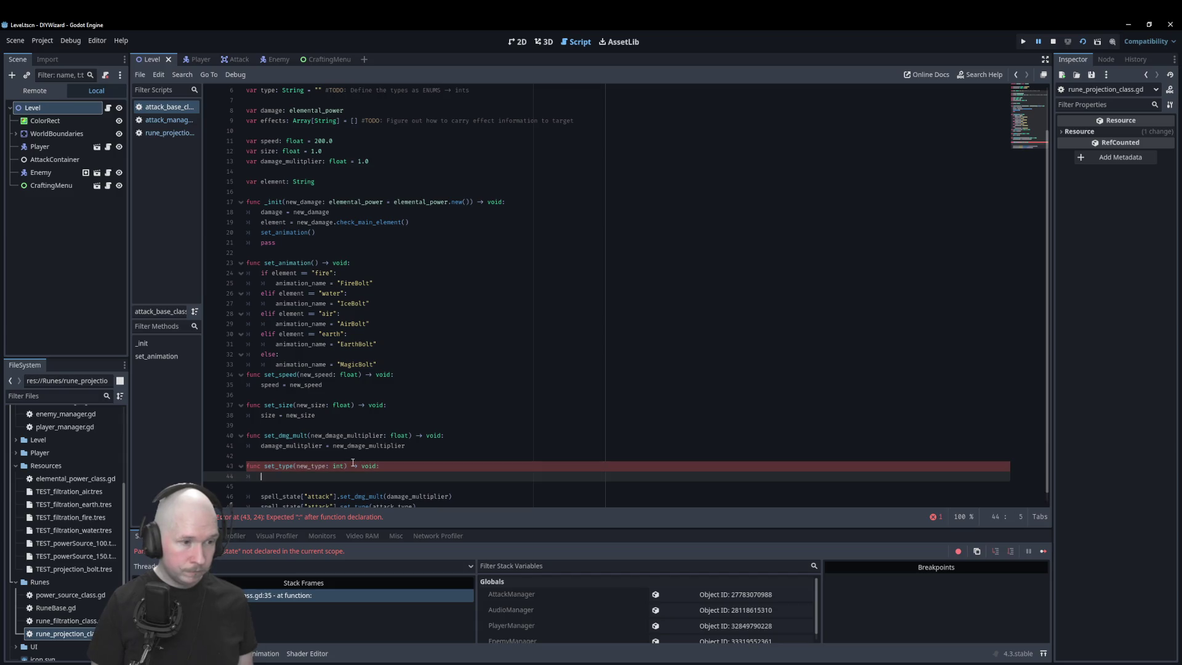
text(type)
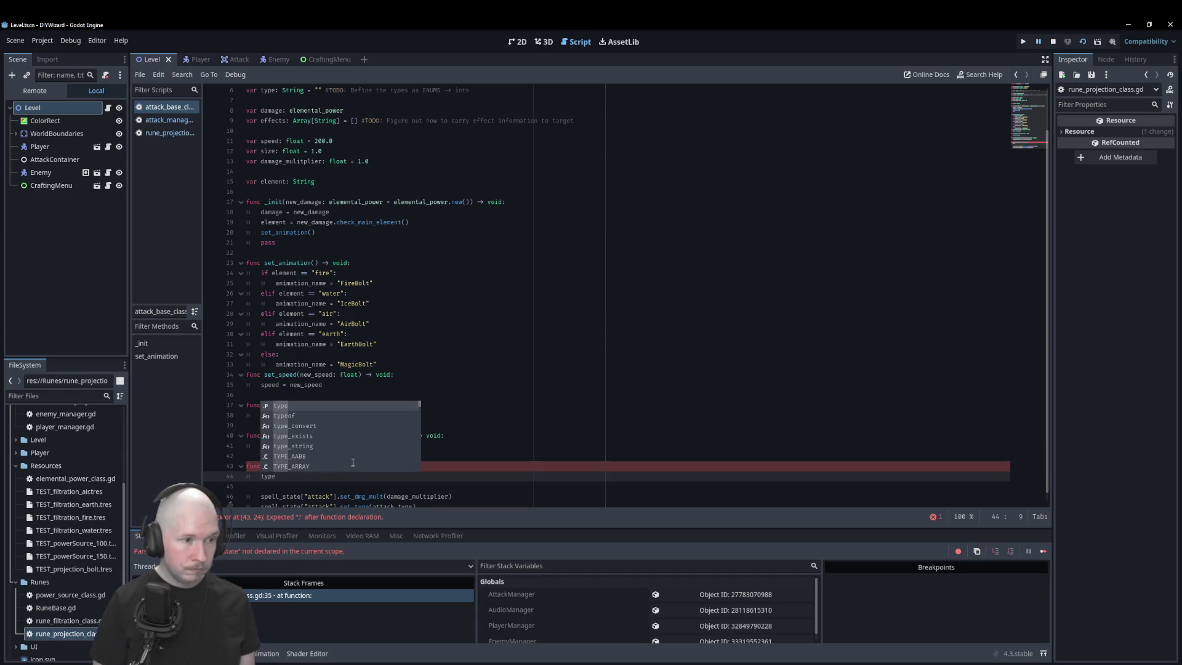
text( =)
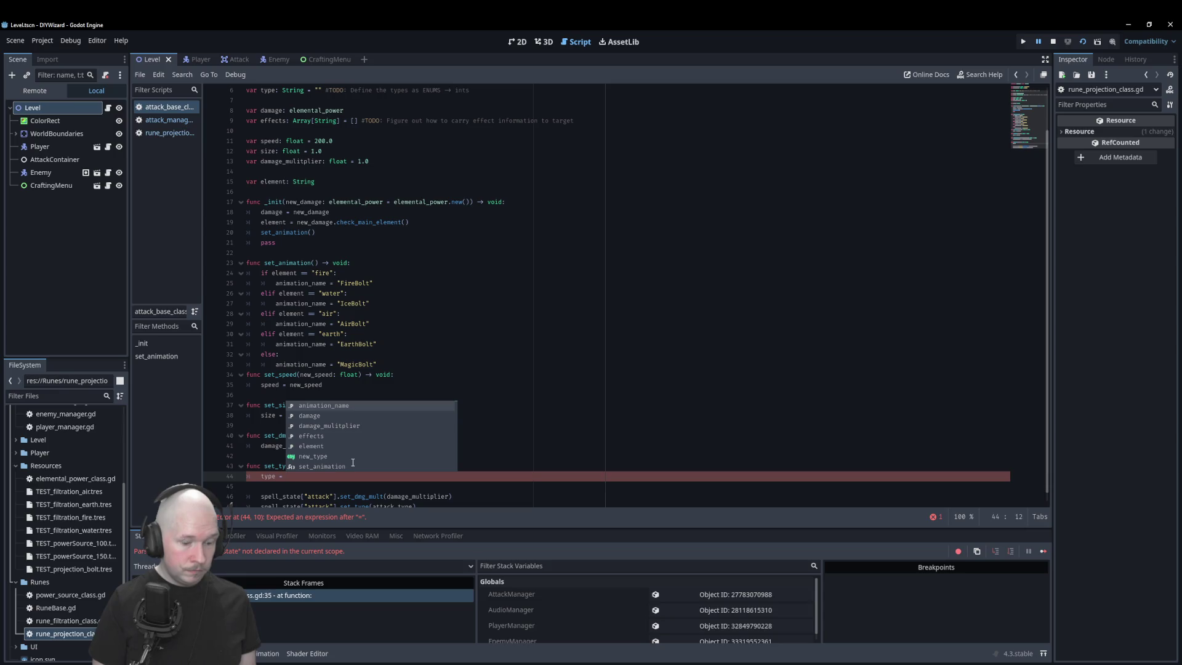
text( new_type)
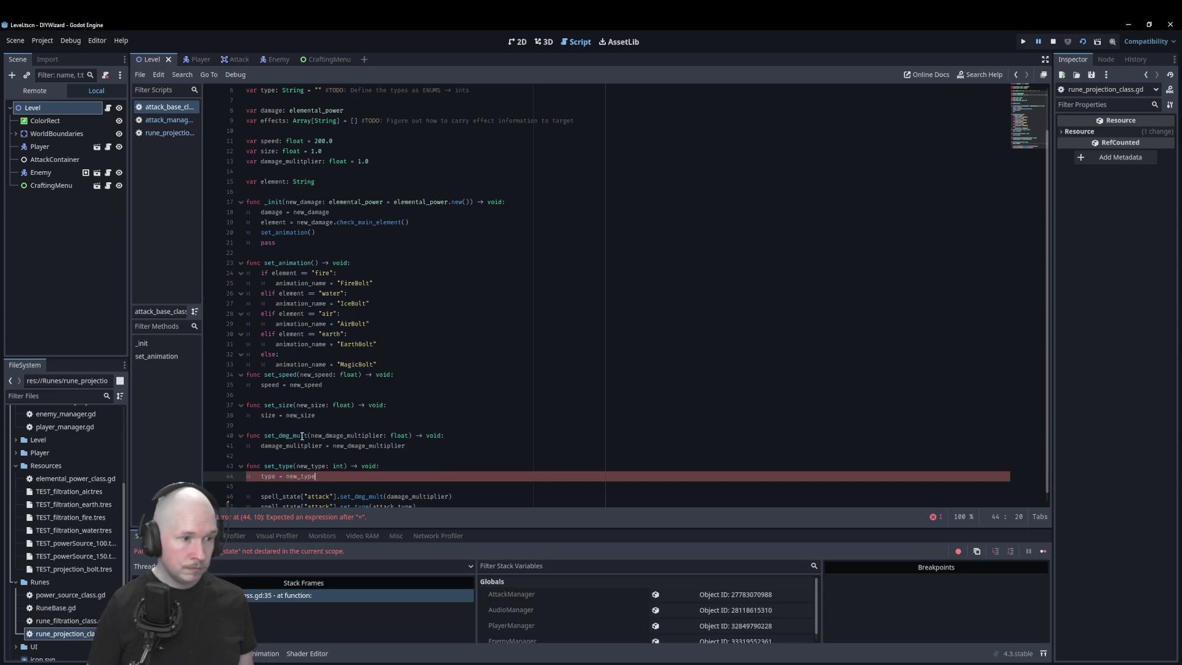
scroll(370, 481, down, 1)
drag(416, 496, 245, 486)
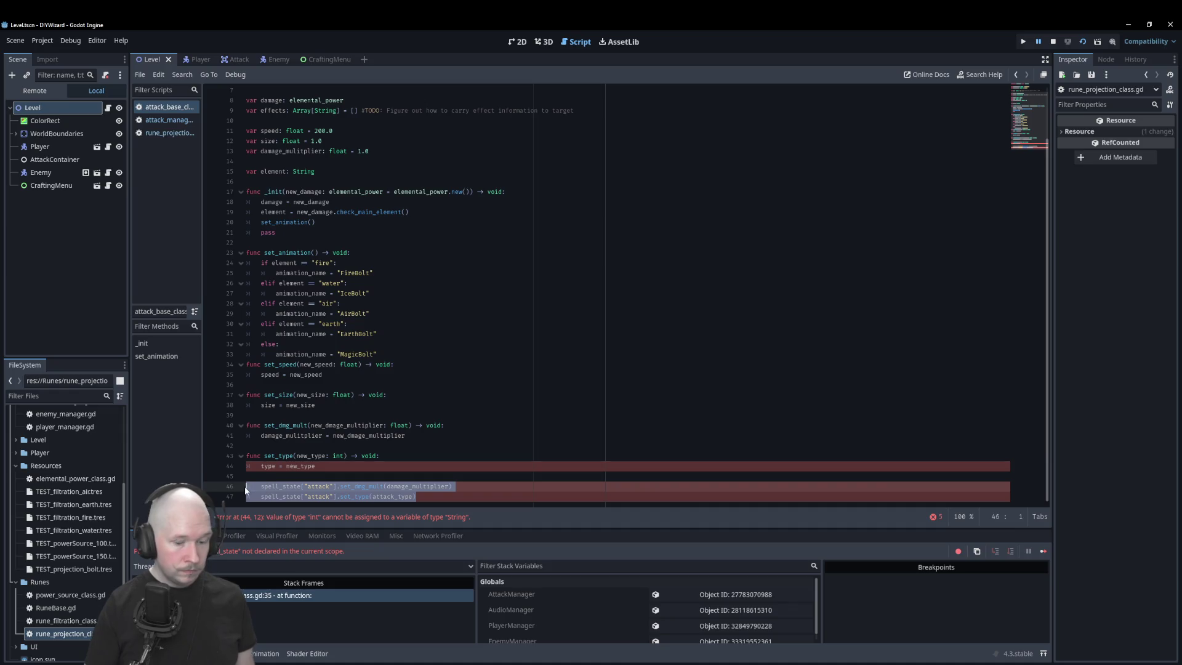
key(BackSpace)
scroll(368, 439, up, 3)
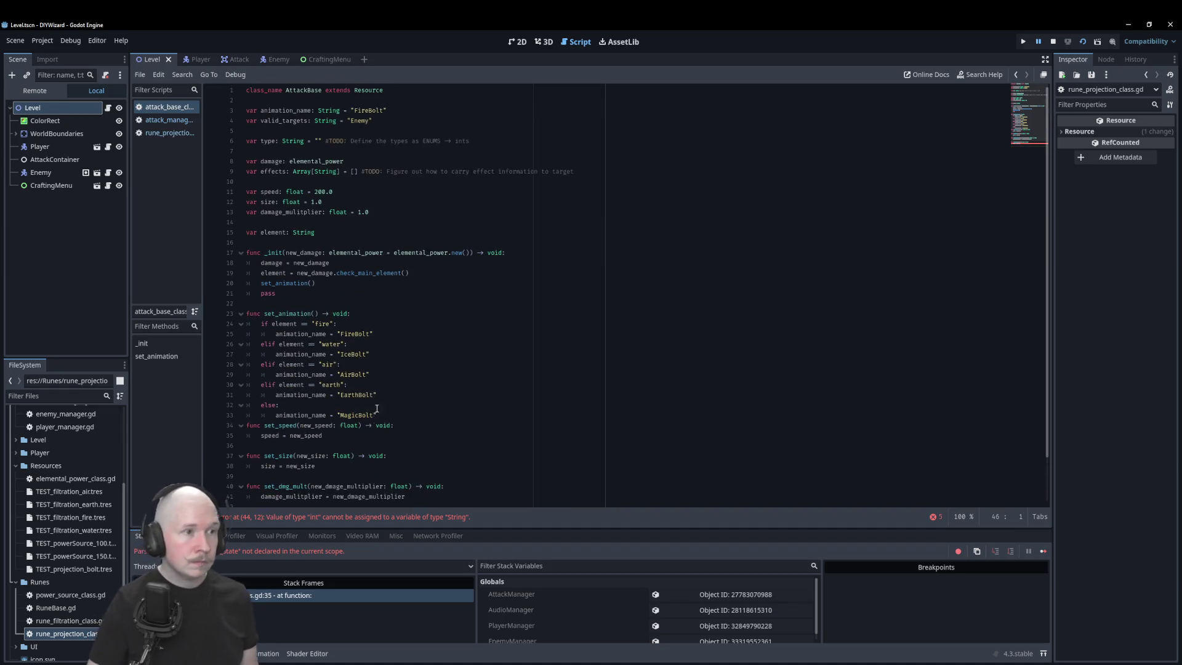
double_click(293, 142)
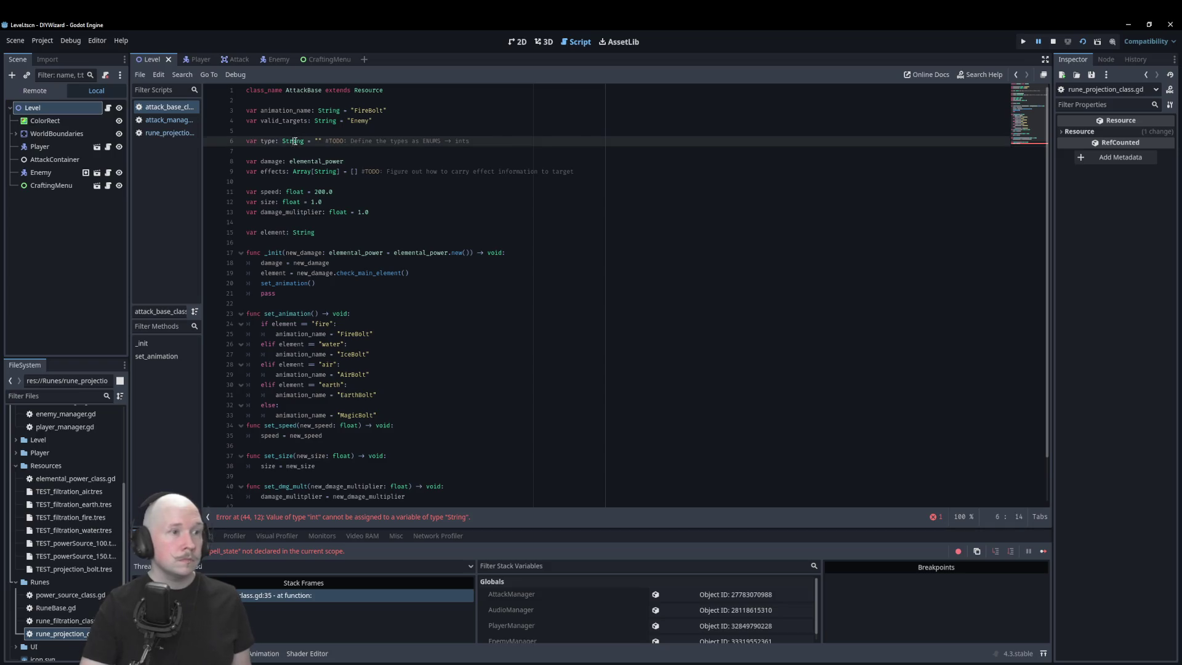
text(int)
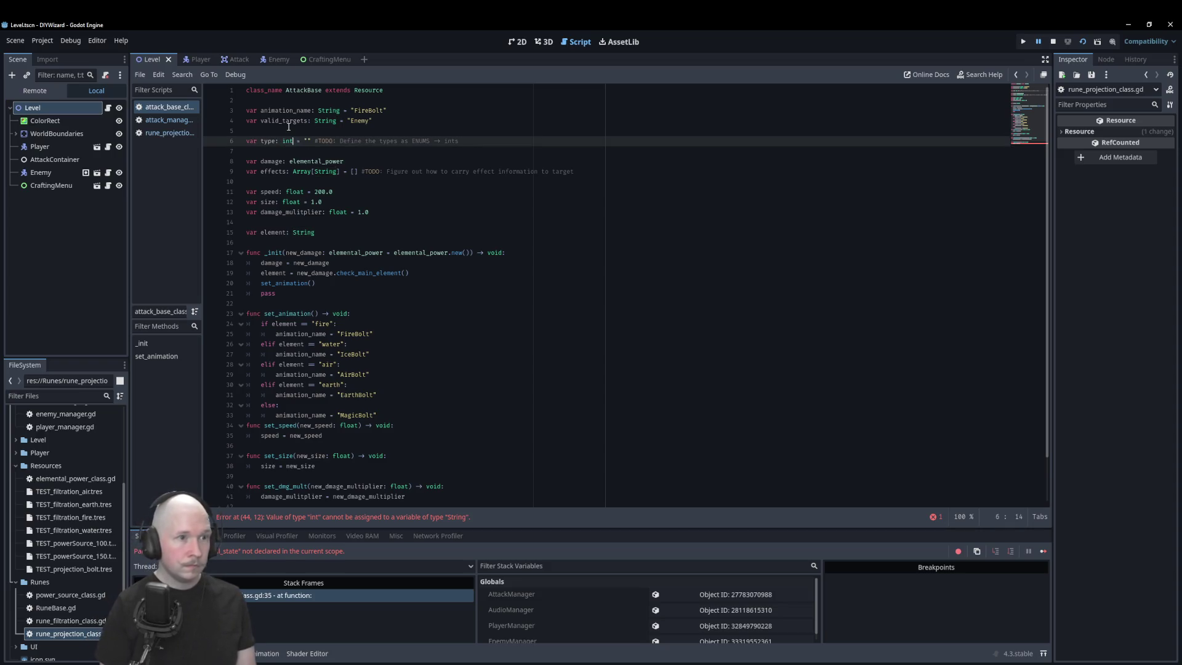
click(359, 135)
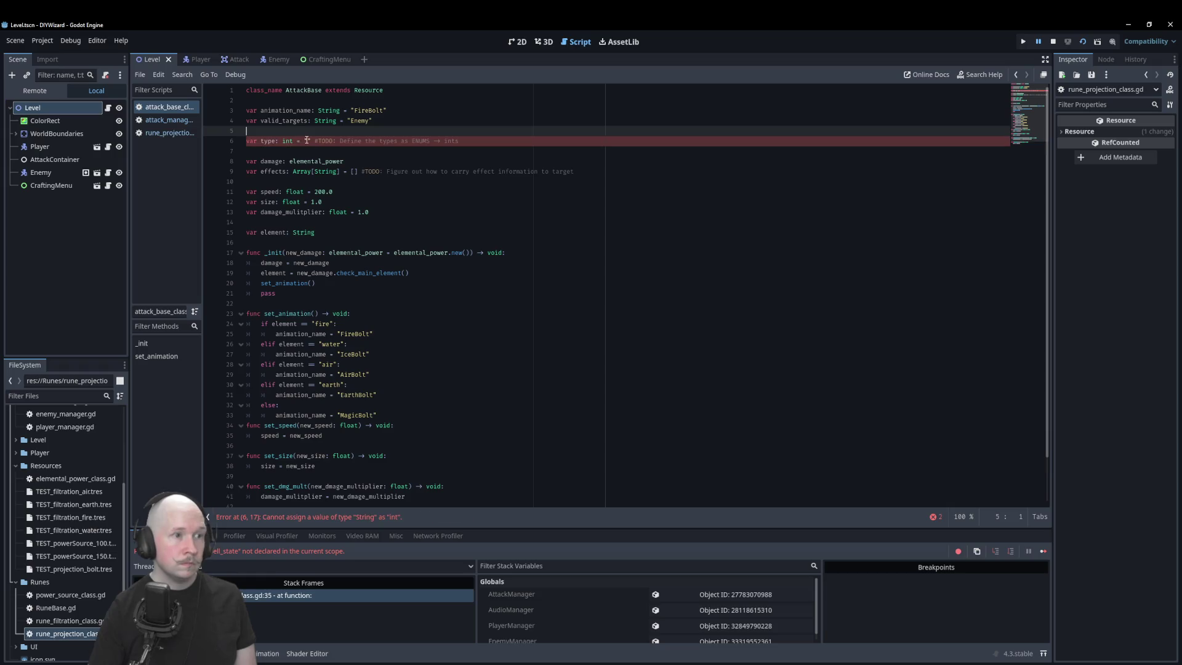
drag(296, 144, 502, 144)
key(BackSpace)
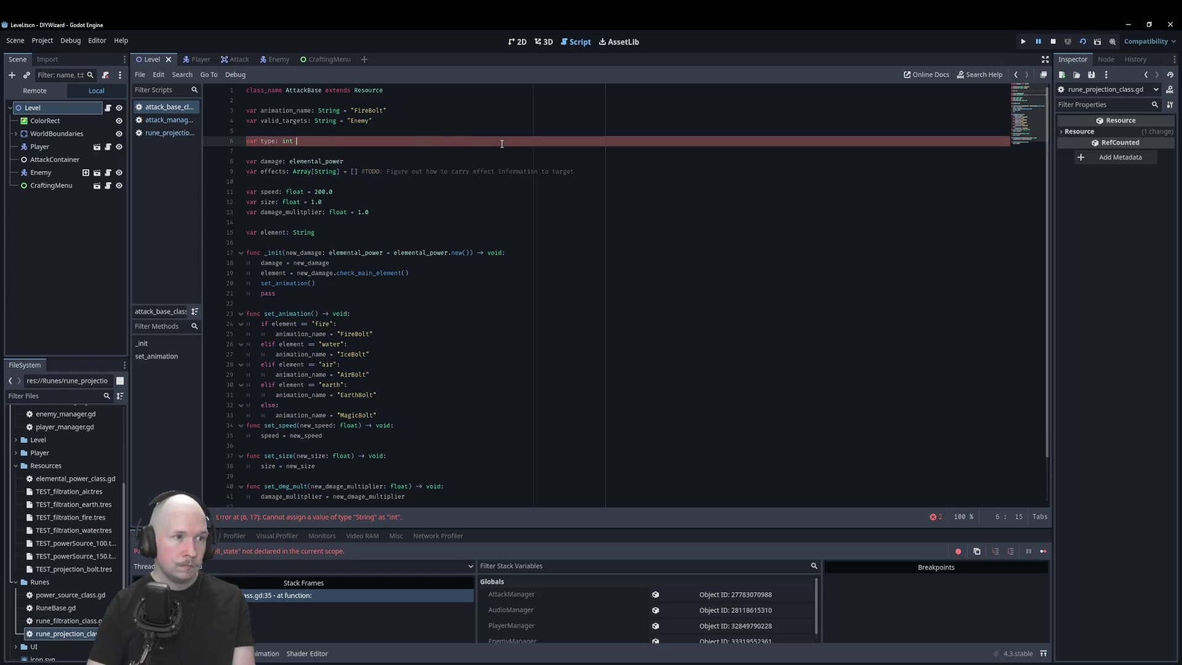
click(482, 161)
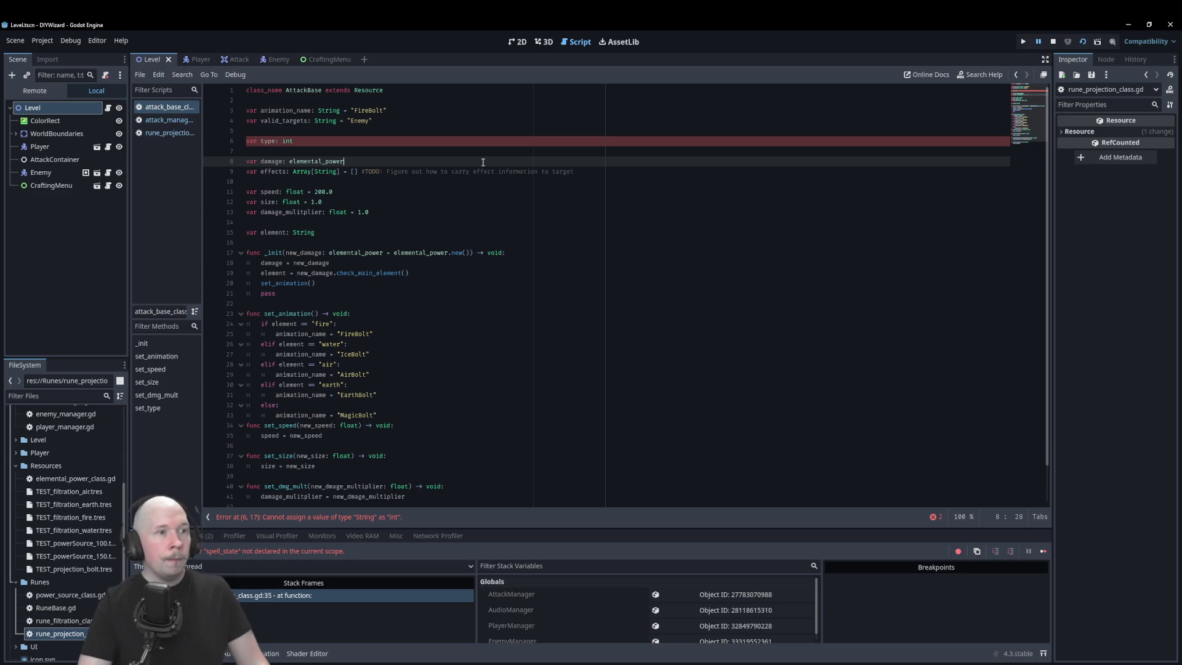
scroll(527, 184, down, 2)
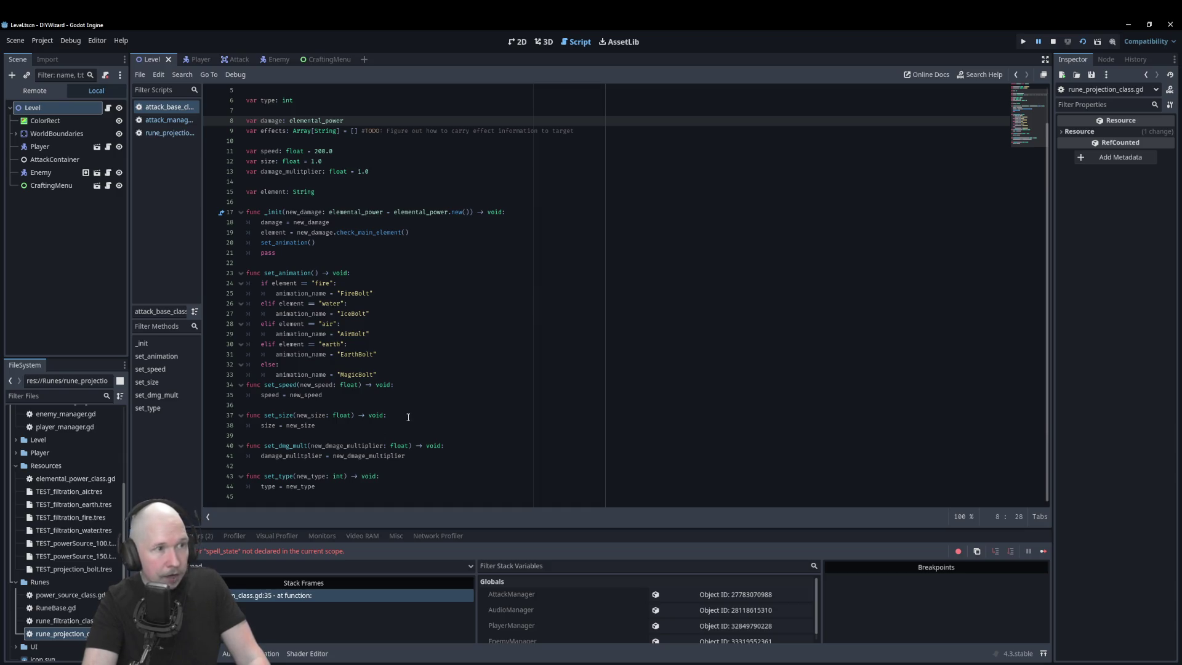
scroll(408, 417, up, 2)
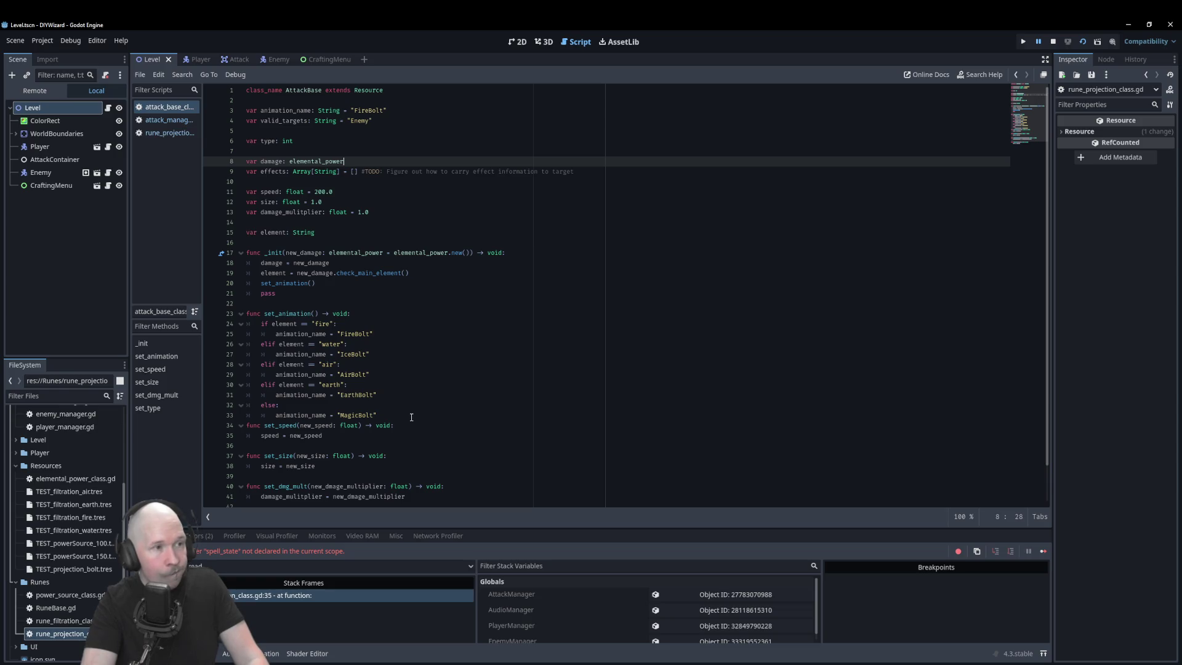
- Open attack_manager.gd to review its spawn_attack function
click(169, 119)
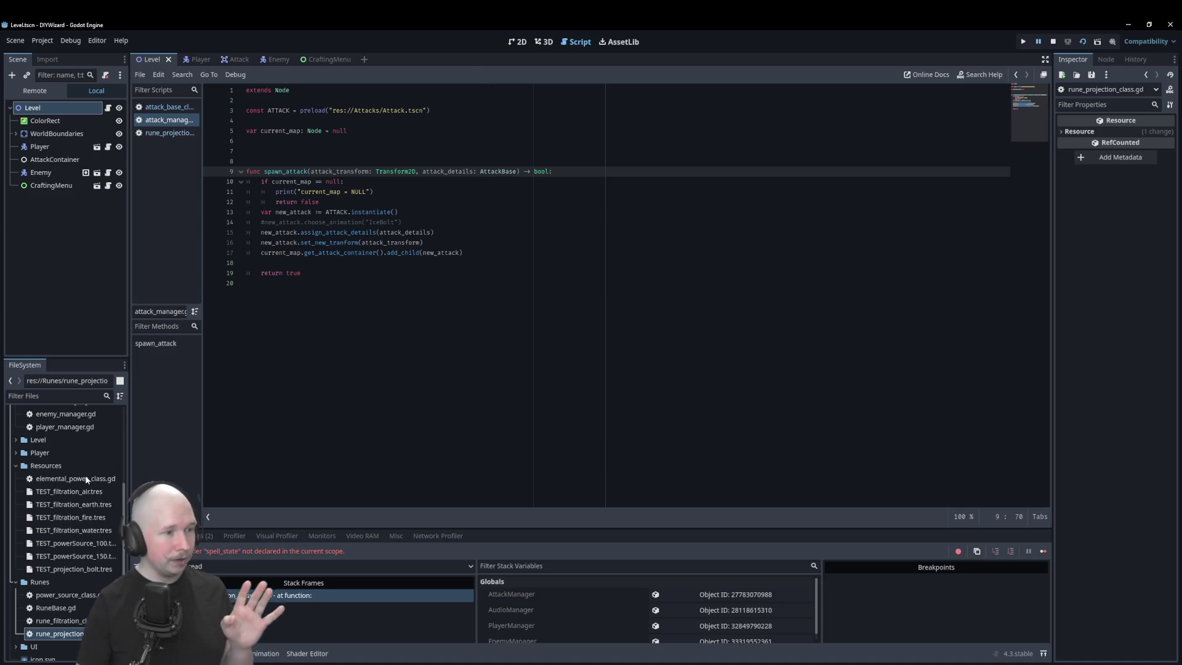
scroll(66, 523, up, 5)
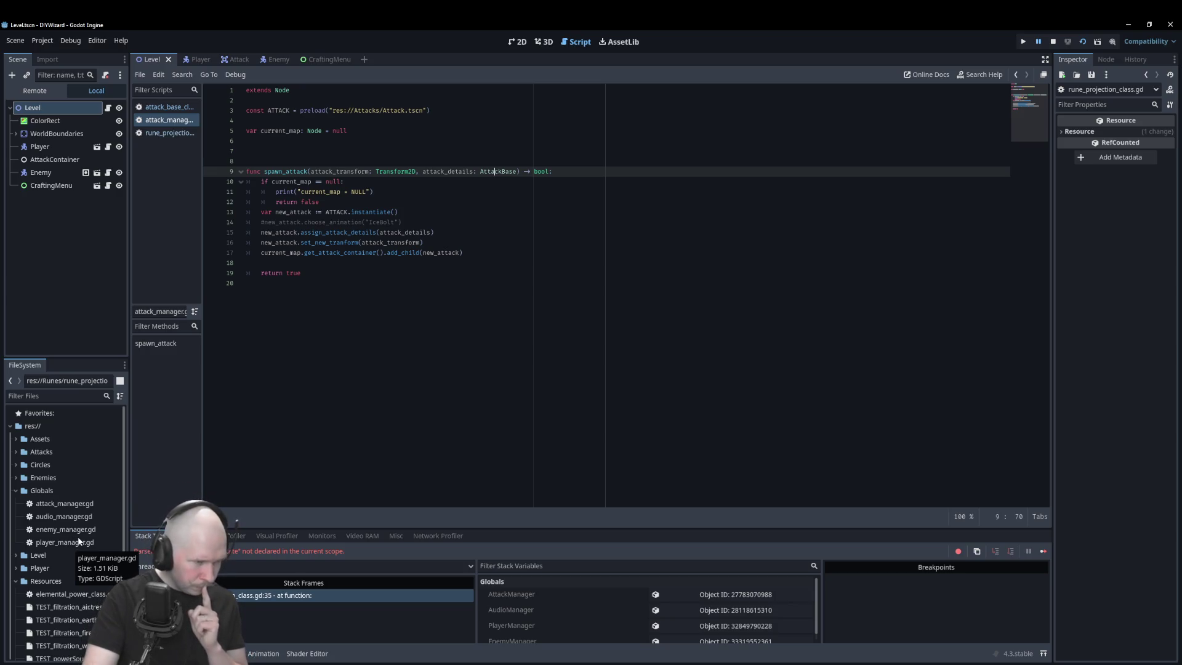
- Cut the 'enum Type {BOLT, BEAM, AOE}' line from rune_projection_class.gd
scroll(74, 541, down, 5)
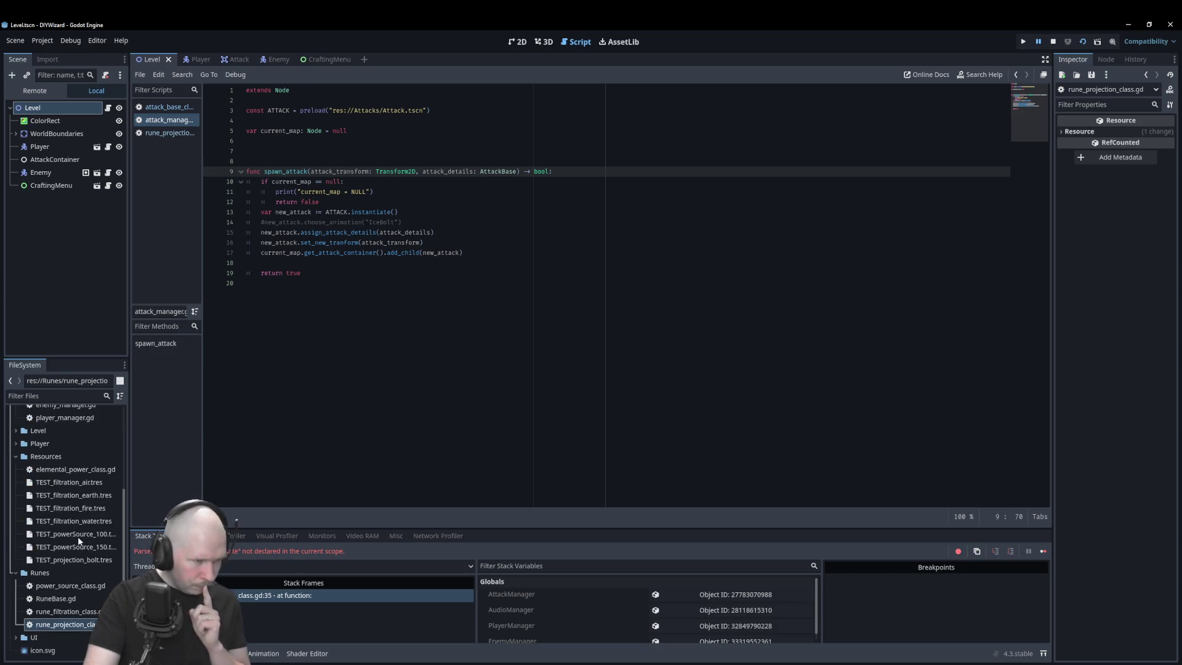
double_click(55, 599)
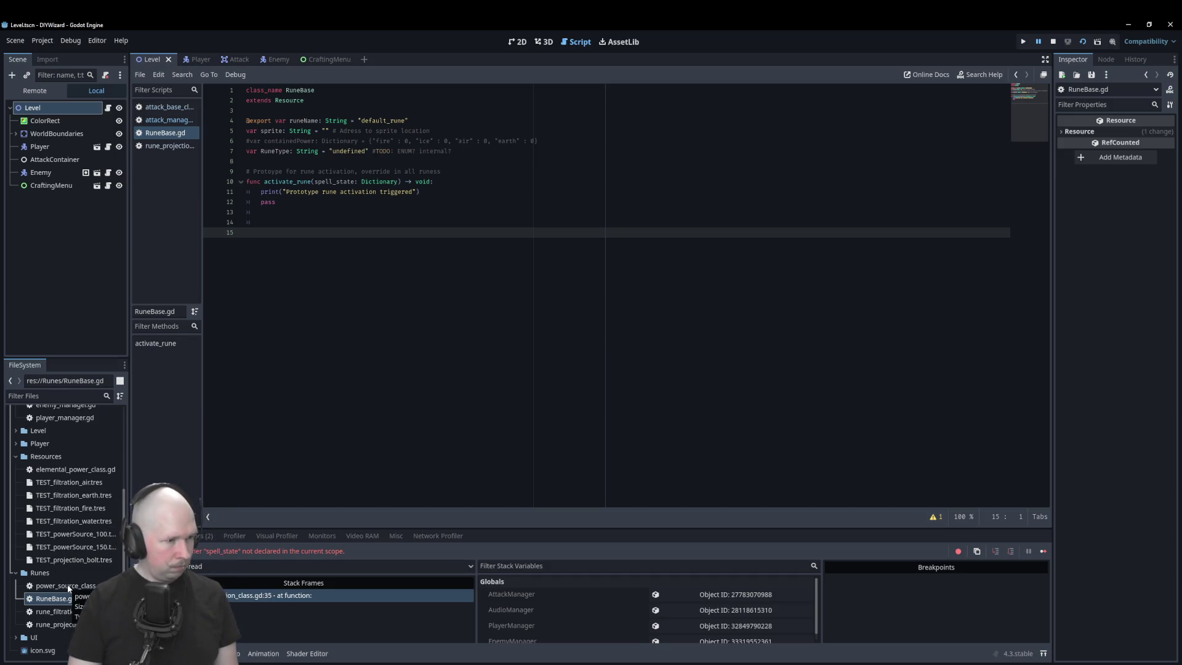
double_click(56, 624)
click(292, 303)
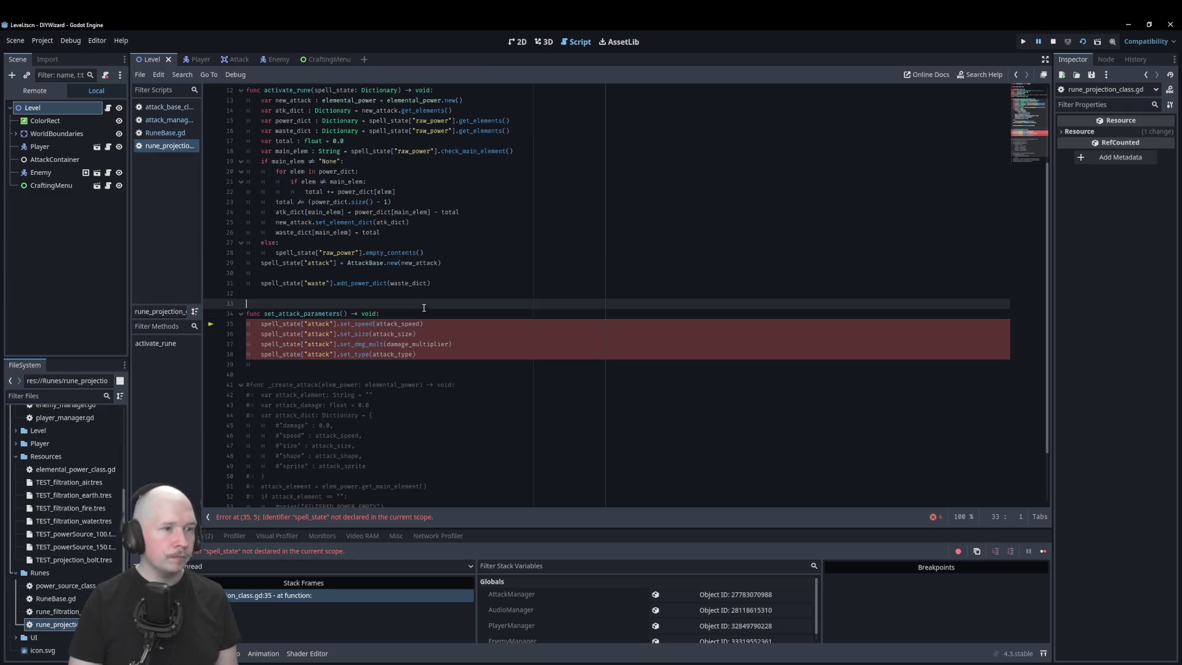
scroll(292, 247, up, 4)
click(341, 111)
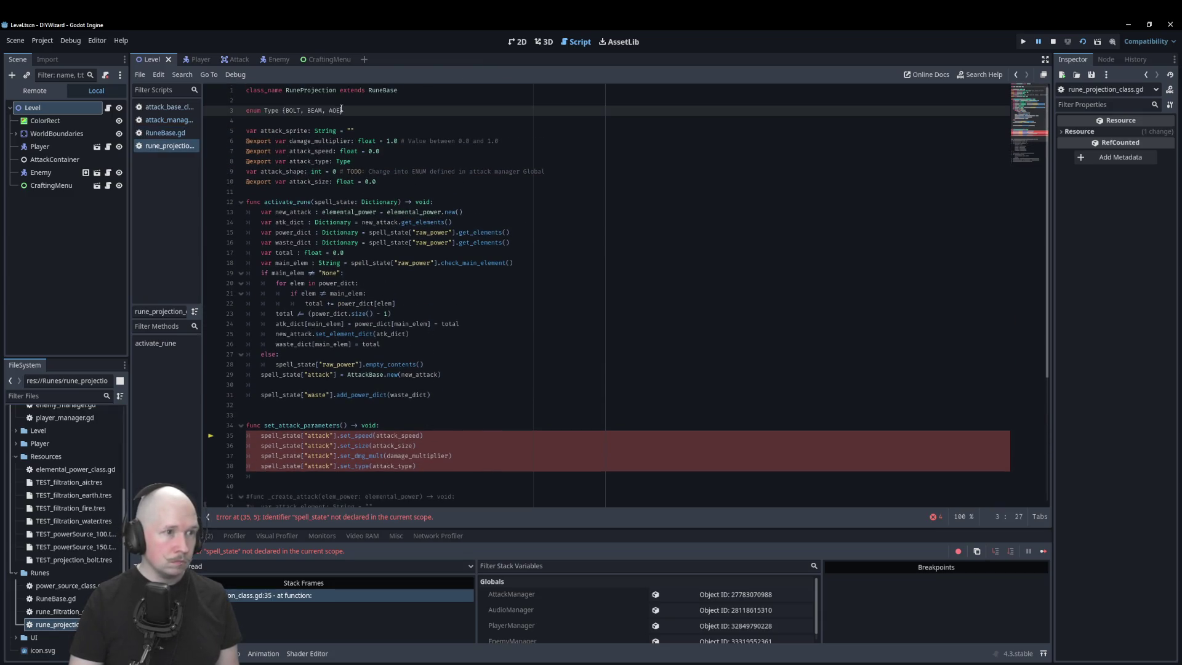
drag(347, 110, 247, 111)
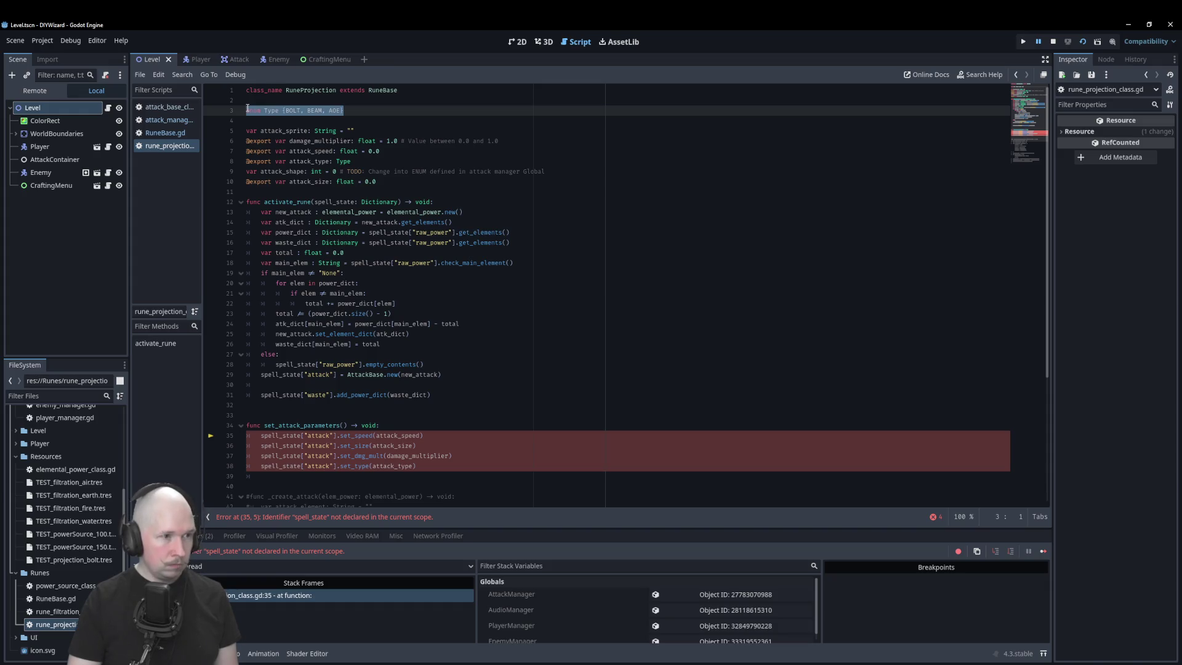
key(ctrl+x)
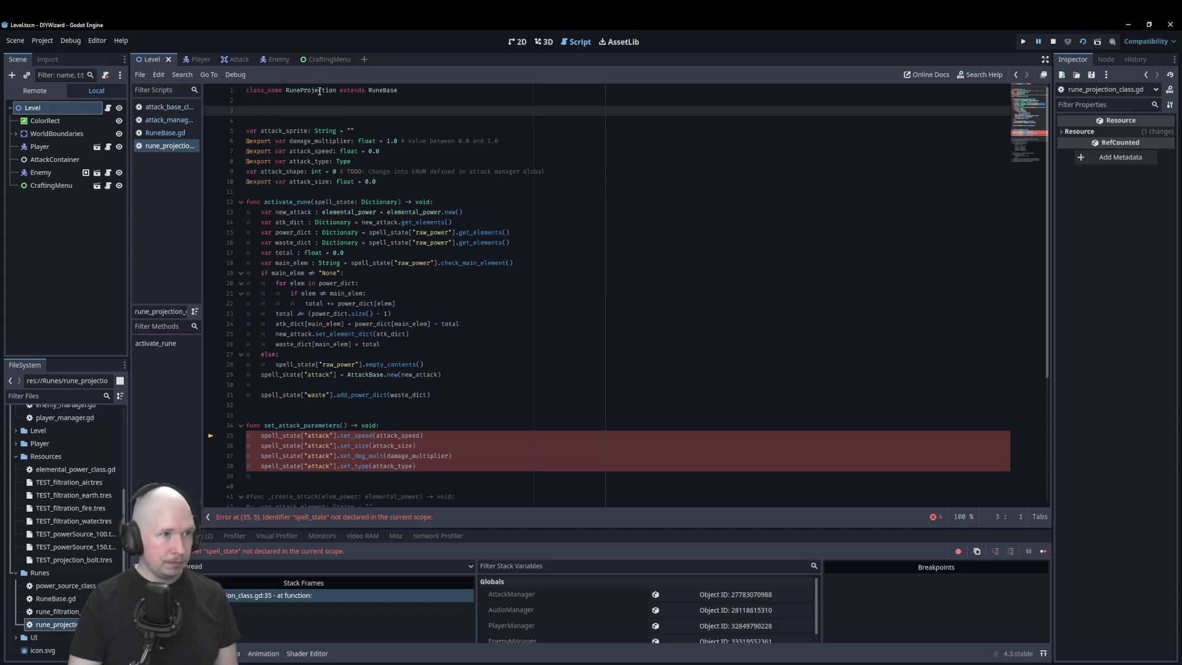
- Paste the Type enum below 'extends Resource' in RuneBase.gd and save it
click(394, 92)
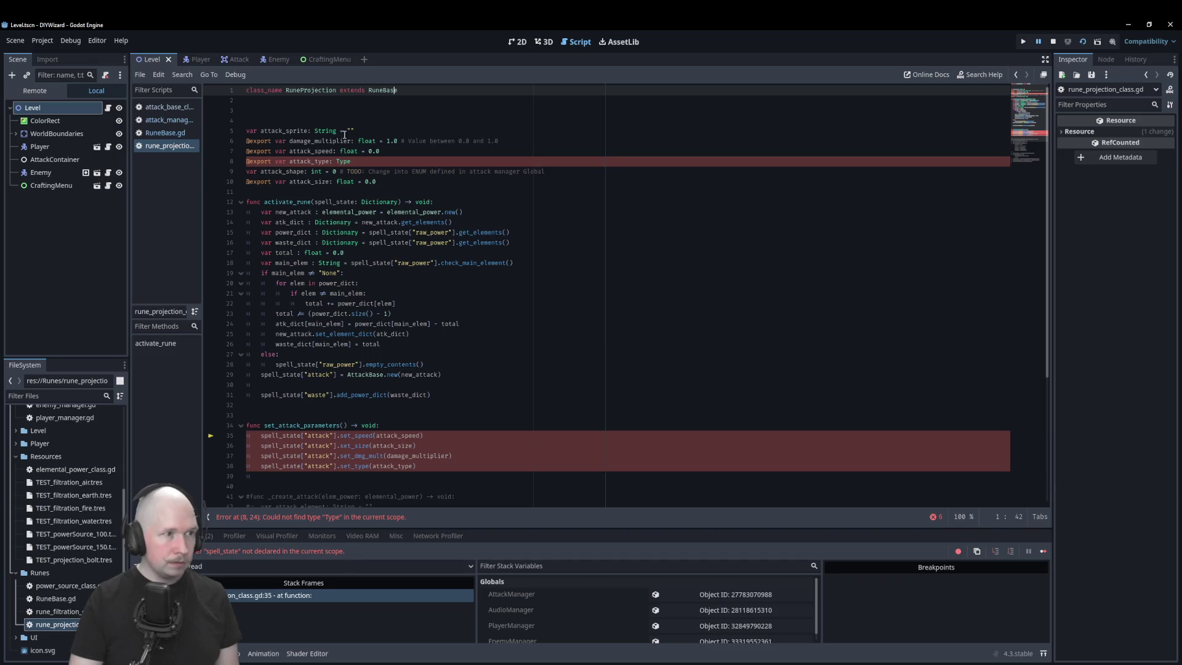
click(181, 132)
click(313, 109)
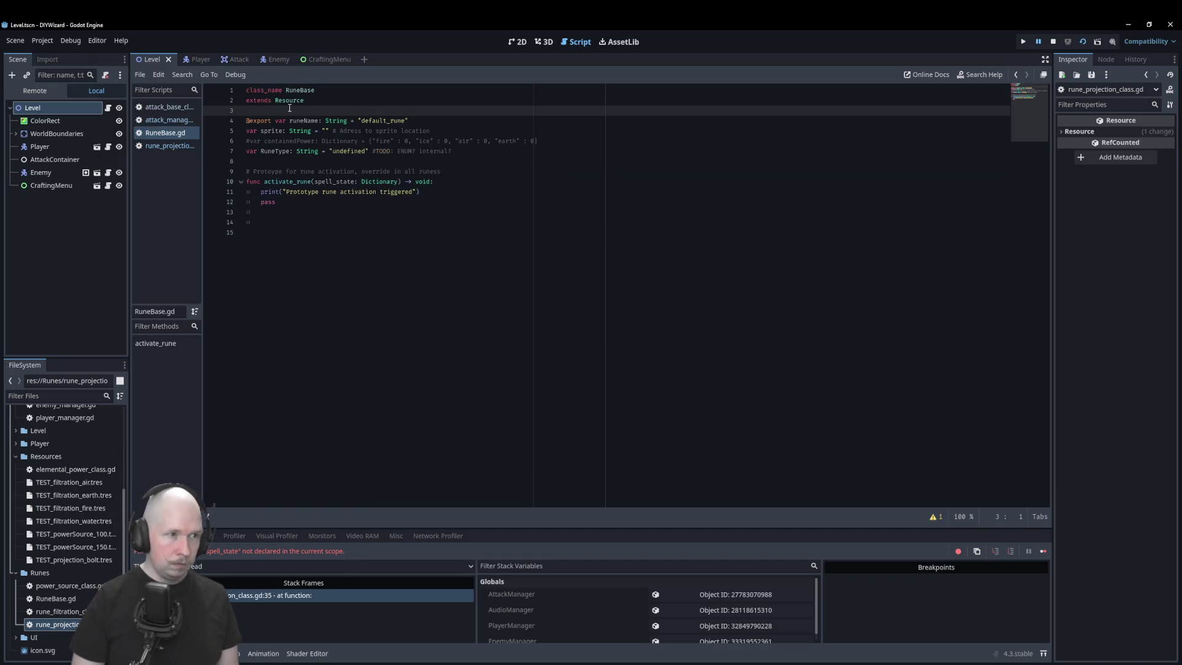
key(Return)
key(Up)
key(Return)
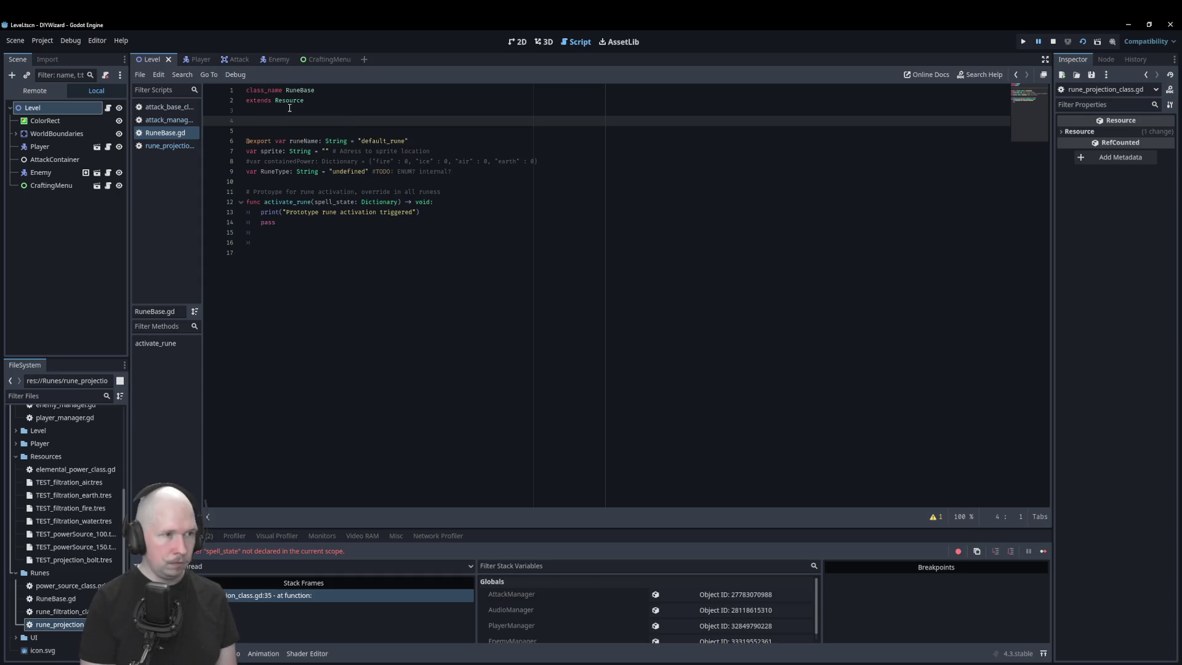
key(ctrl+v)
key(ctrl+s)
click(169, 146)
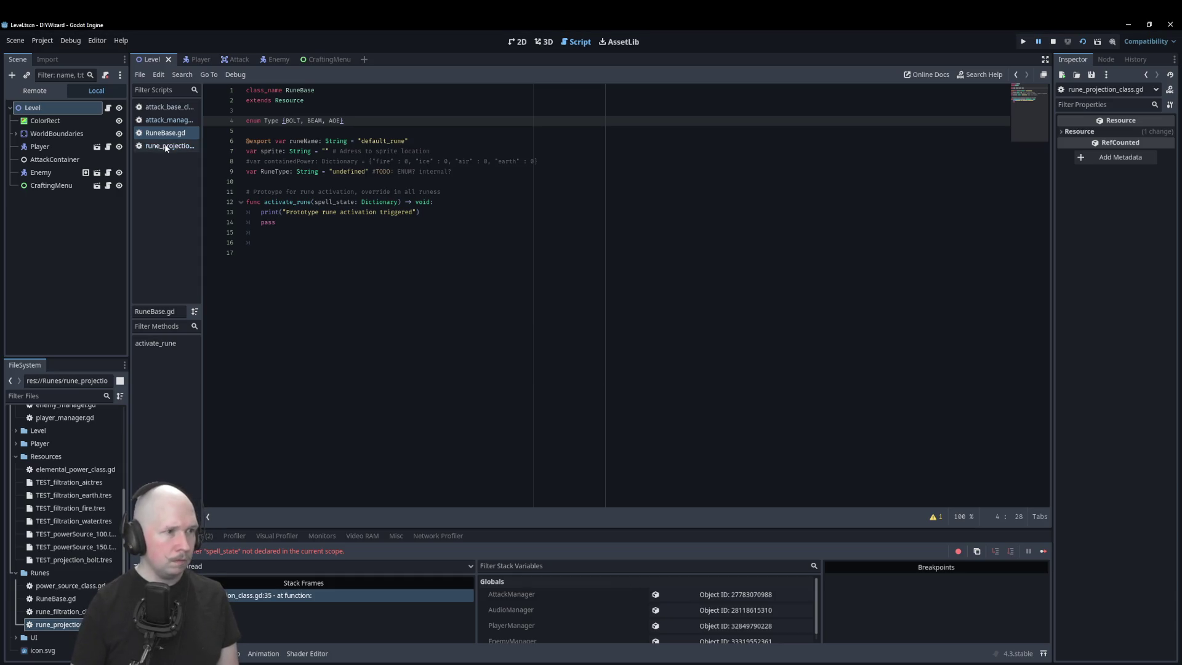
click(442, 195)
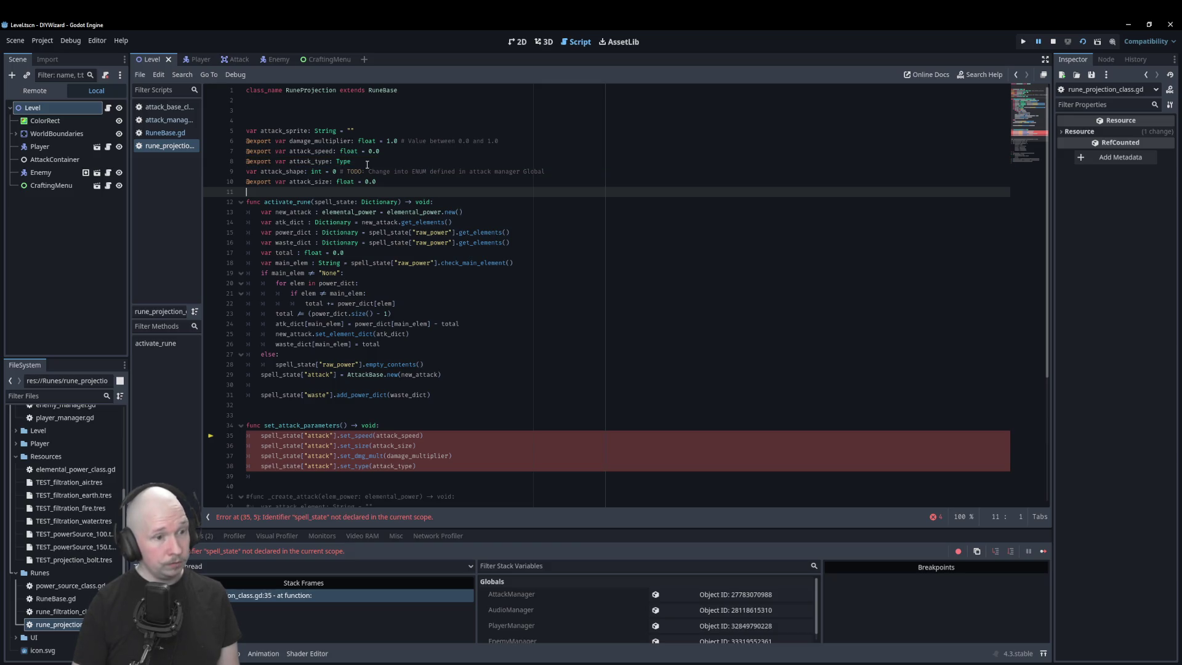
- Add a spell_state: Dictionary parameter to set_attack_parameters and save the script
click(438, 464)
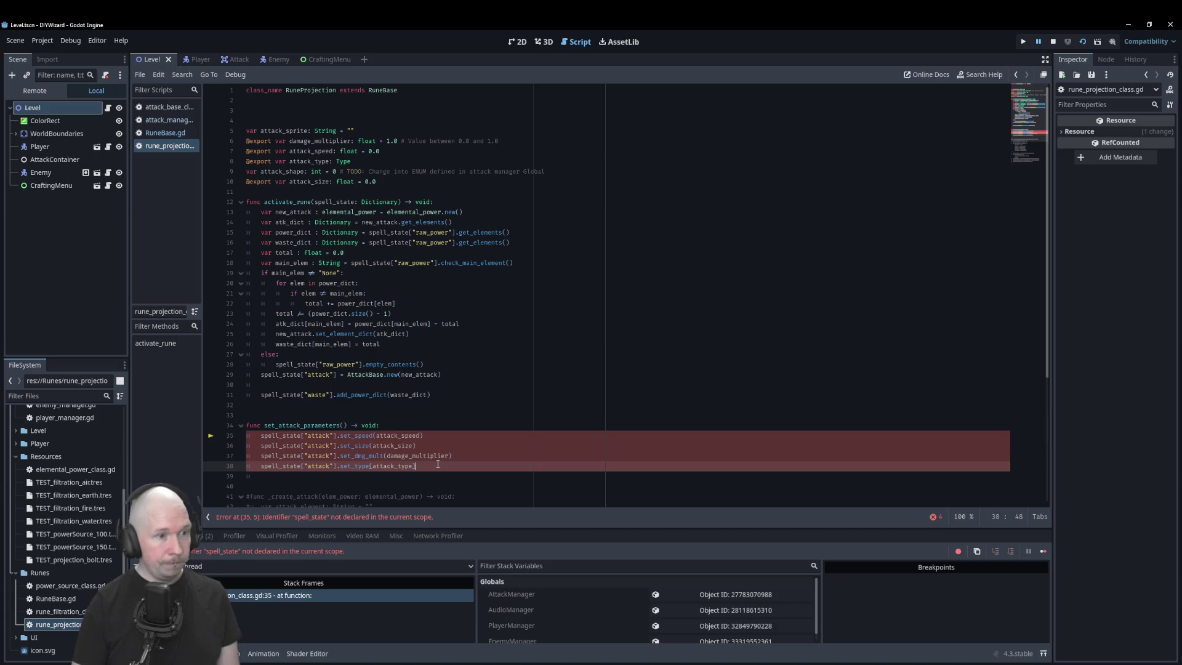
click(340, 424)
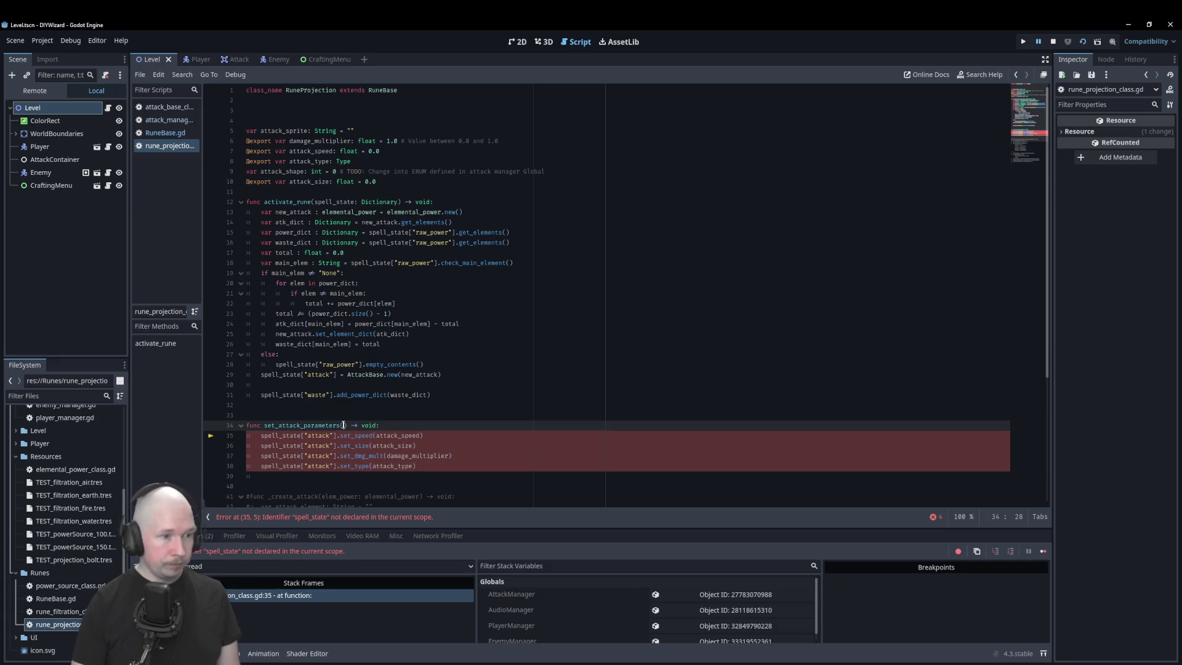
text(spell_state)
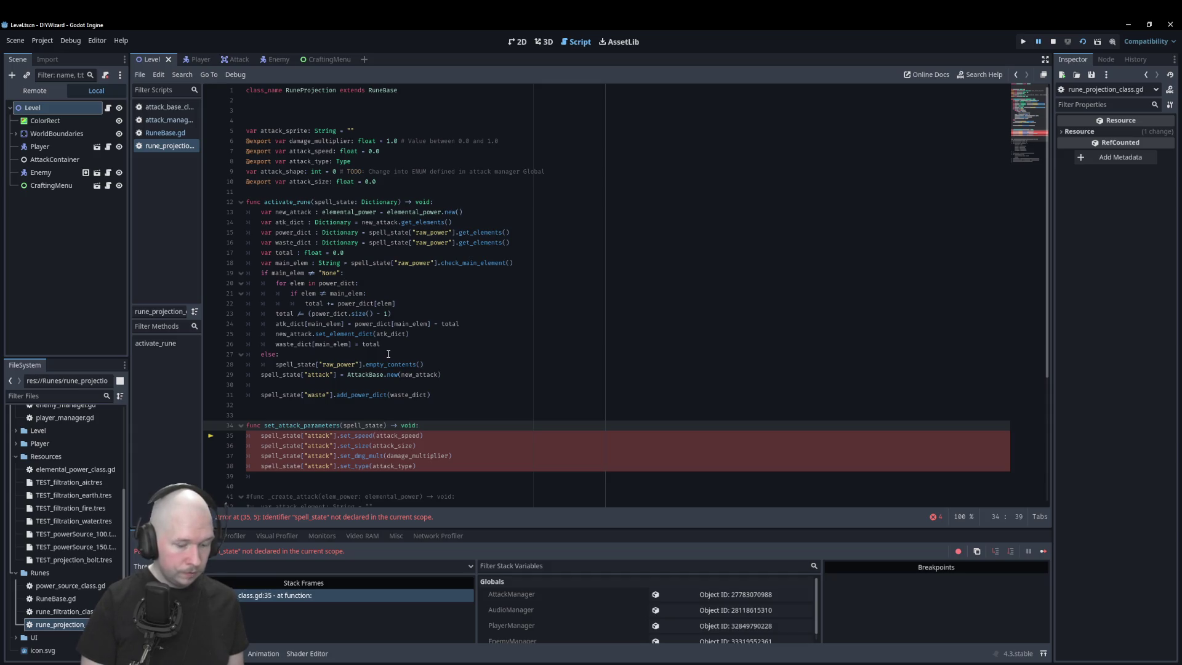
text(: Dictionary)
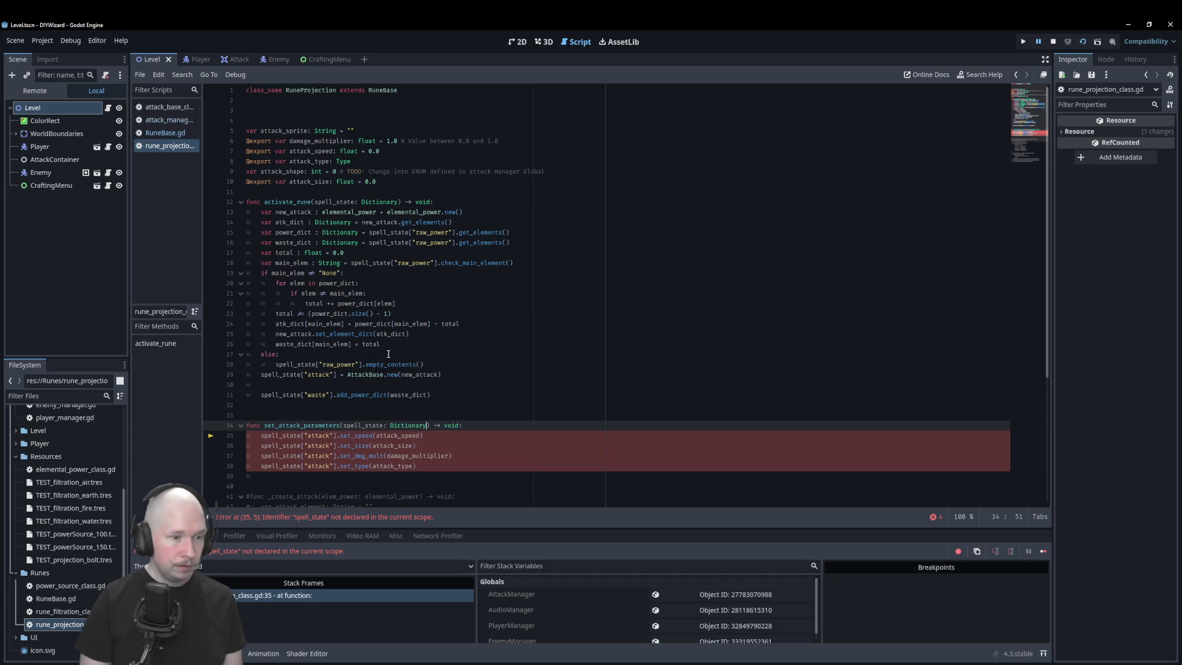
key(ctrl+s)
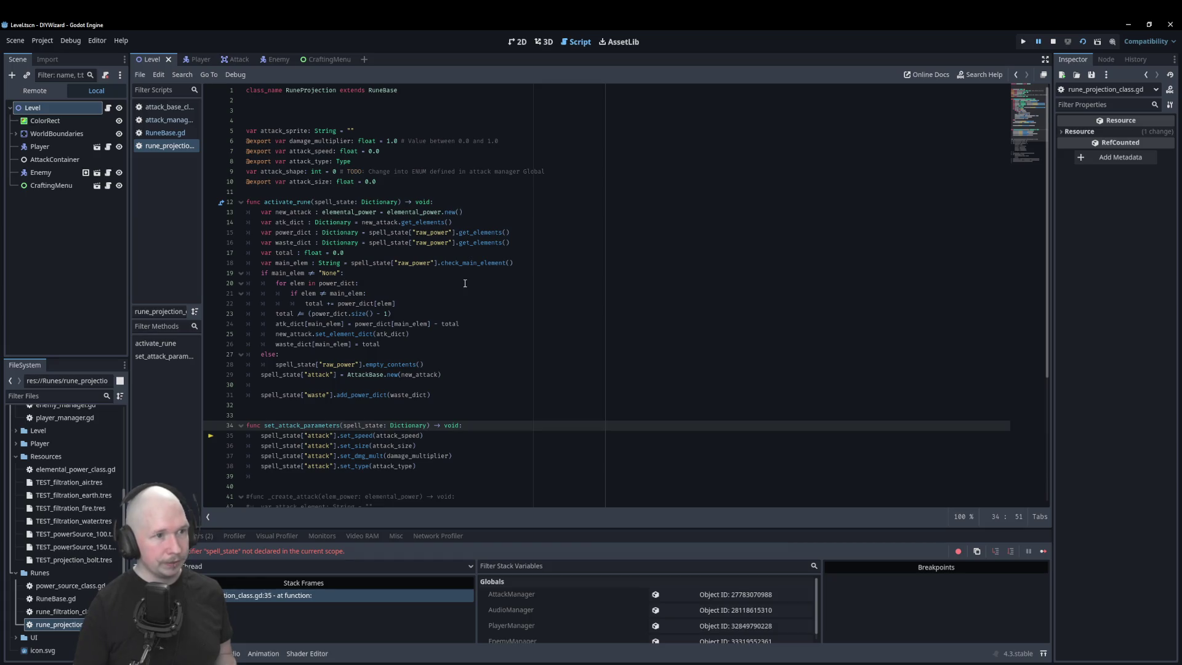
- Highlight every use of spell_state, then switch to RuneBase.gd
click(327, 192)
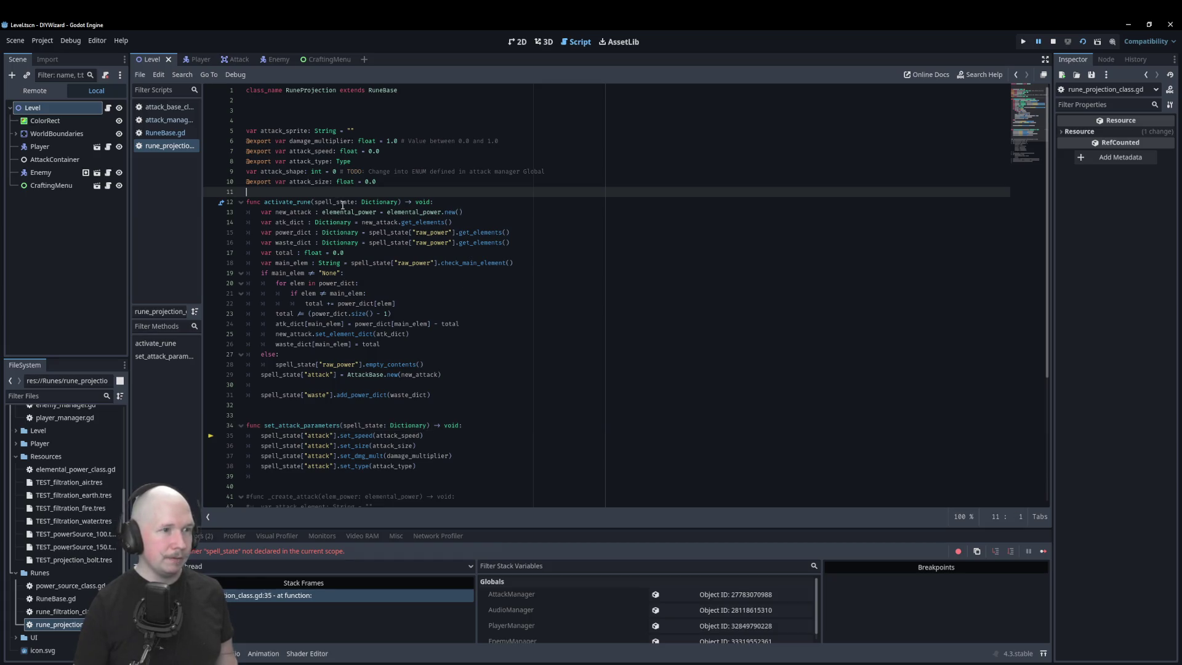
double_click(343, 202)
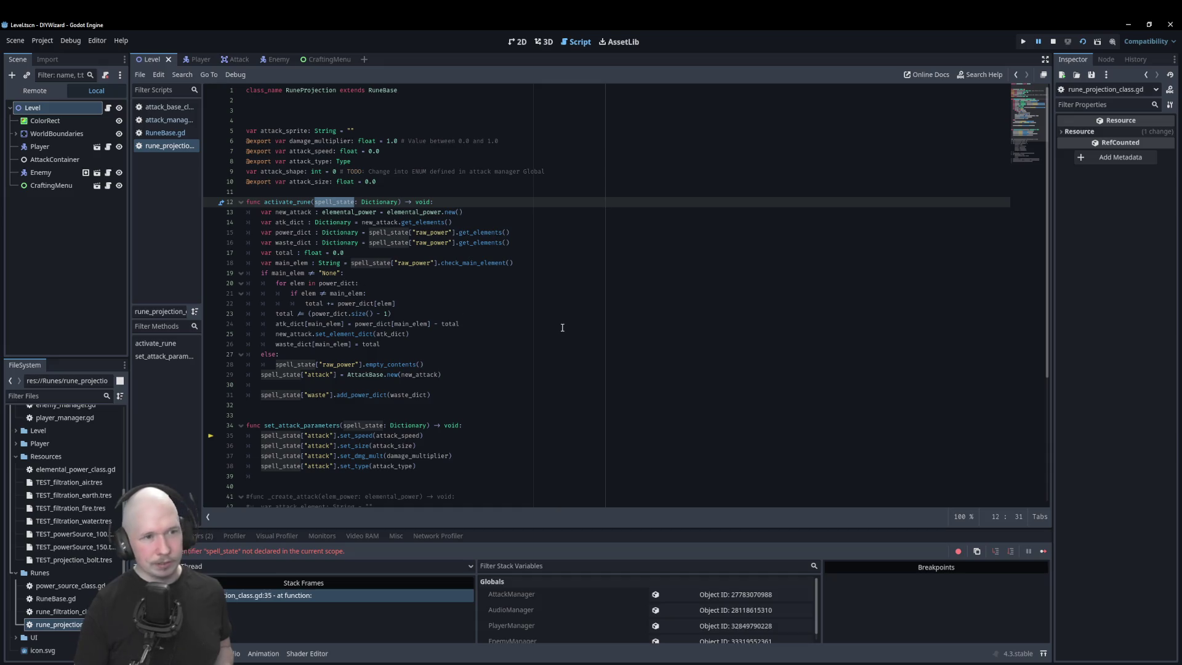
click(536, 357)
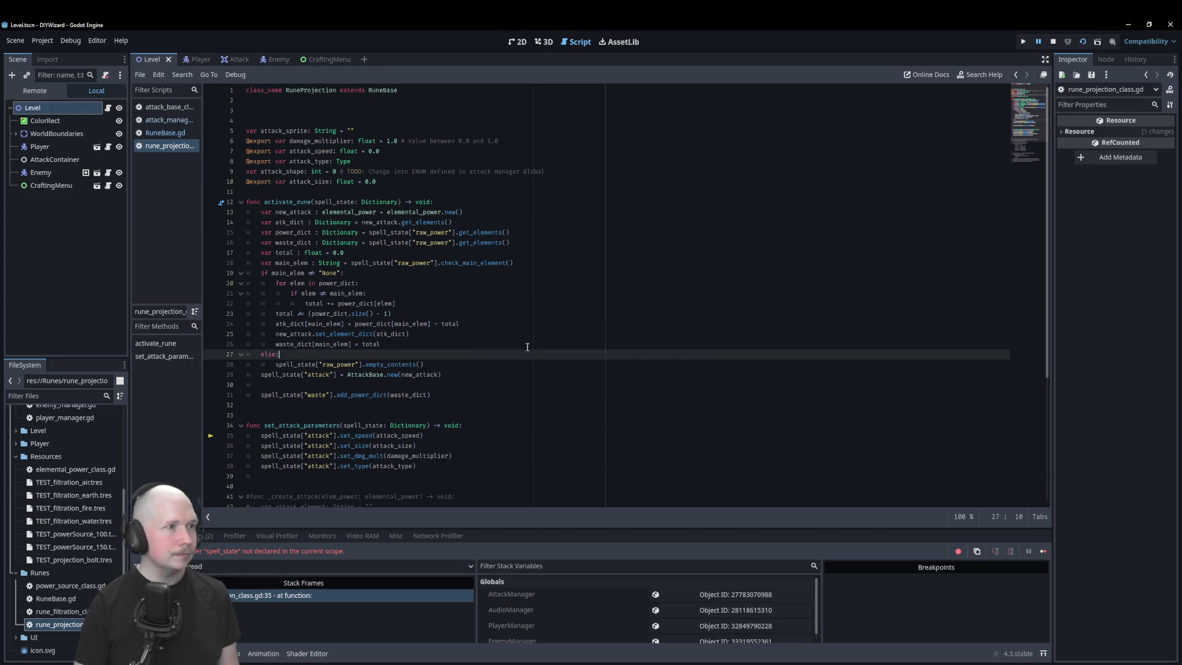
click(156, 138)
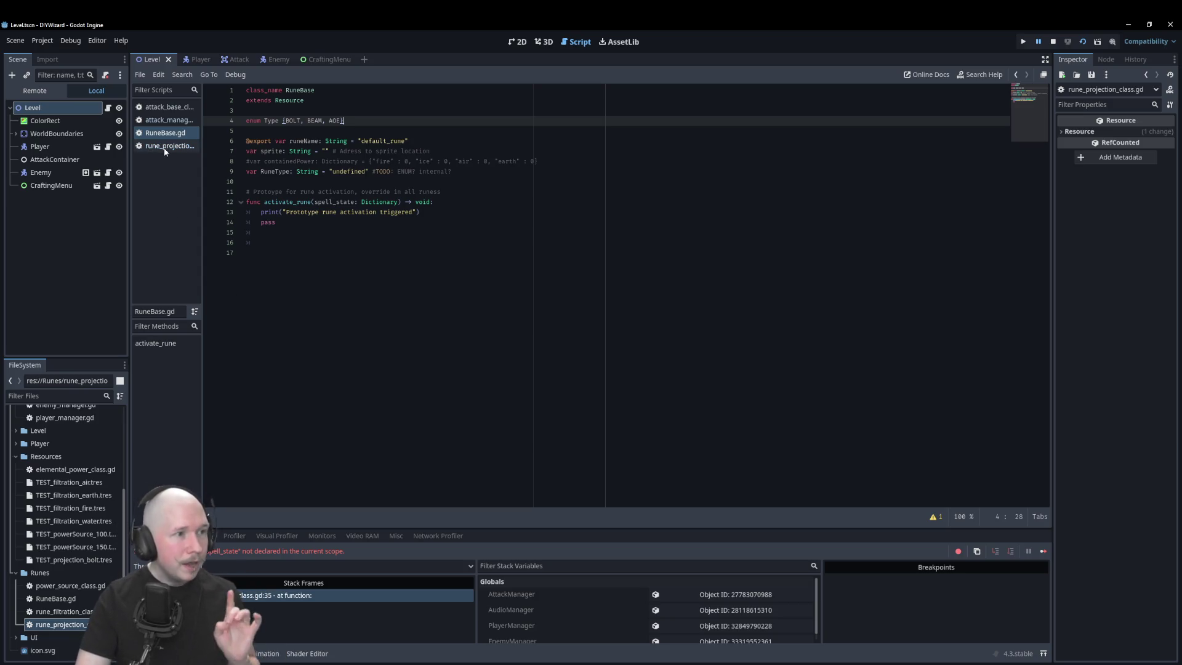
- In the attack base class, retype line 6's type variable from int to RuneBase.Type
click(177, 113)
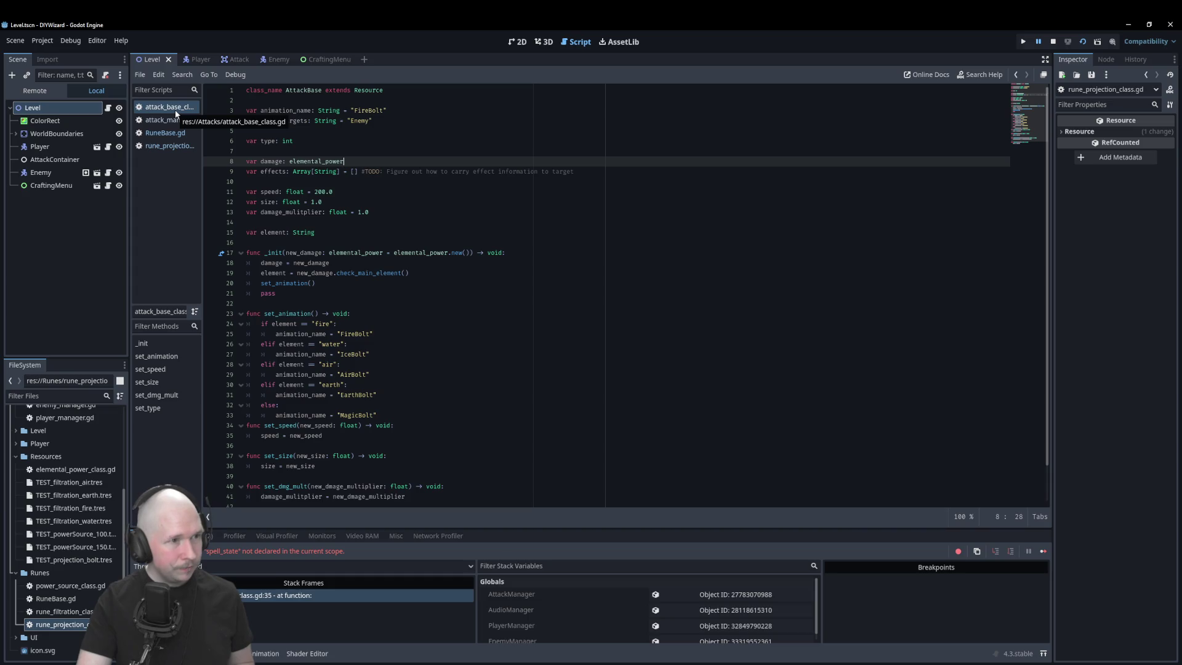
drag(283, 141, 300, 141)
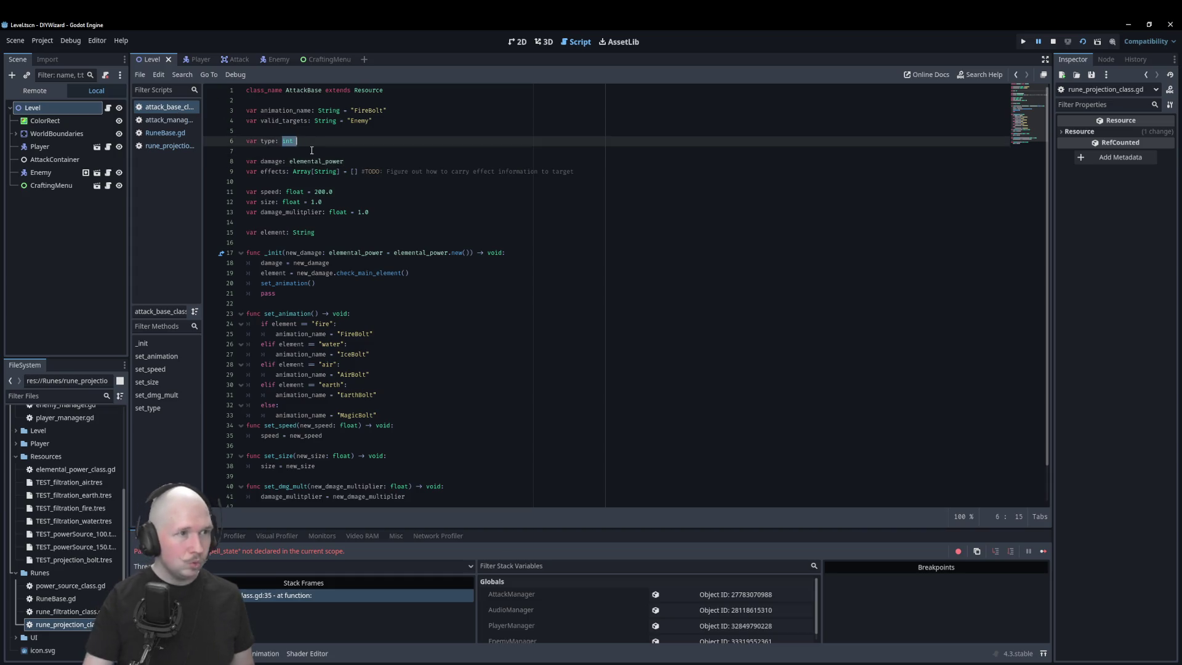
text(Run)
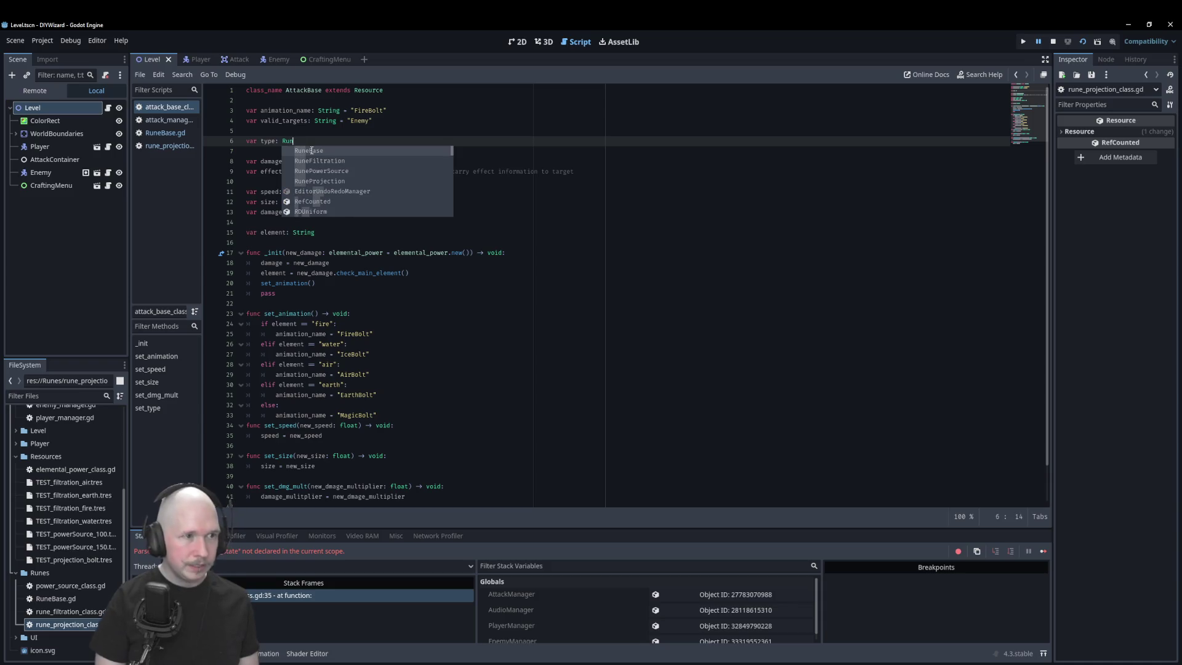
key(Return)
text(.)
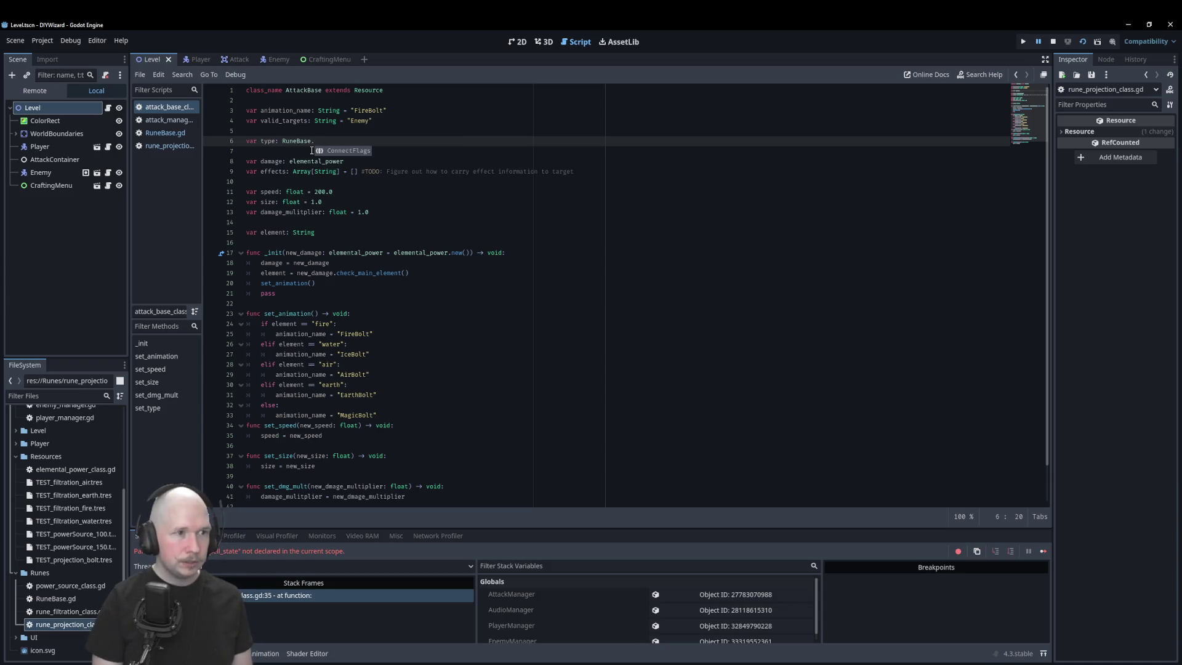
text(Type)
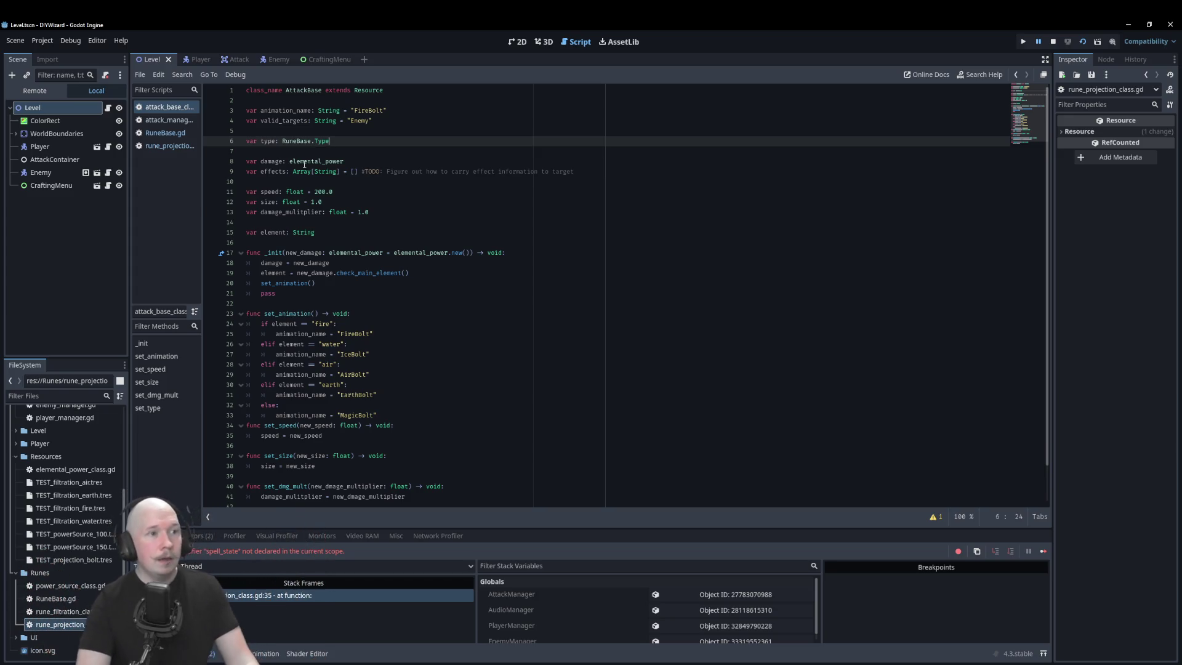
- Convert the variable name to uppercase TYPE, then restore it to lowercase 'type'
click(260, 141)
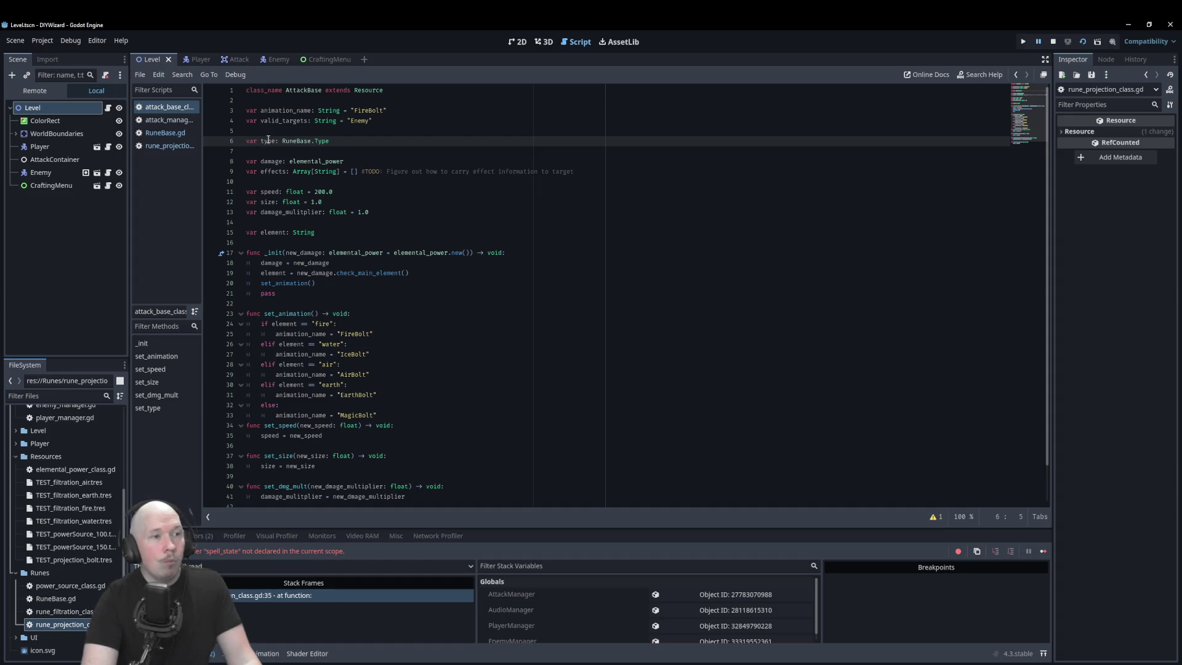
double_click(268, 141)
right_click(269, 141)
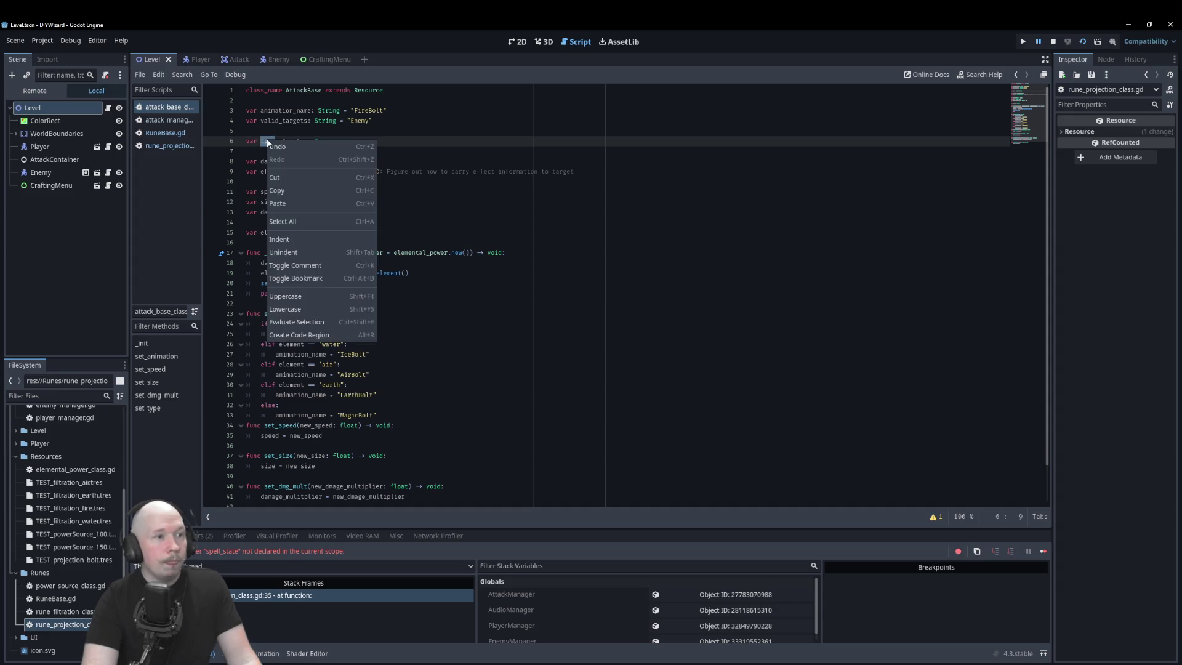
shift+click(487, 206)
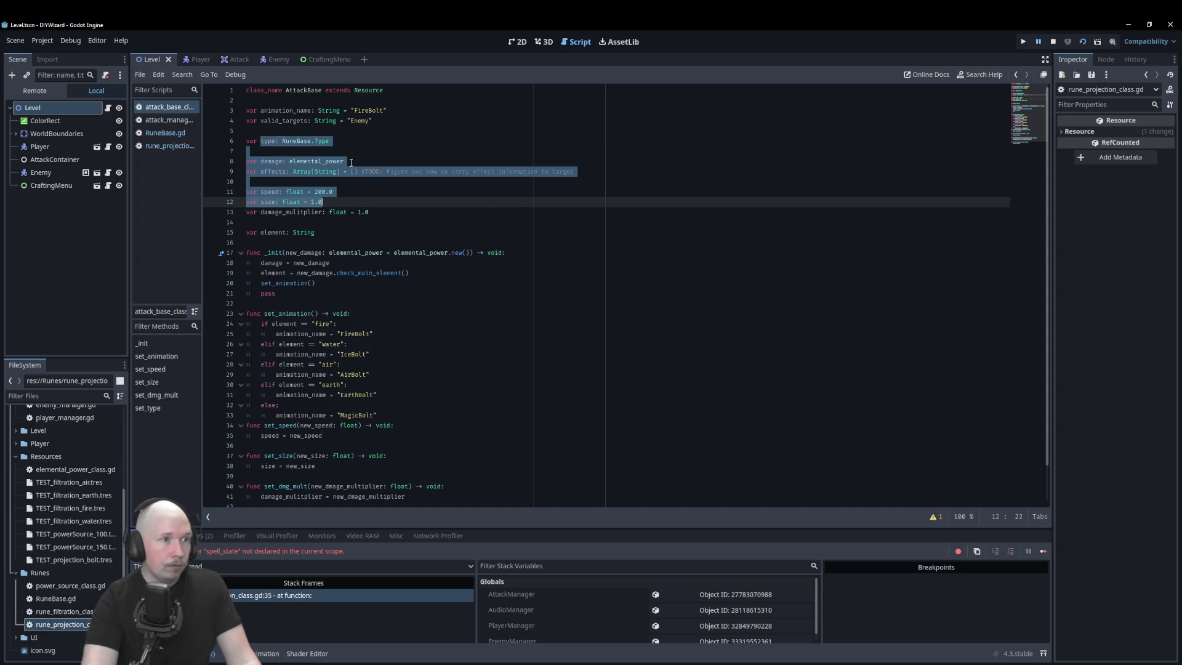
double_click(268, 142)
right_click(270, 142)
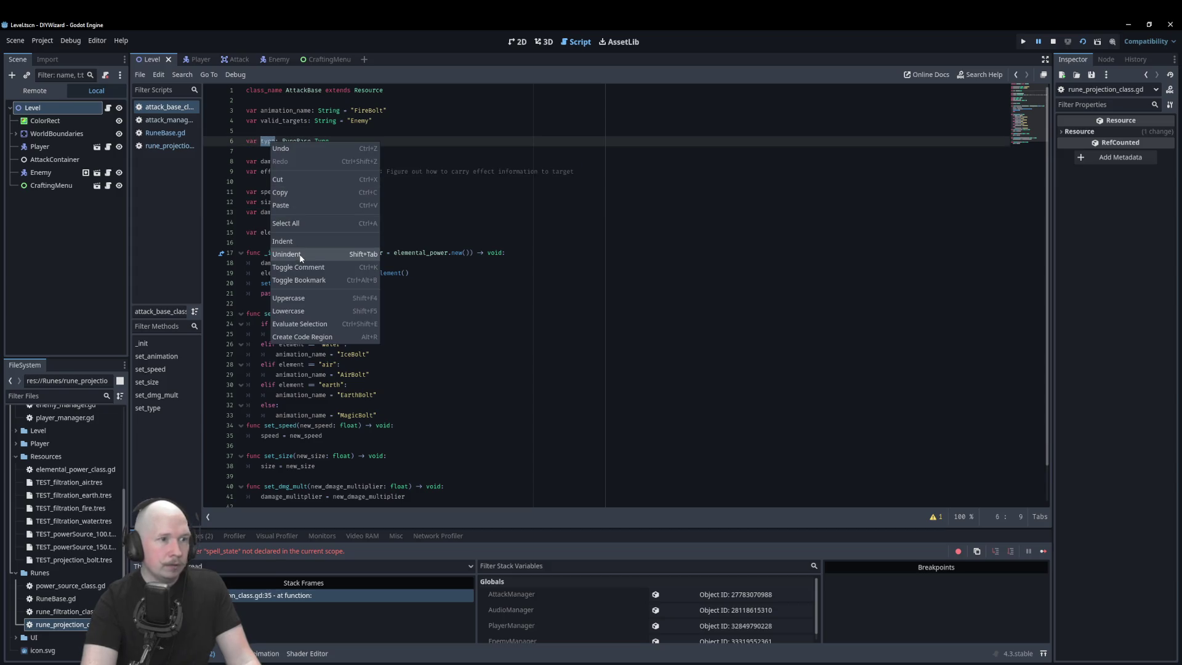
key(Escape)
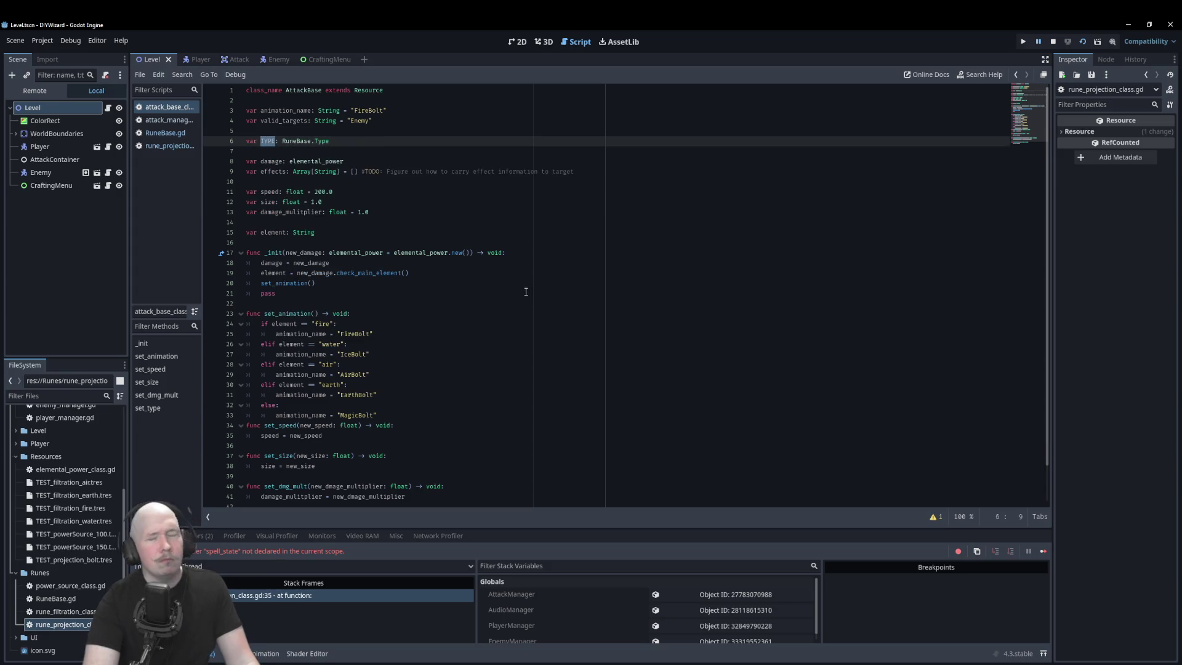
right_click(266, 140)
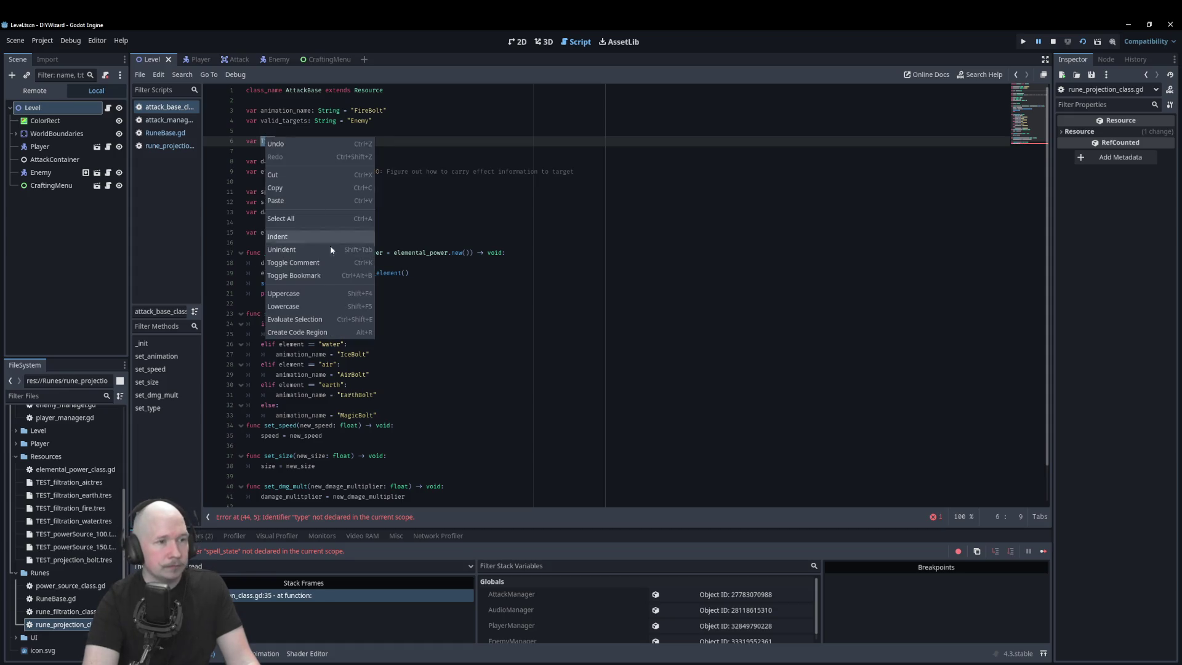
drag(575, 220, 252, 161)
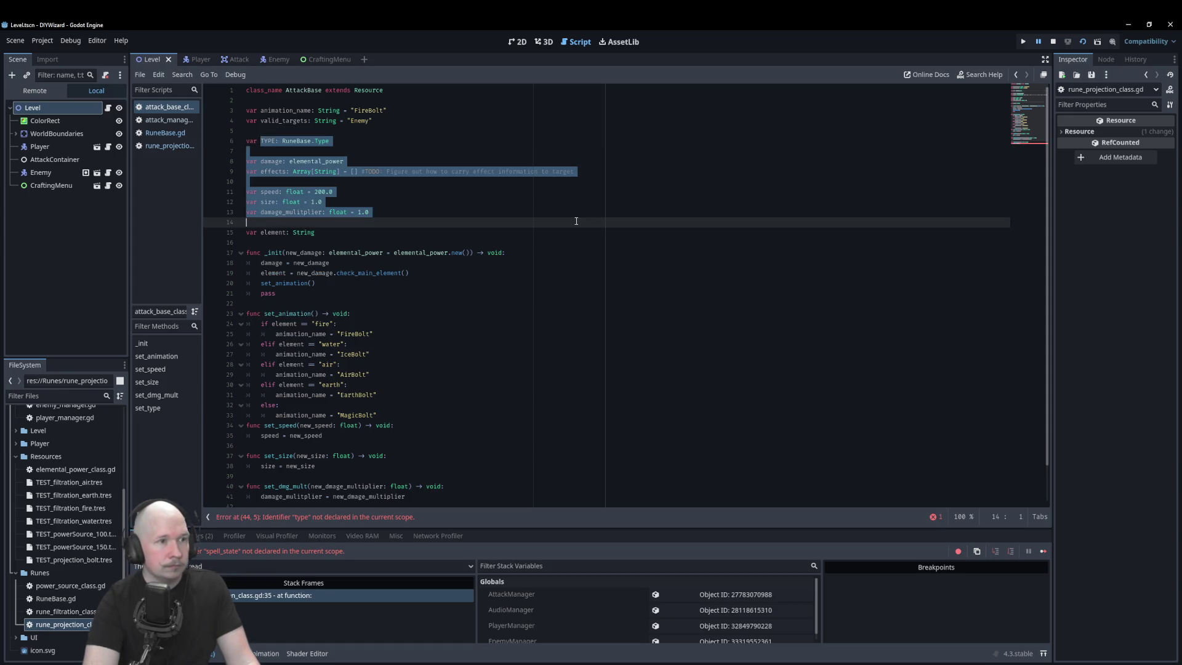
click(417, 135)
click(407, 141)
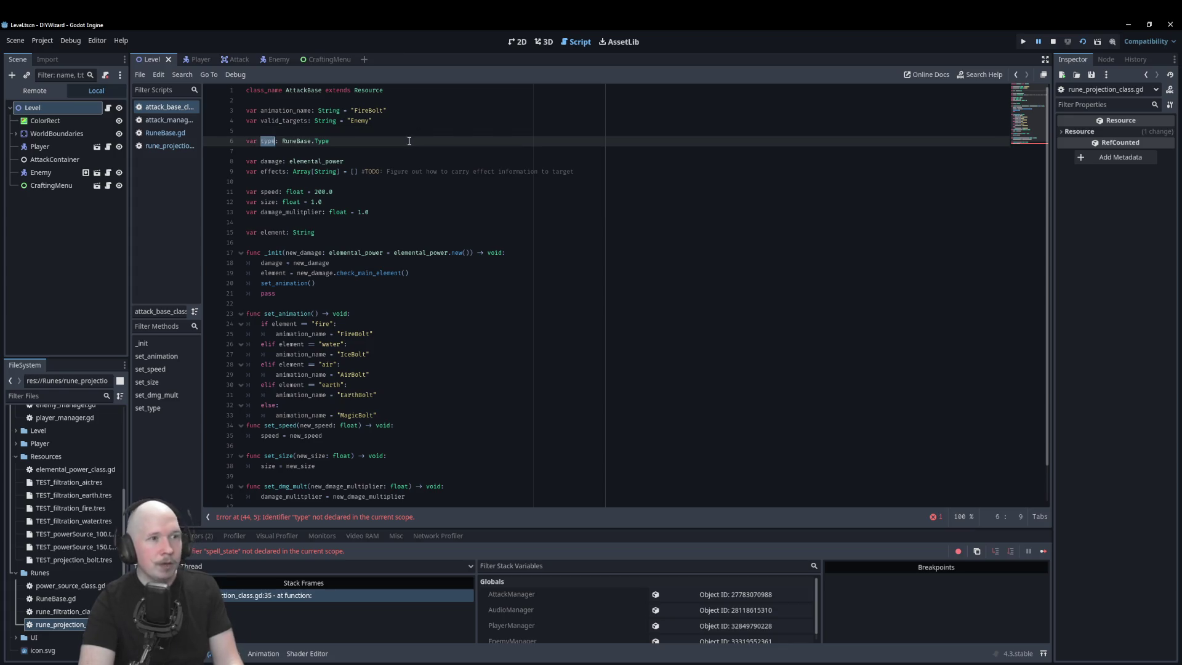
key(ctrl+z)
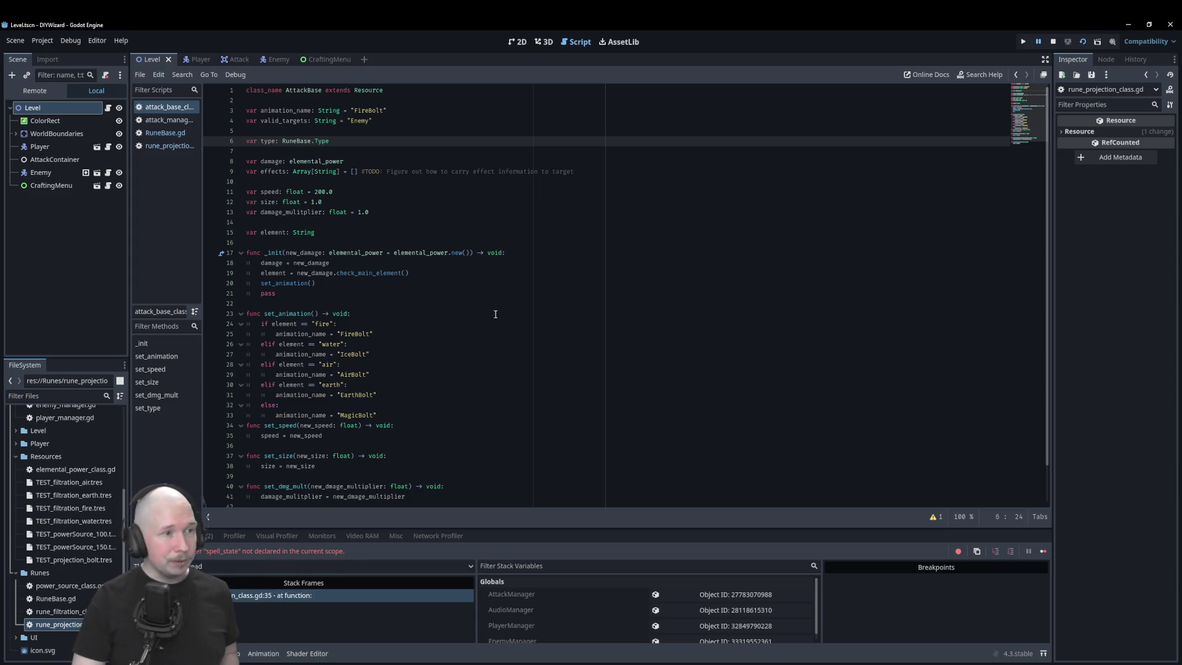
scroll(495, 305, down, 2)
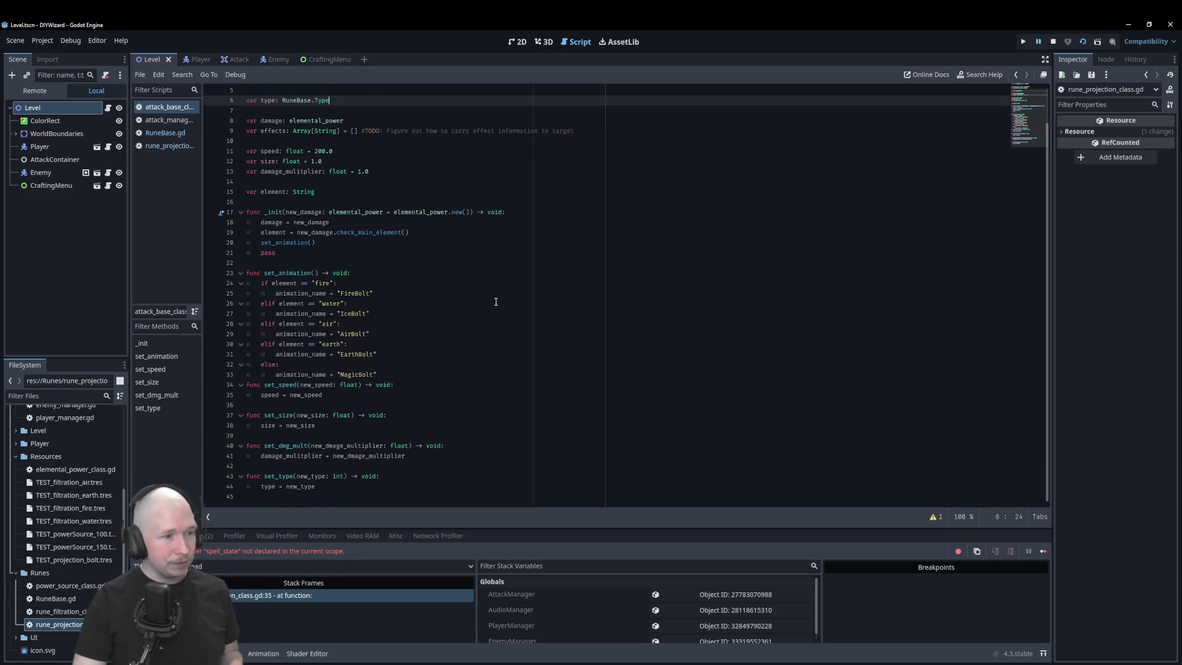
- Search the help for 'match' and open the String.match entry
click(988, 75)
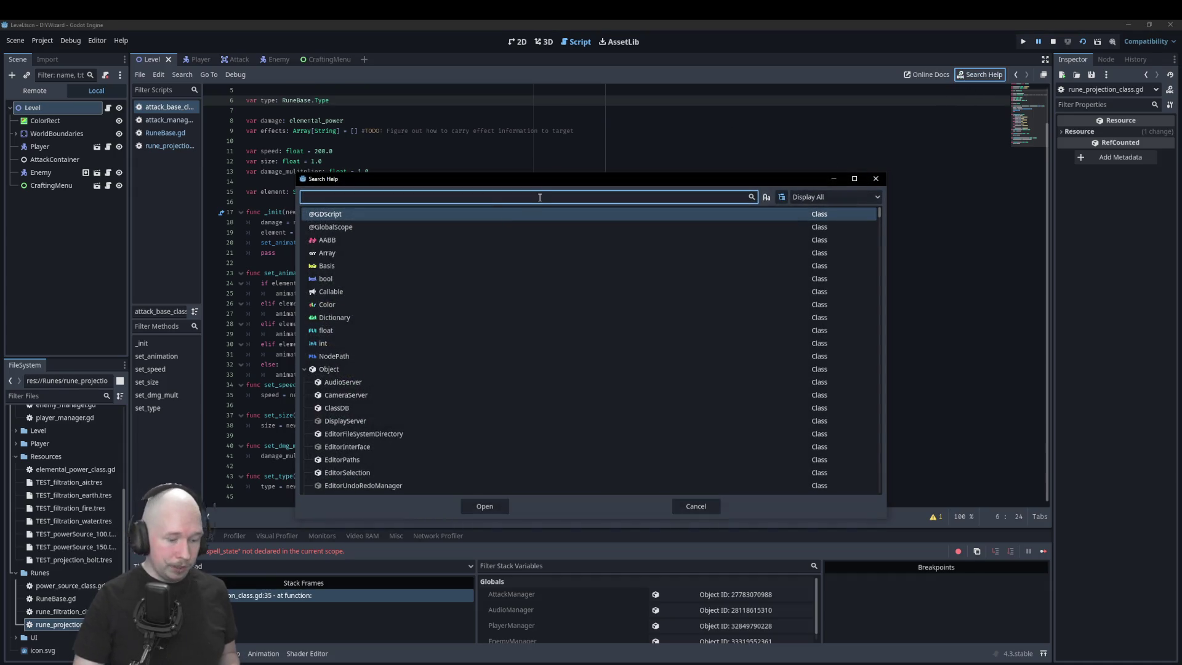
text(match)
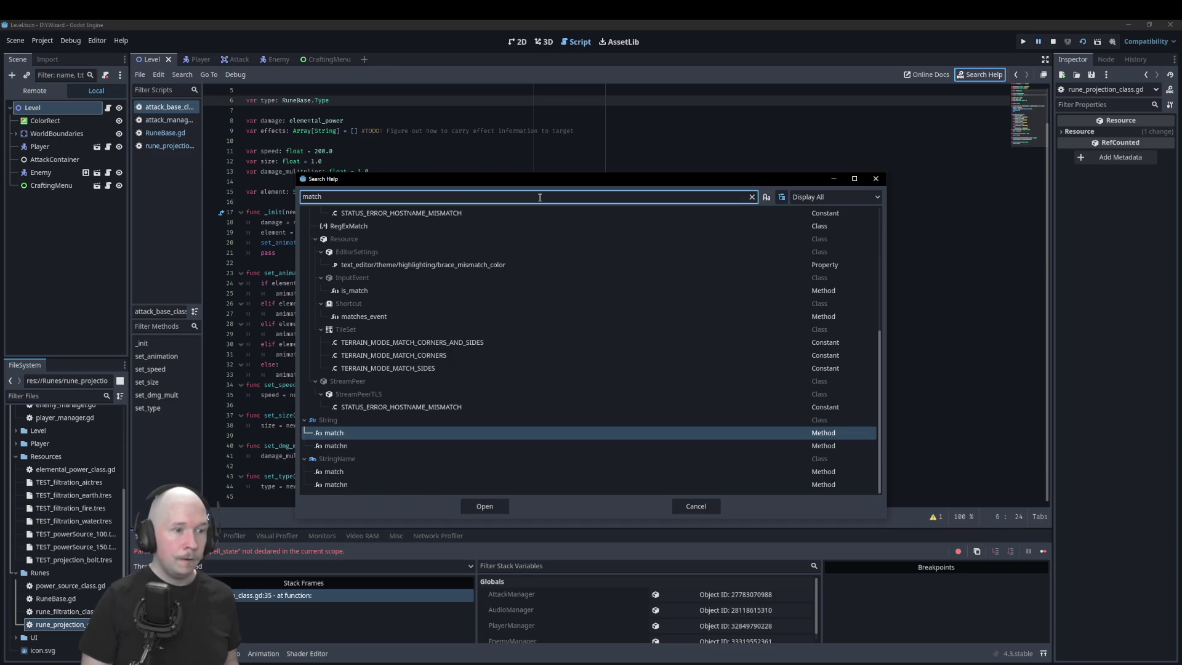
key(Return)
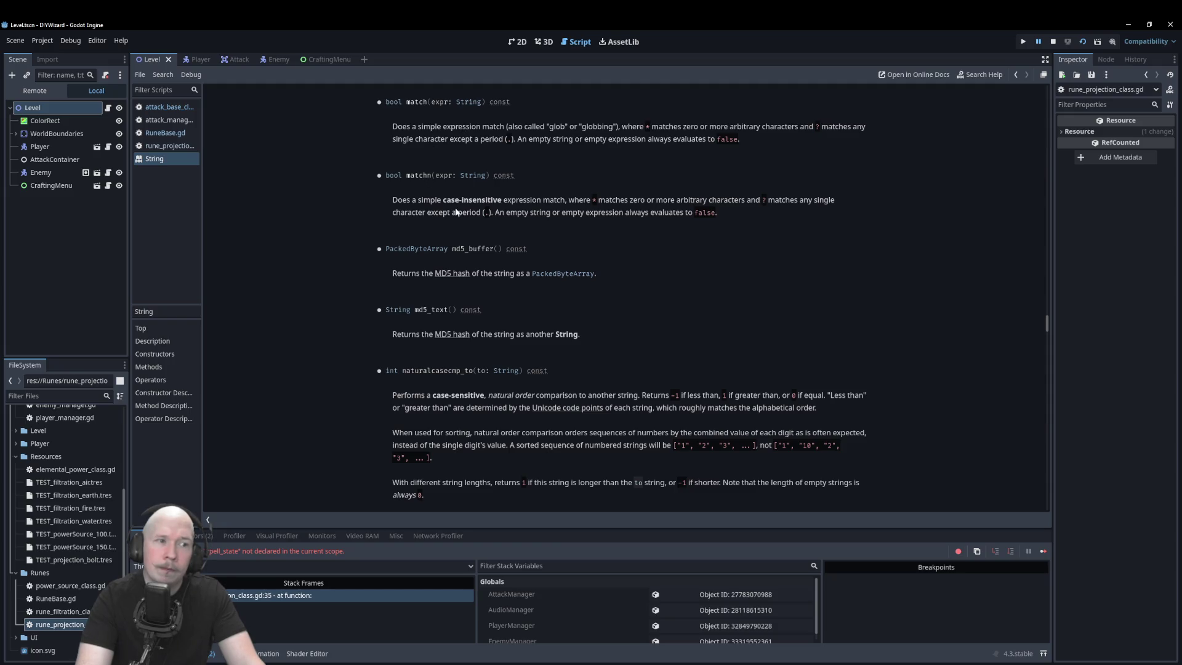
- Step through rune_projection and attack_manager back to attack_base_class.gd
click(172, 146)
scroll(540, 430, down, 5)
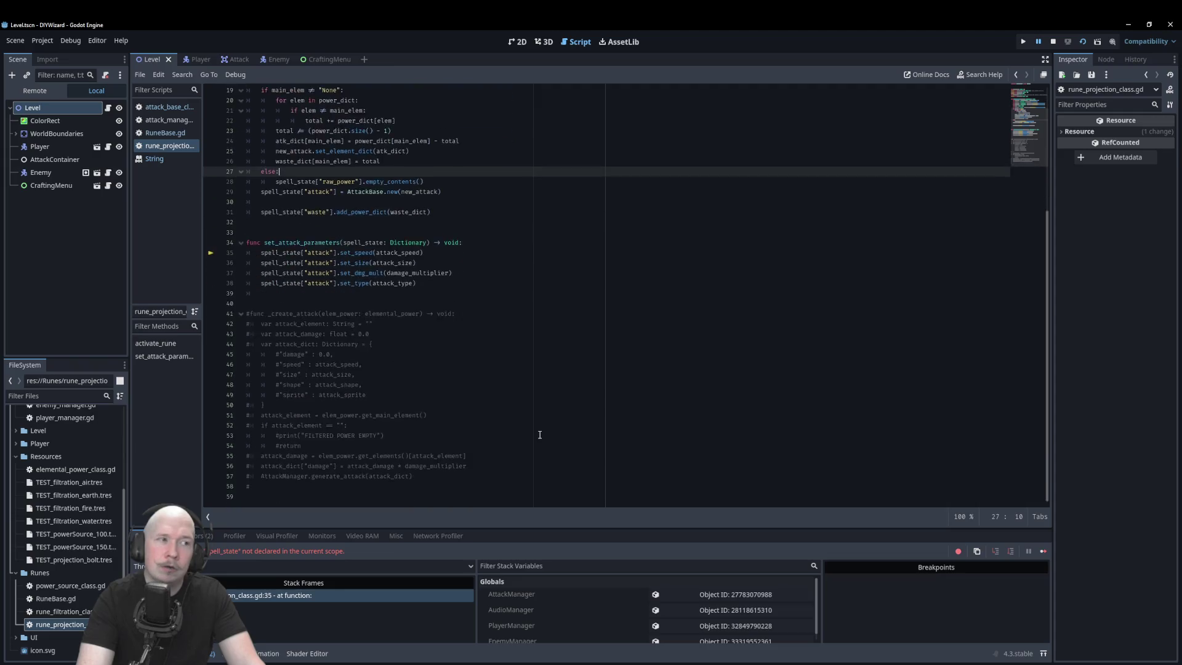
scroll(541, 430, up, 4)
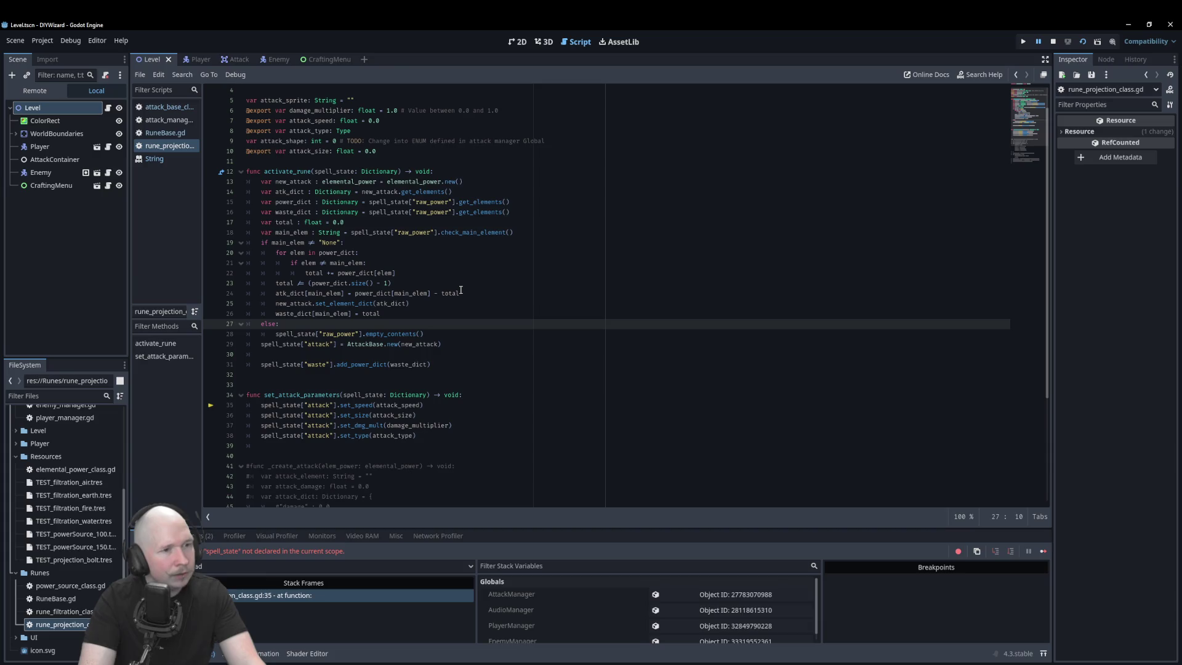
click(180, 119)
click(170, 106)
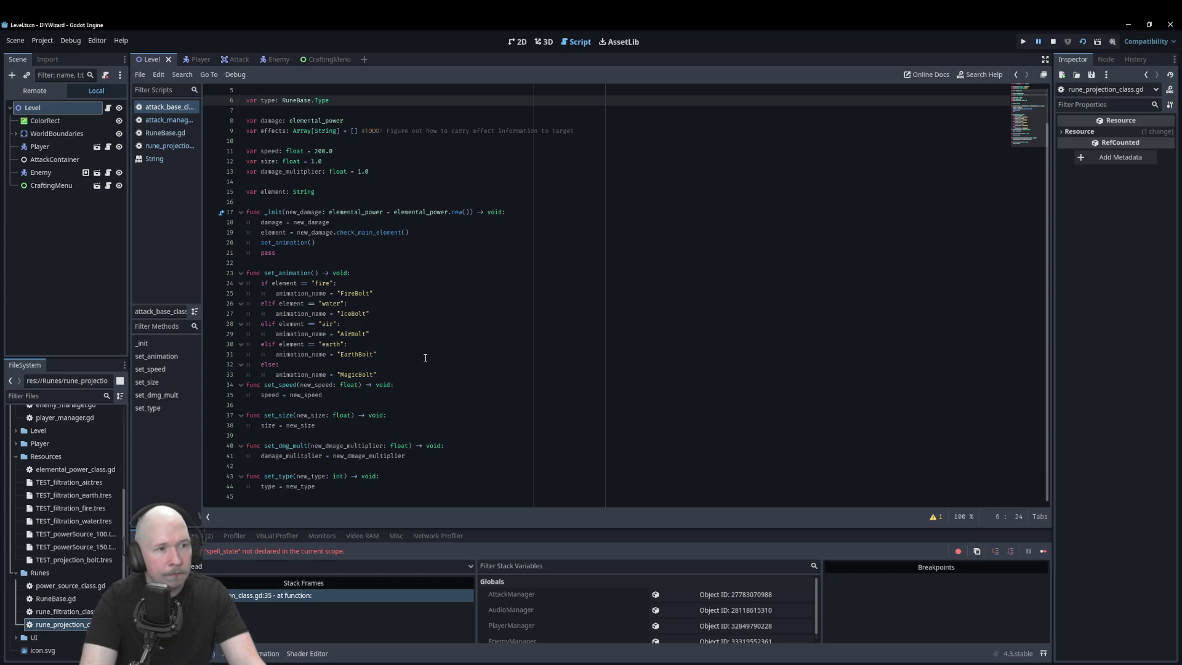
- Add blank lines around set_animation near the FireBolt/IceBolt lines, then return to the String docs
click(415, 374)
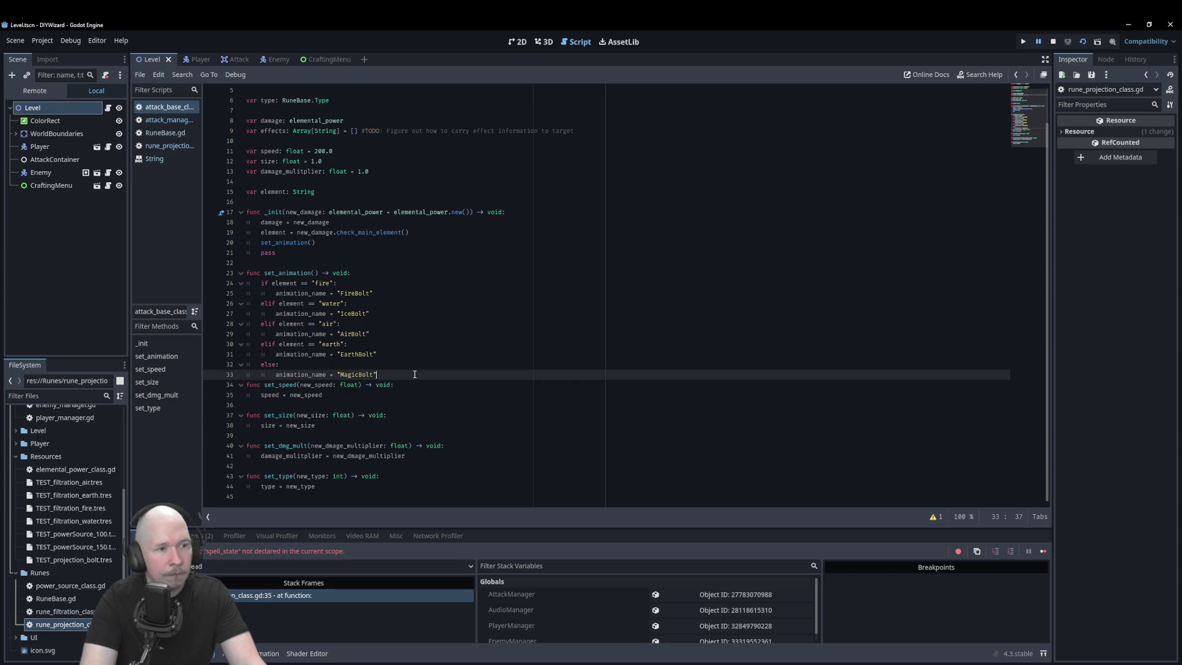
key(Return)
key(ctrl+z)
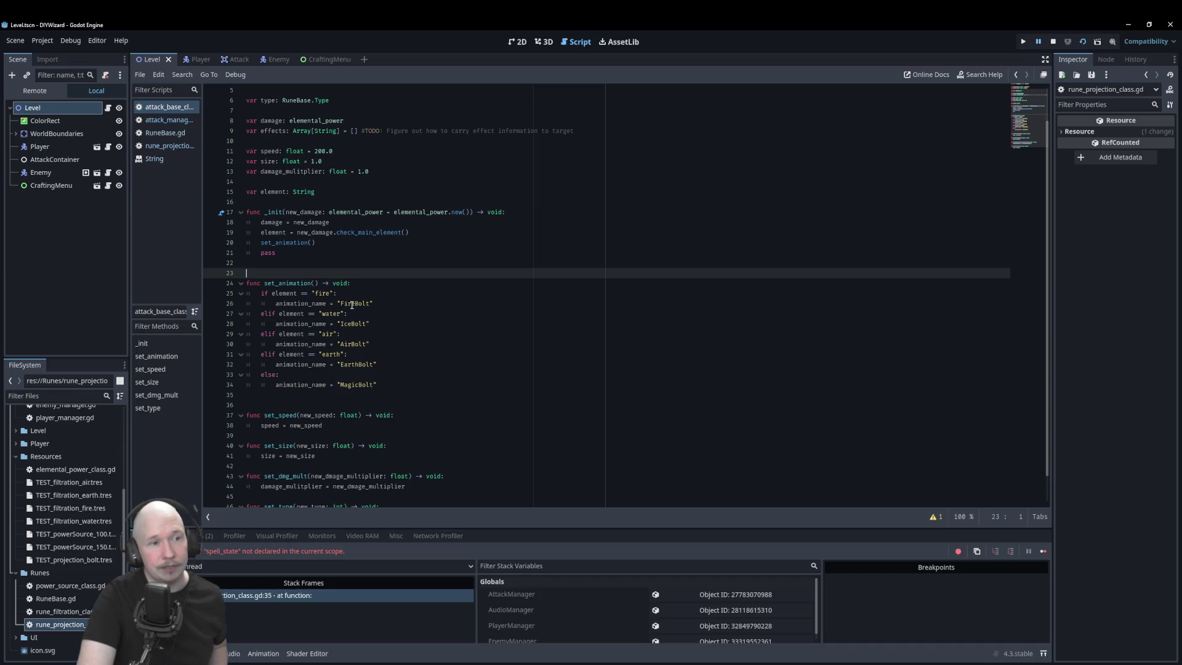
double_click(356, 304)
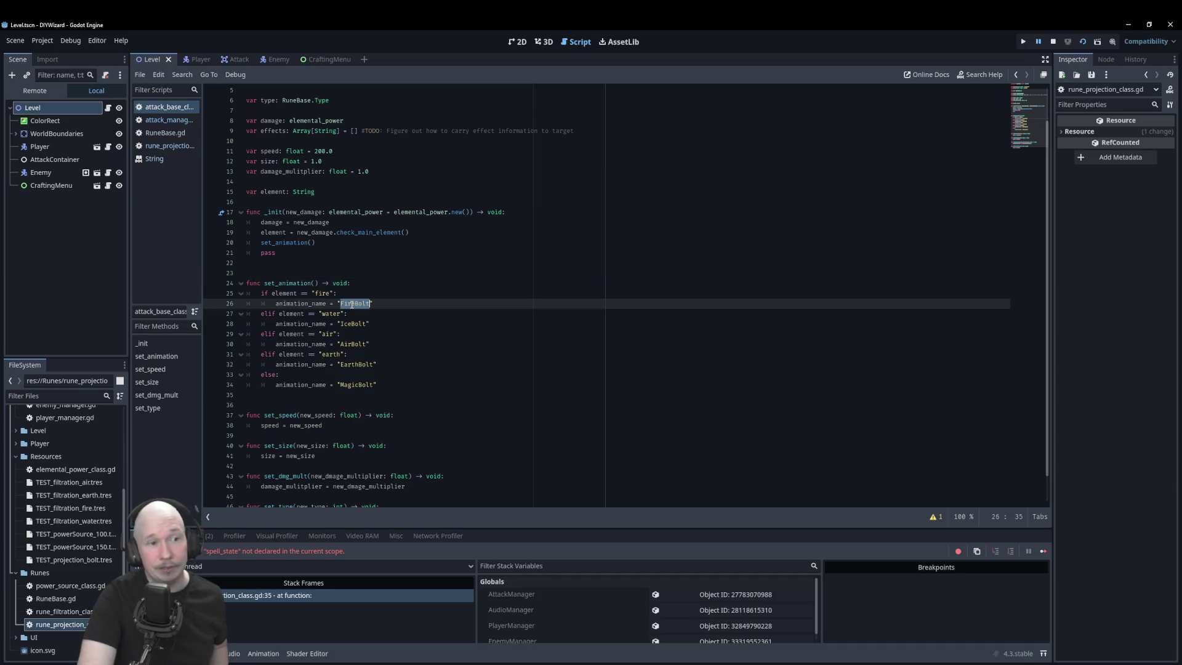
click(392, 325)
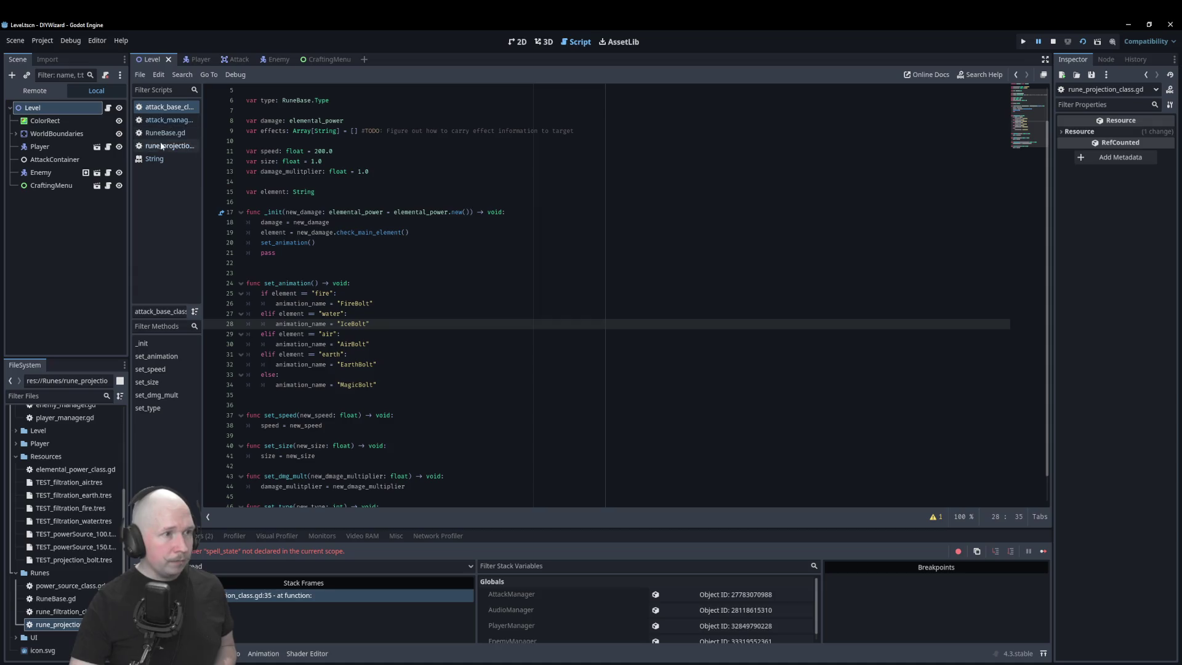
click(157, 159)
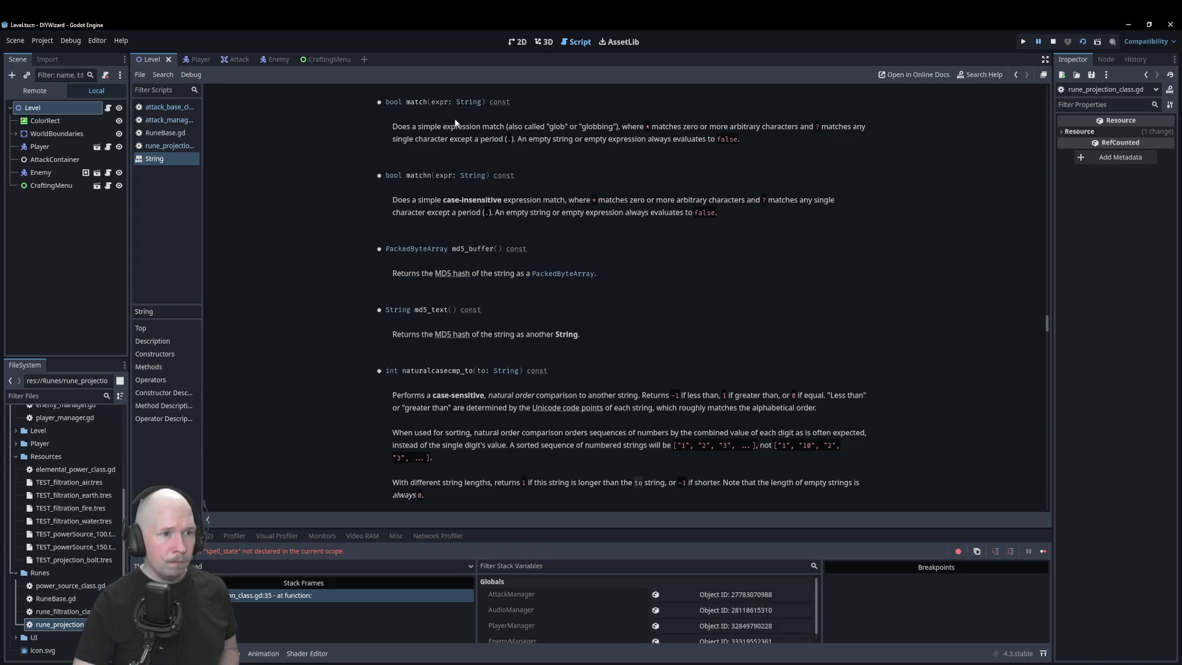
- Switch to the Player scene and back to the Level scene showing level.gd
scroll(419, 117, up, 2)
scroll(369, 110, down, 2)
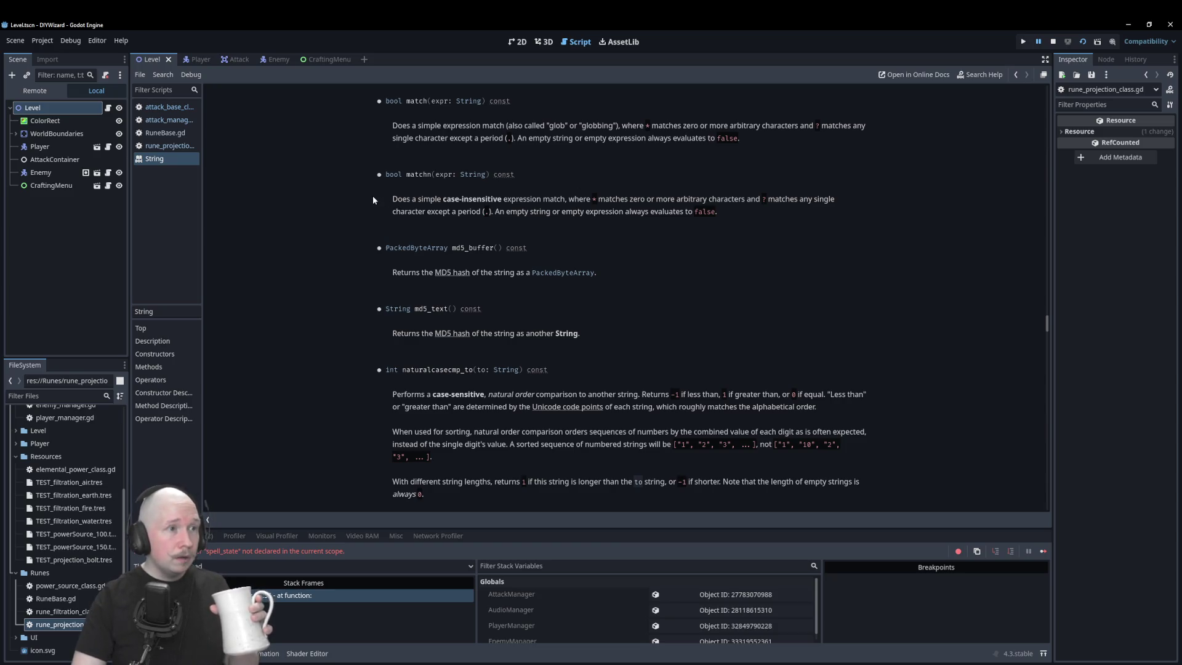
click(197, 59)
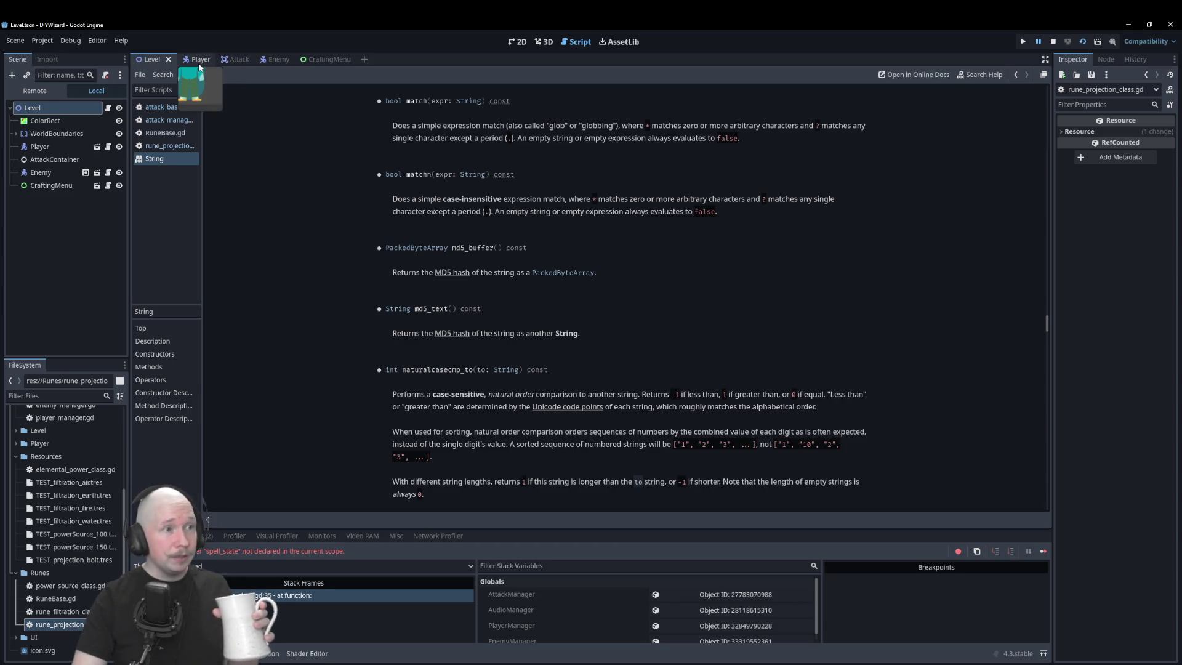
click(152, 59)
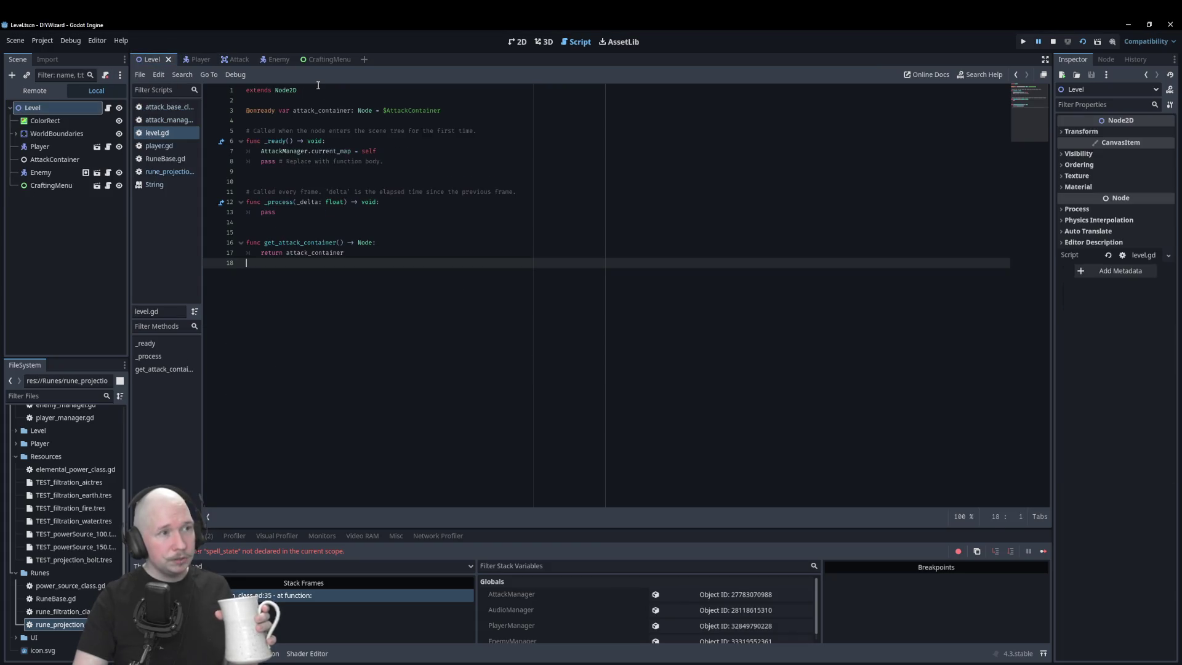
- Open rune_projection_class.gd from the Scripts list
click(174, 180)
click(175, 173)
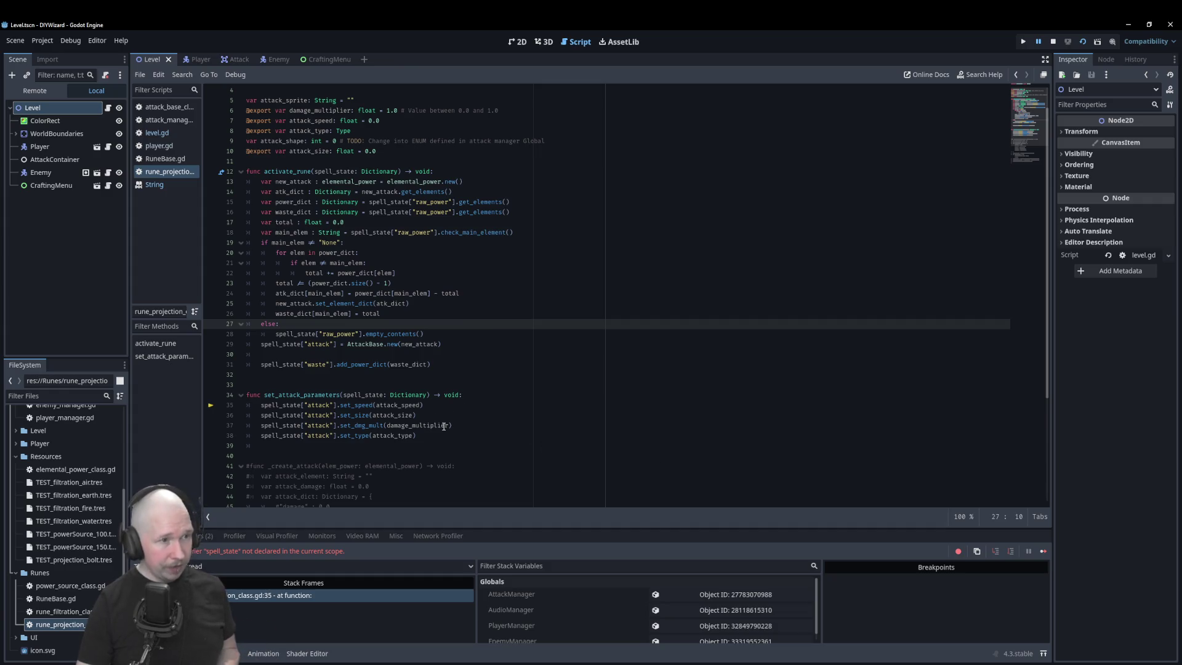
scroll(447, 423, up, 1)
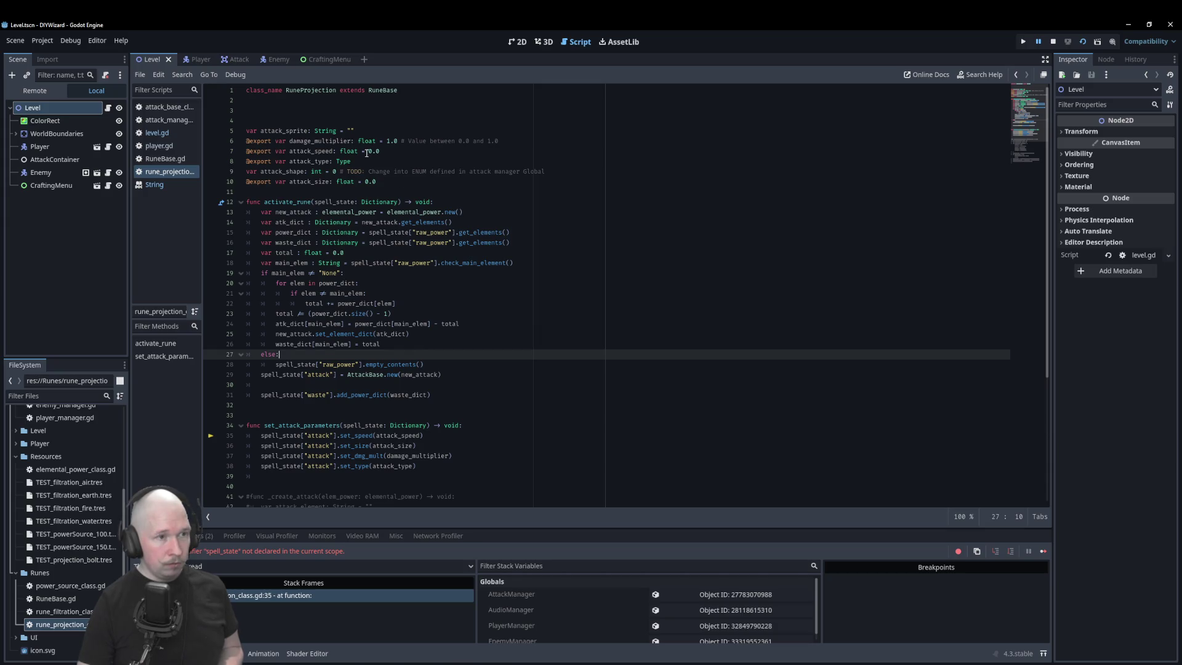
drag(361, 151, 384, 152)
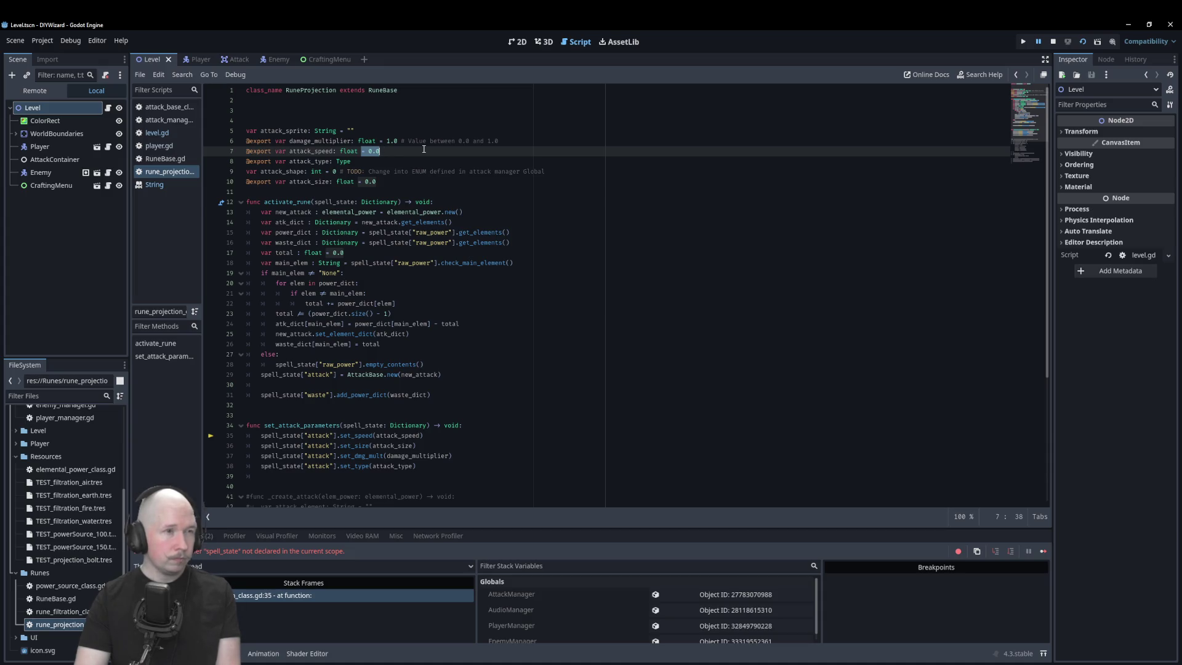
click(256, 141)
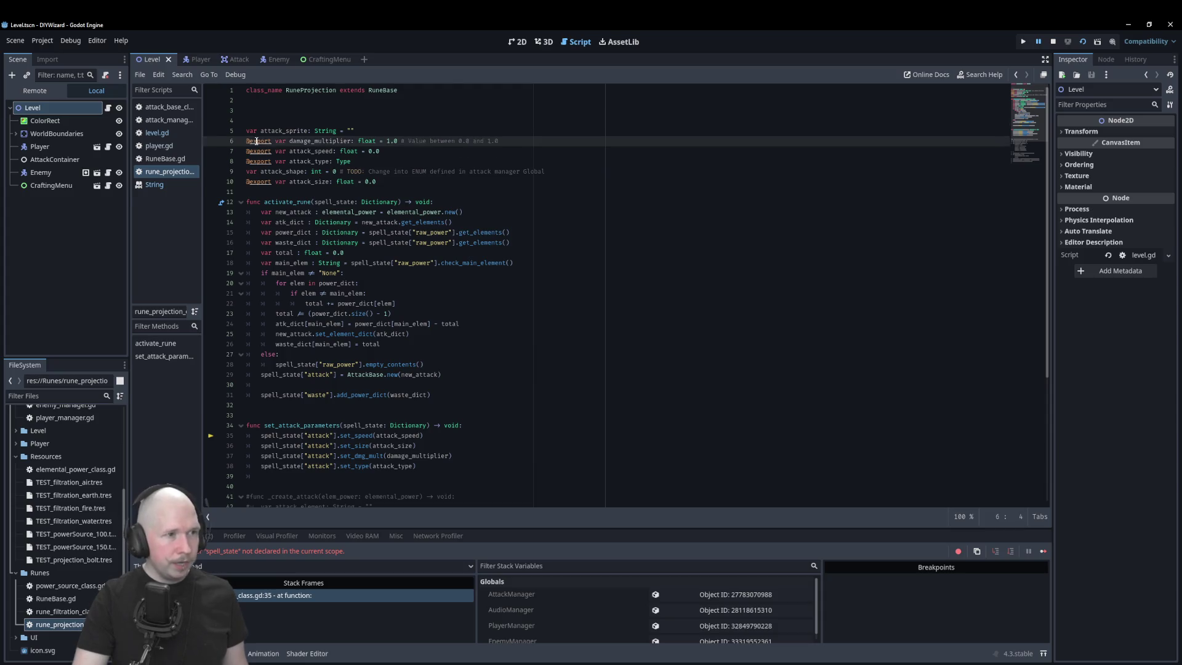
ctrl+click(256, 141)
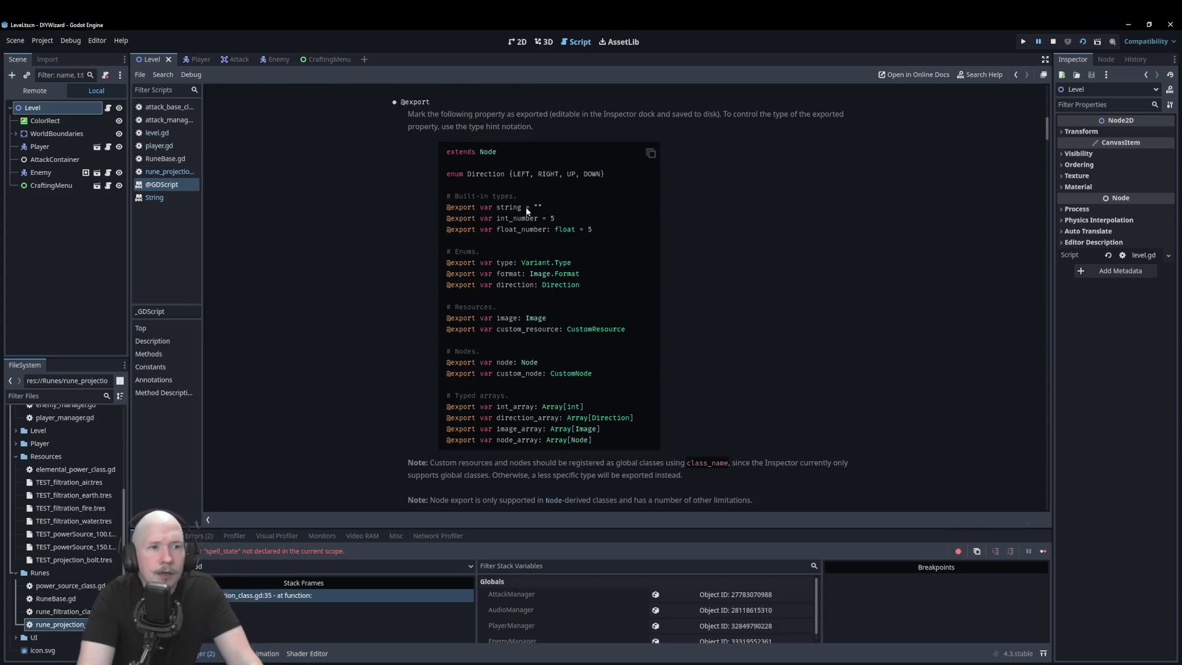
scroll(428, 349, down, 3)
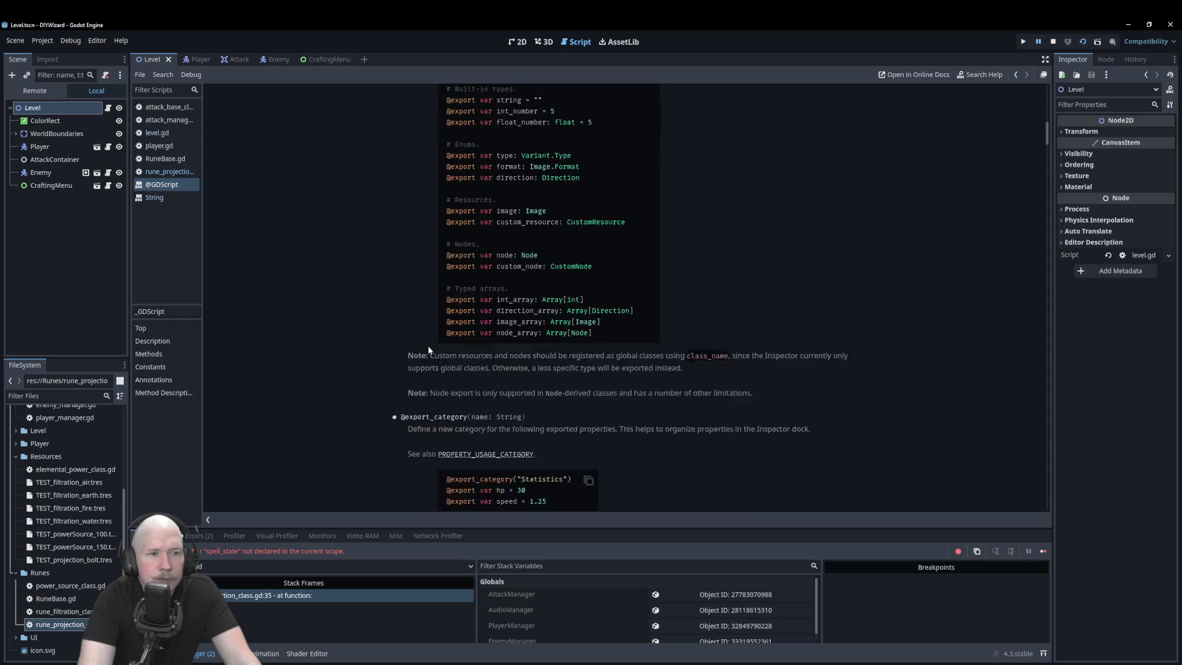
scroll(429, 349, down, 3)
scroll(565, 382, down, 3)
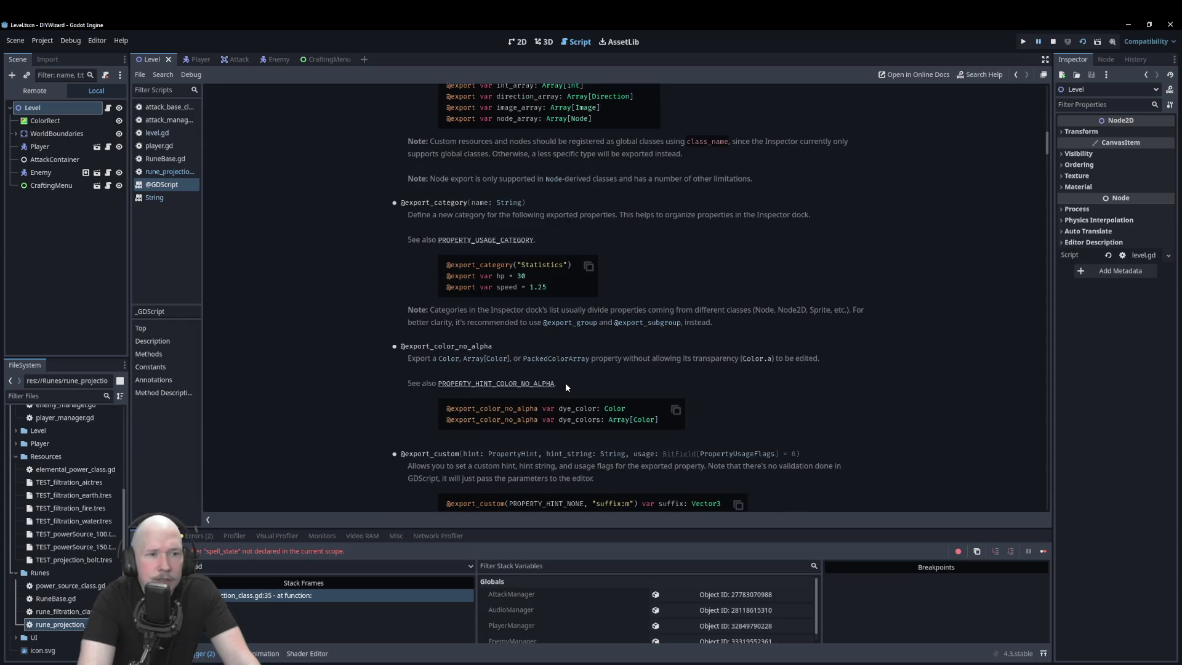
scroll(565, 382, down, 3)
scroll(568, 373, down, 4)
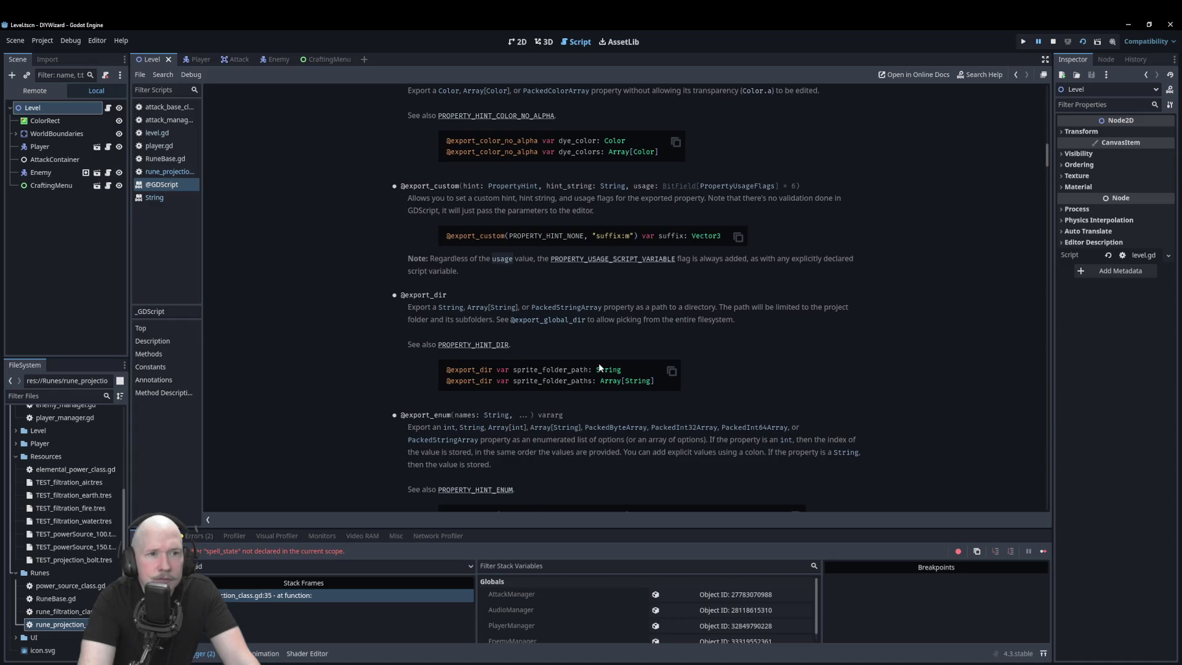
scroll(599, 367, down, 3)
scroll(600, 367, down, 4)
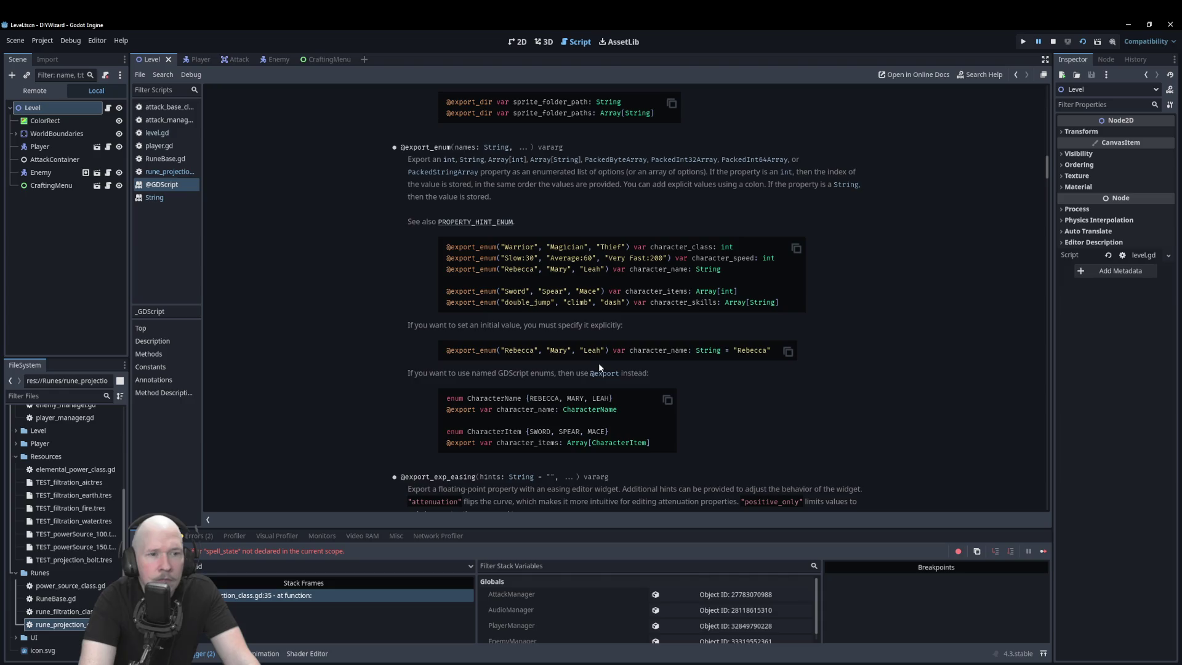
scroll(600, 367, down, 4)
scroll(600, 367, down, 8)
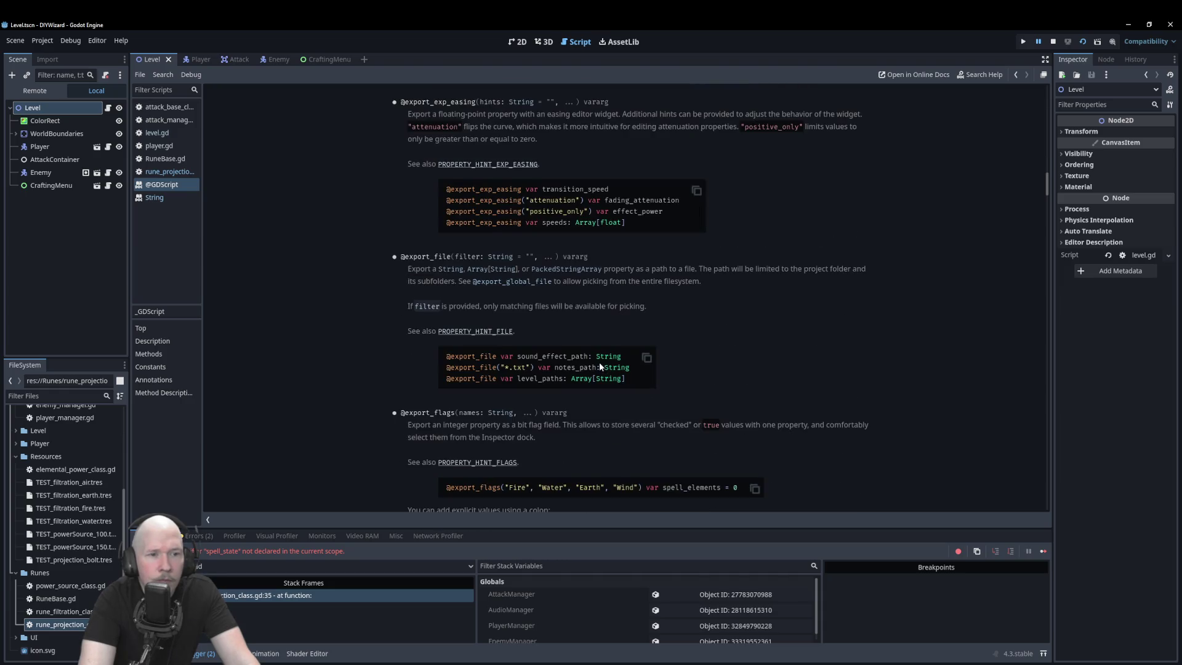
scroll(600, 367, down, 5)
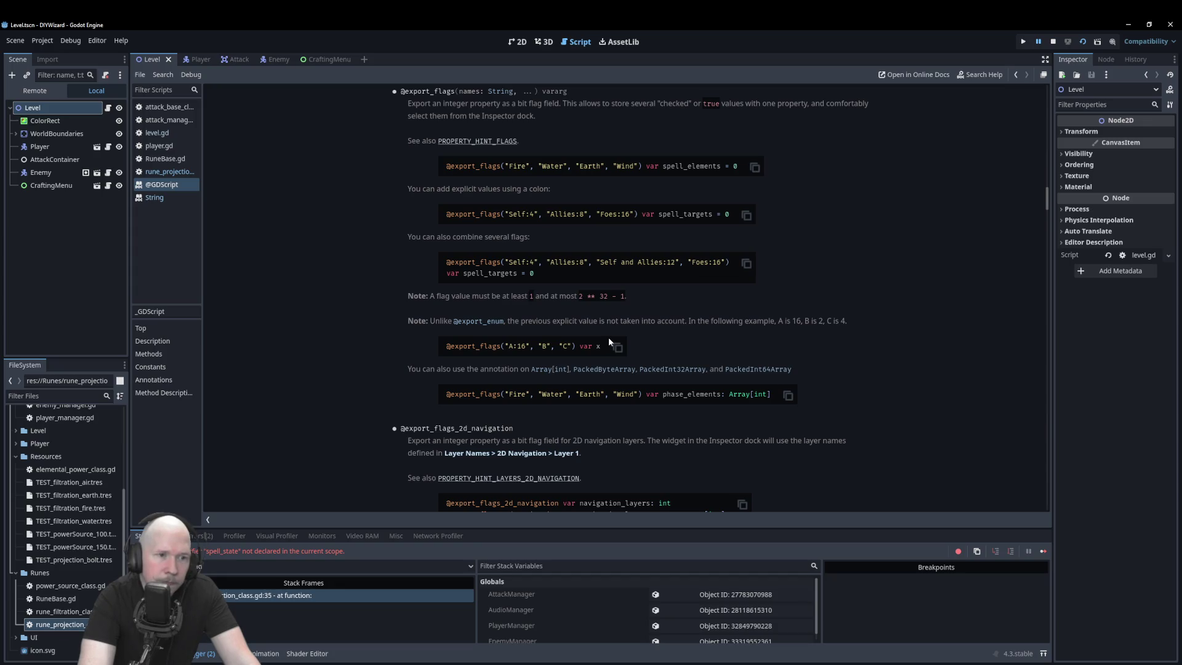
scroll(663, 374, down, 3)
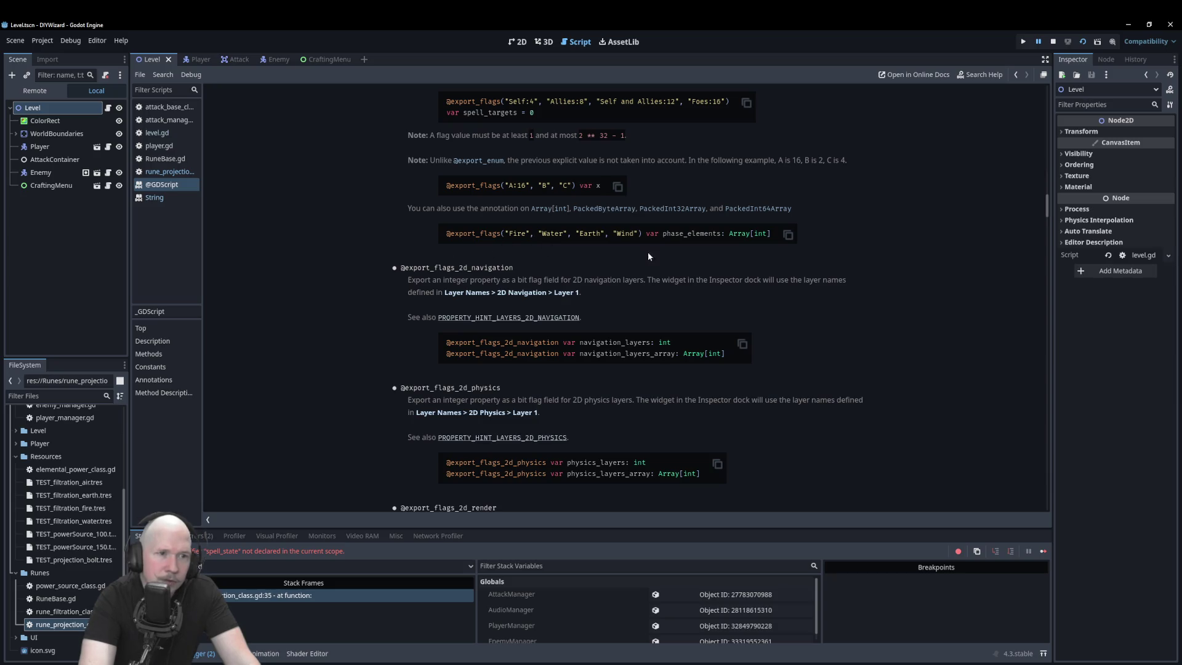
scroll(616, 254, down, 2)
scroll(666, 290, down, 10)
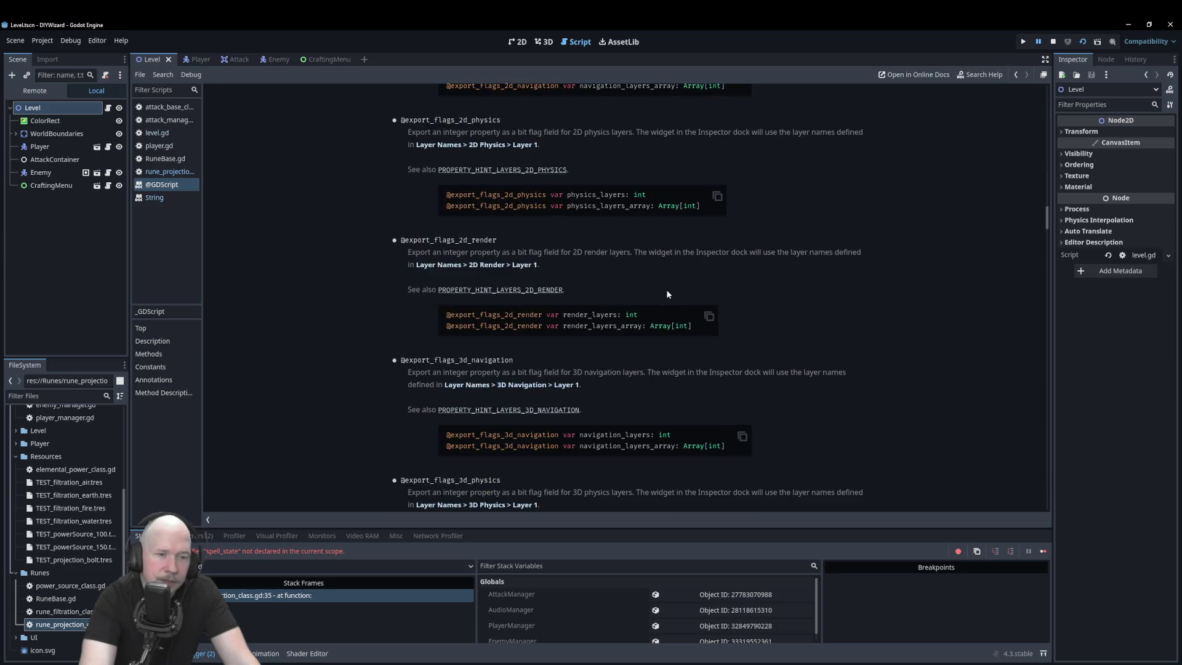
scroll(694, 386, down, 7)
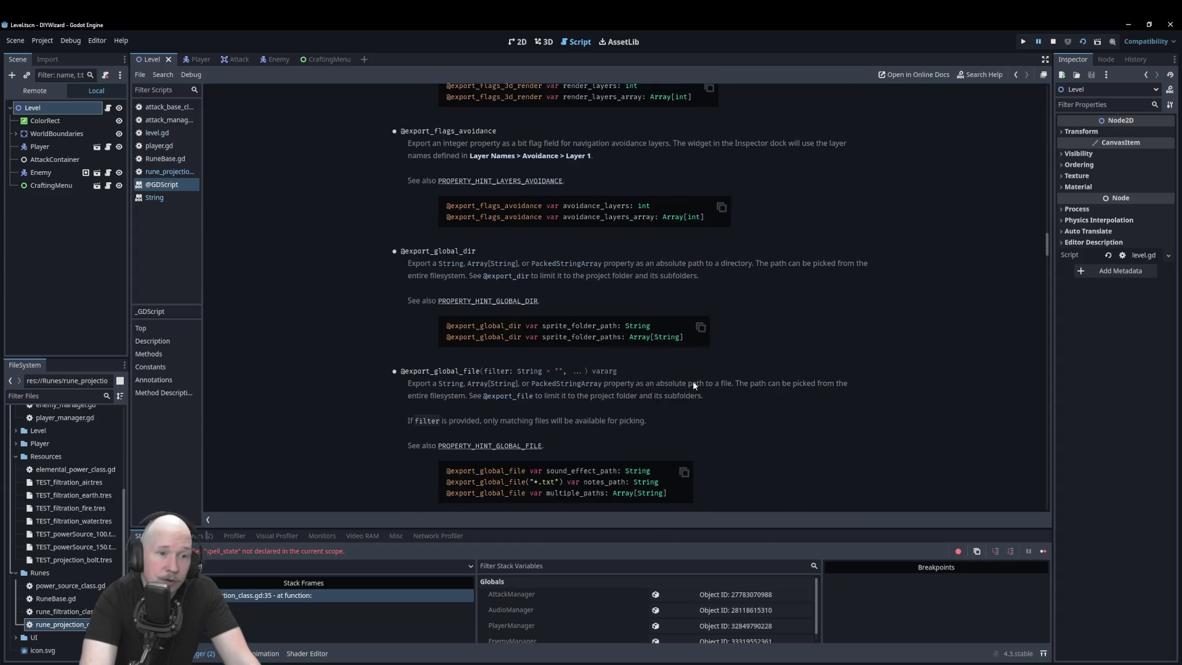
scroll(695, 367, down, 5)
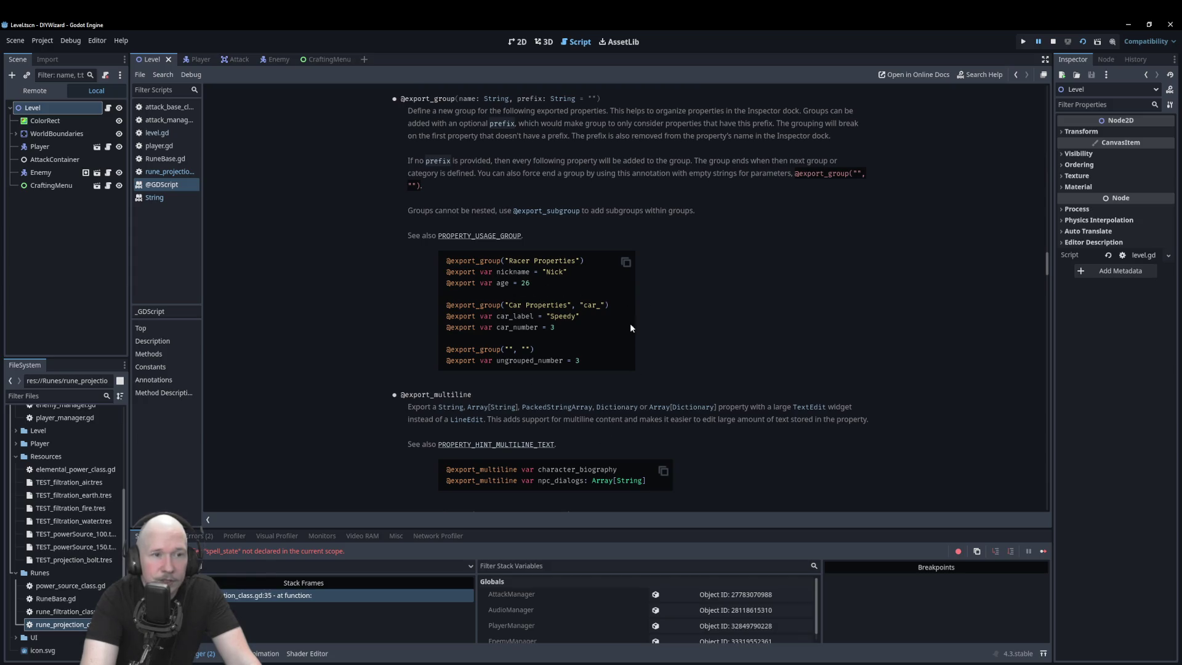
scroll(610, 320, down, 3)
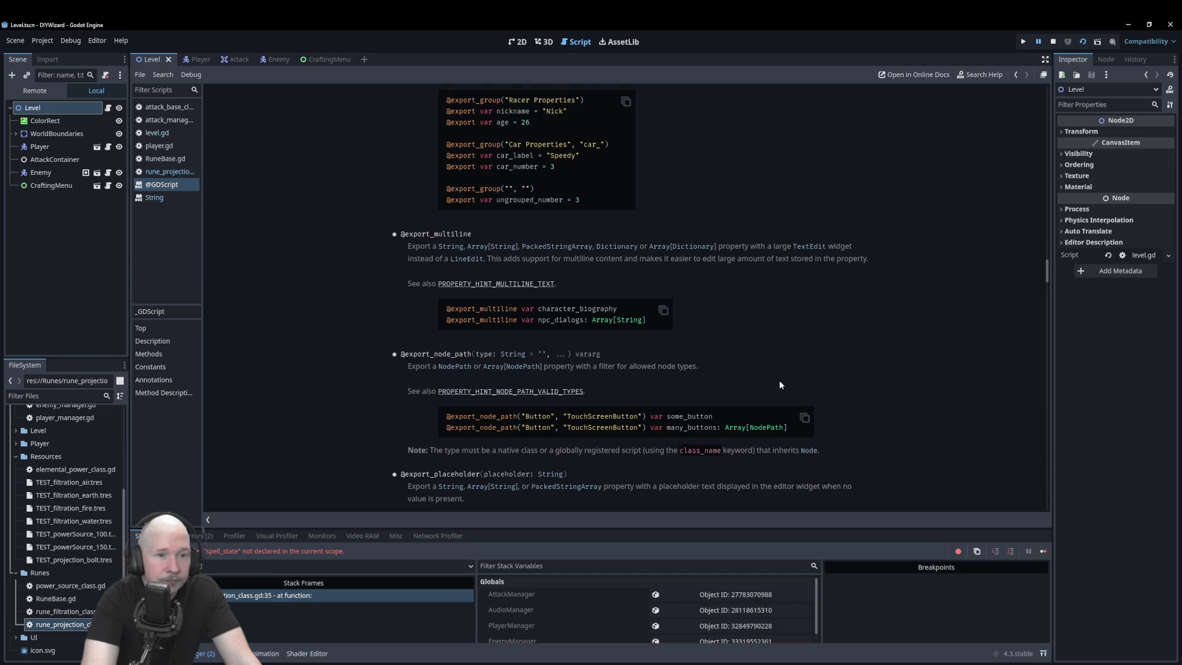
scroll(780, 385, down, 4)
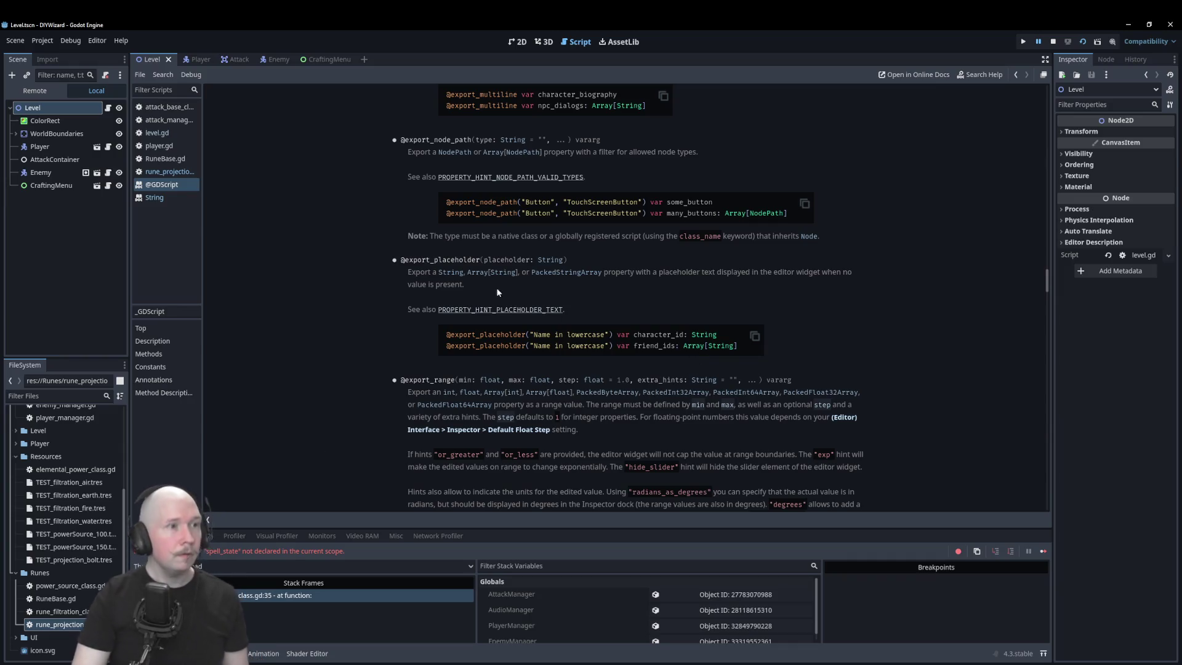
click(181, 173)
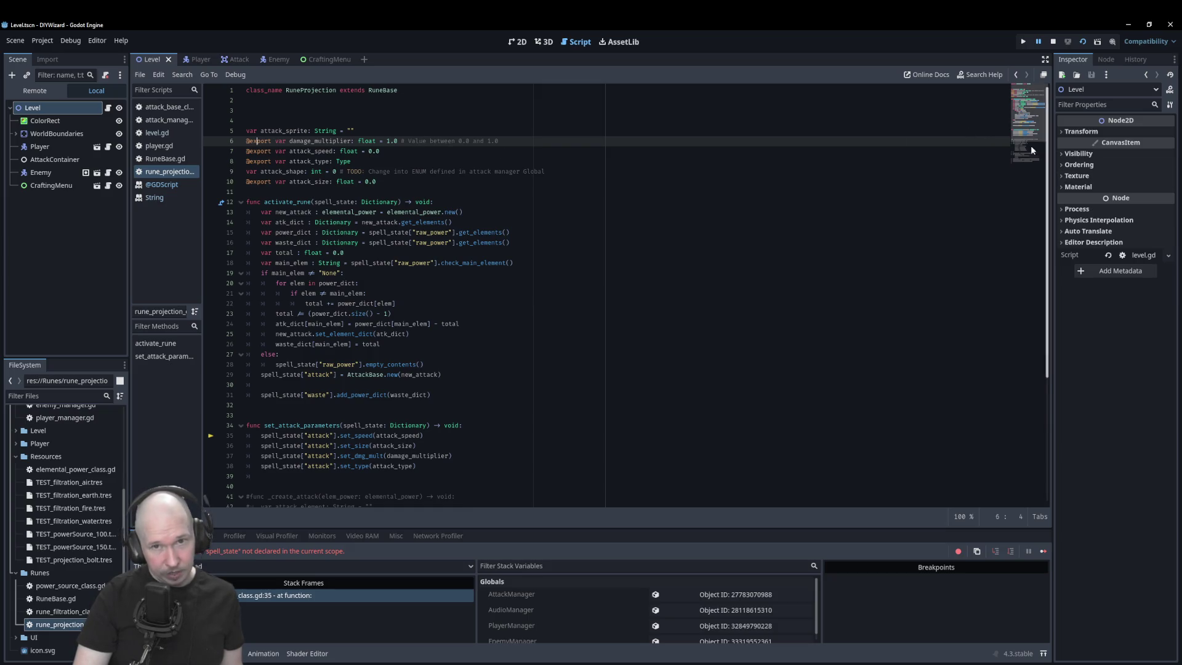
- Delete the 1.0 and 0.0 defaults from damage_multiplier, attack_speed and attack_size
click(398, 141)
key(BackSpace)
key(BackSpace)
key(BackSpace)
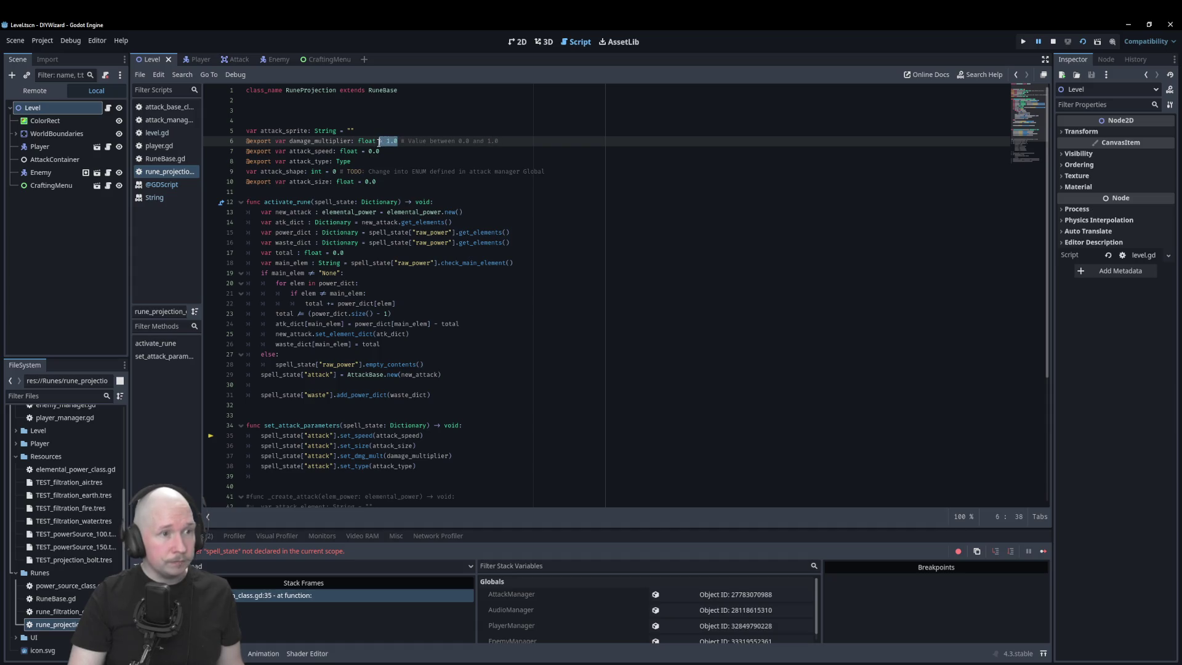
drag(380, 151, 365, 154)
key(BackSpace)
key(BackSpace)
key(BackSpace)
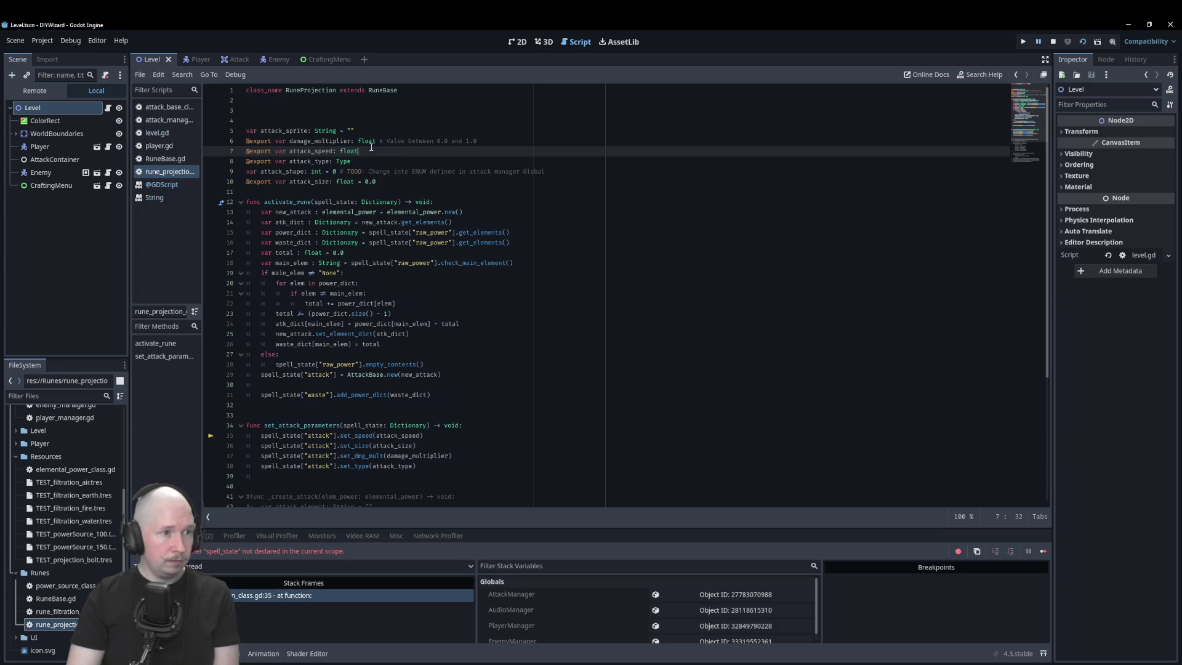
drag(377, 182, 358, 182)
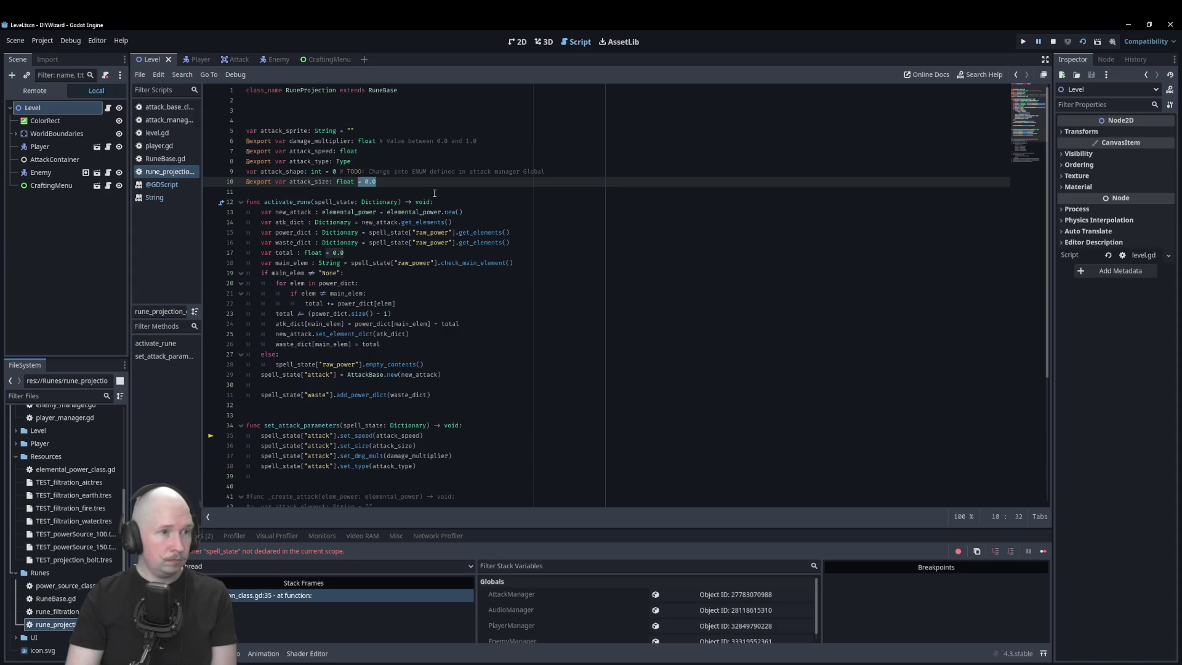
key(BackSpace)
key(BackSpace)
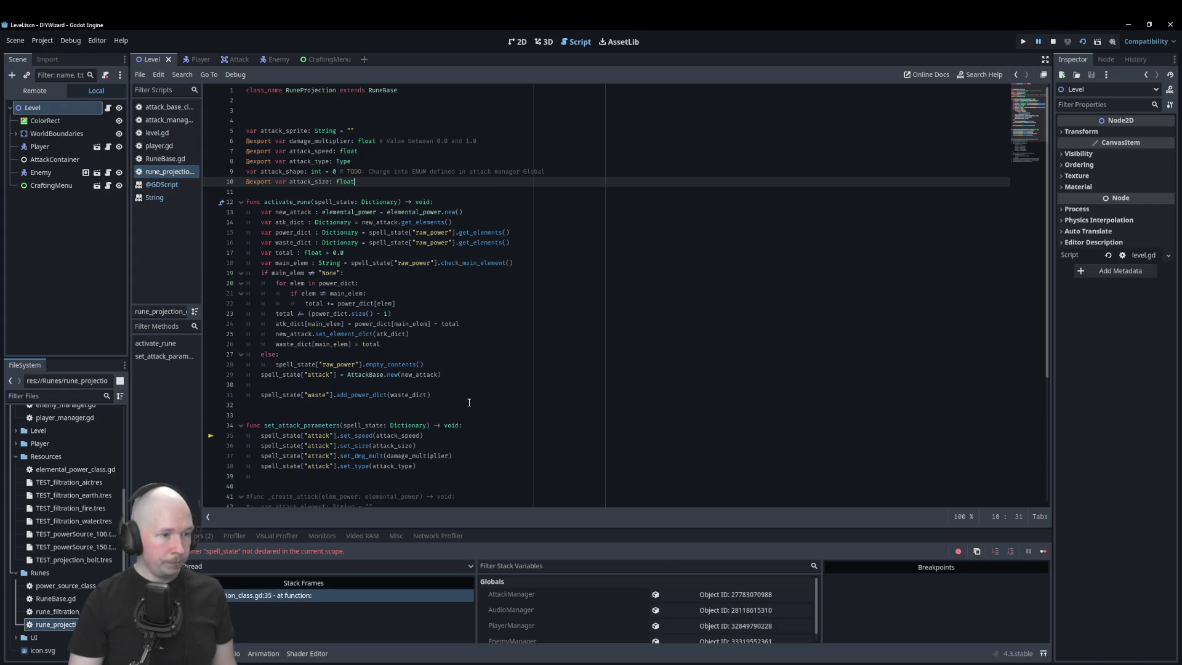
- Stop the running game and its debug session
click(508, 408)
scroll(496, 419, down, 5)
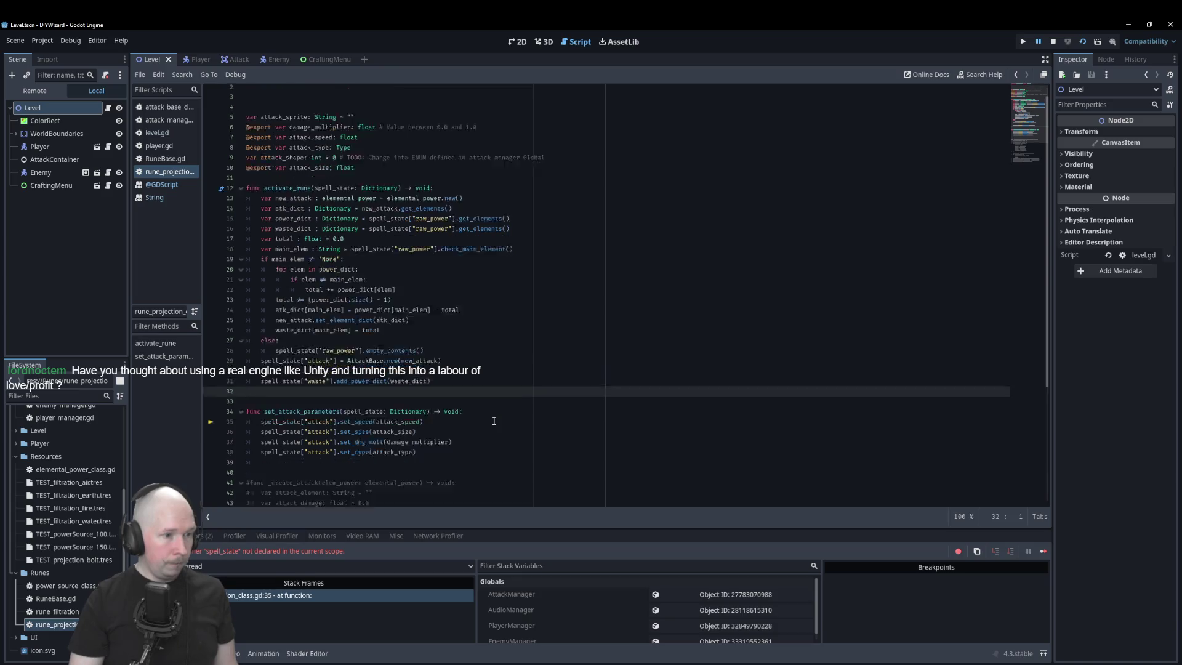
scroll(493, 422, up, 5)
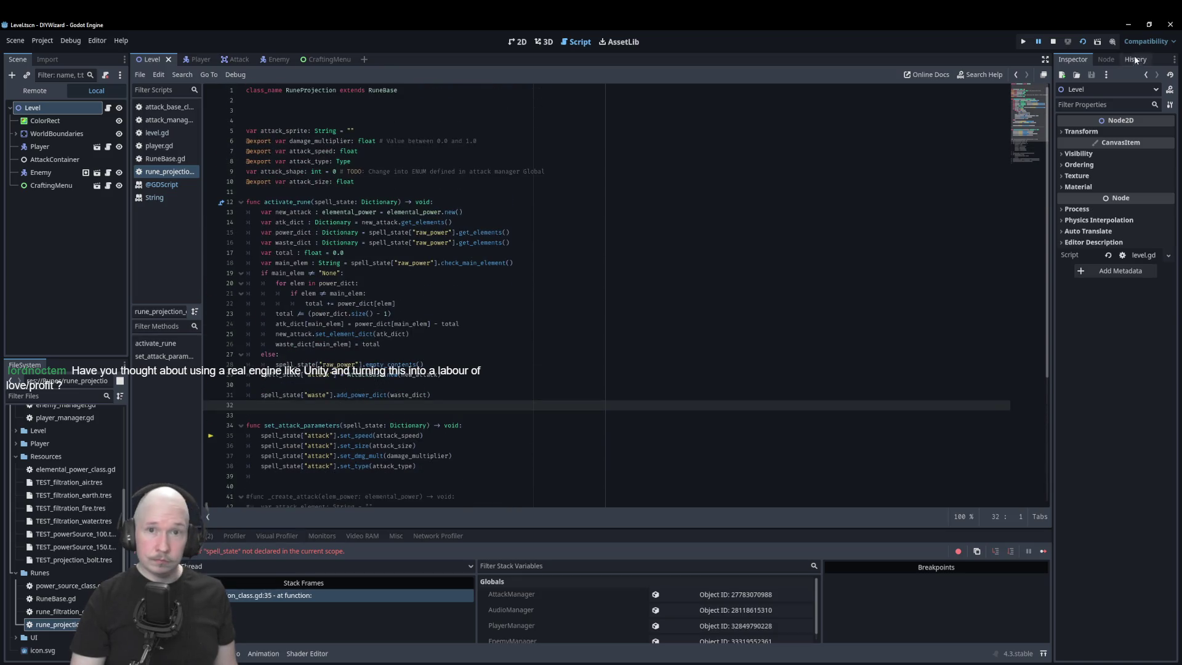
click(1053, 41)
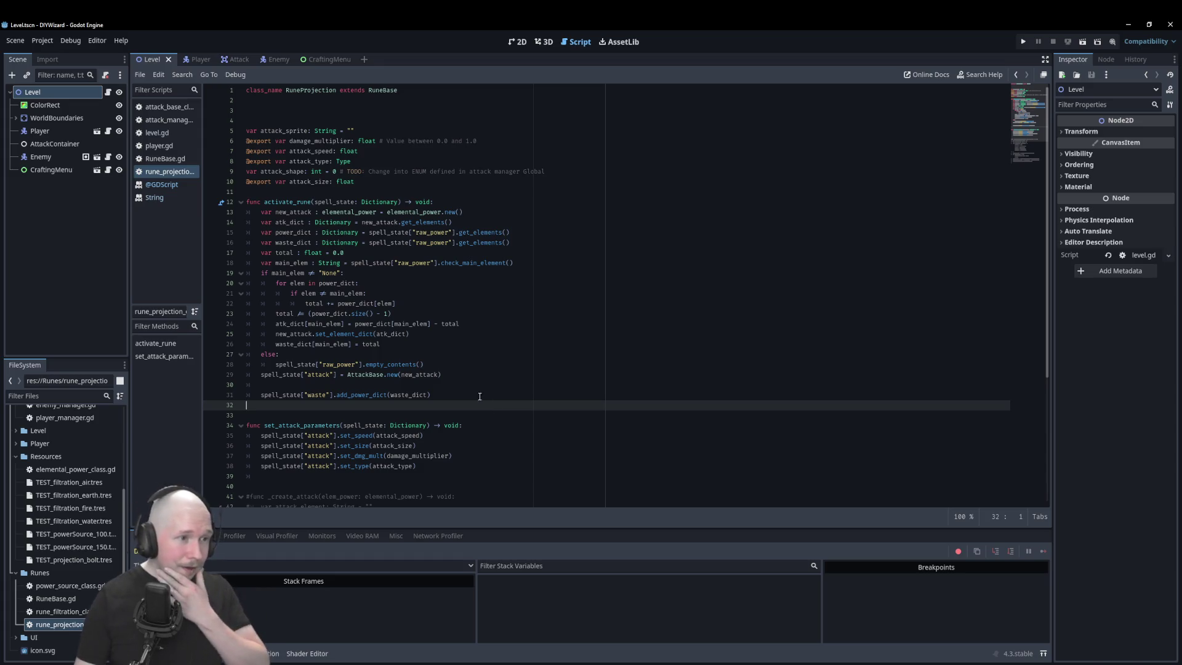
scroll(498, 293, down, 1)
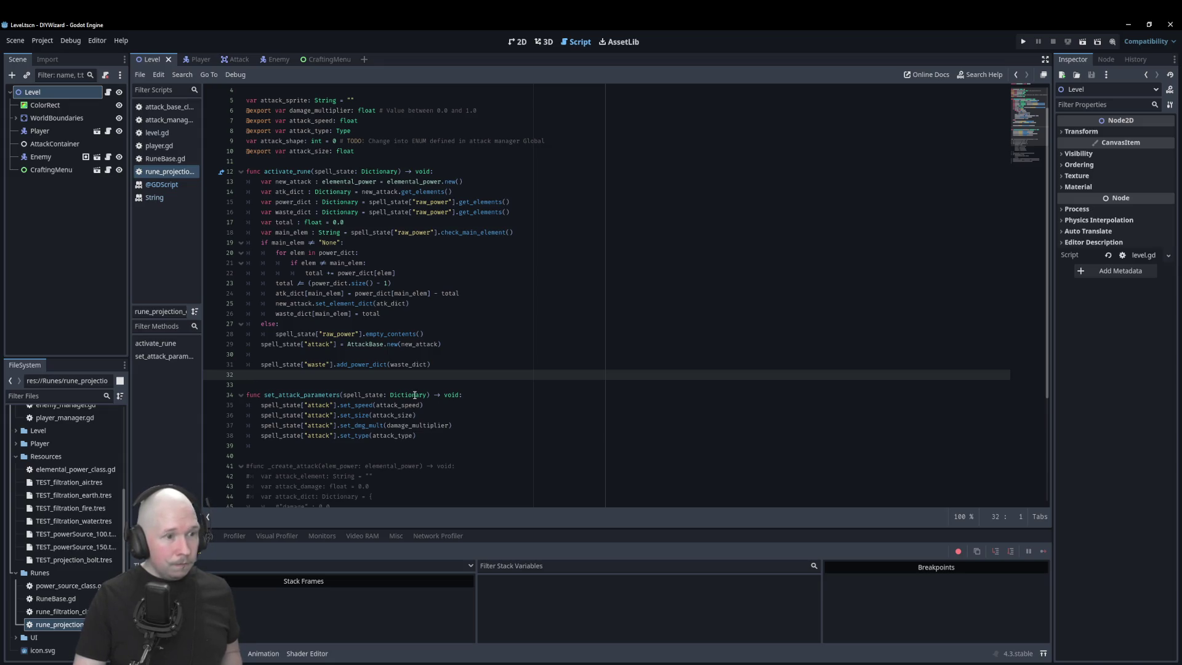
scroll(415, 395, up, 1)
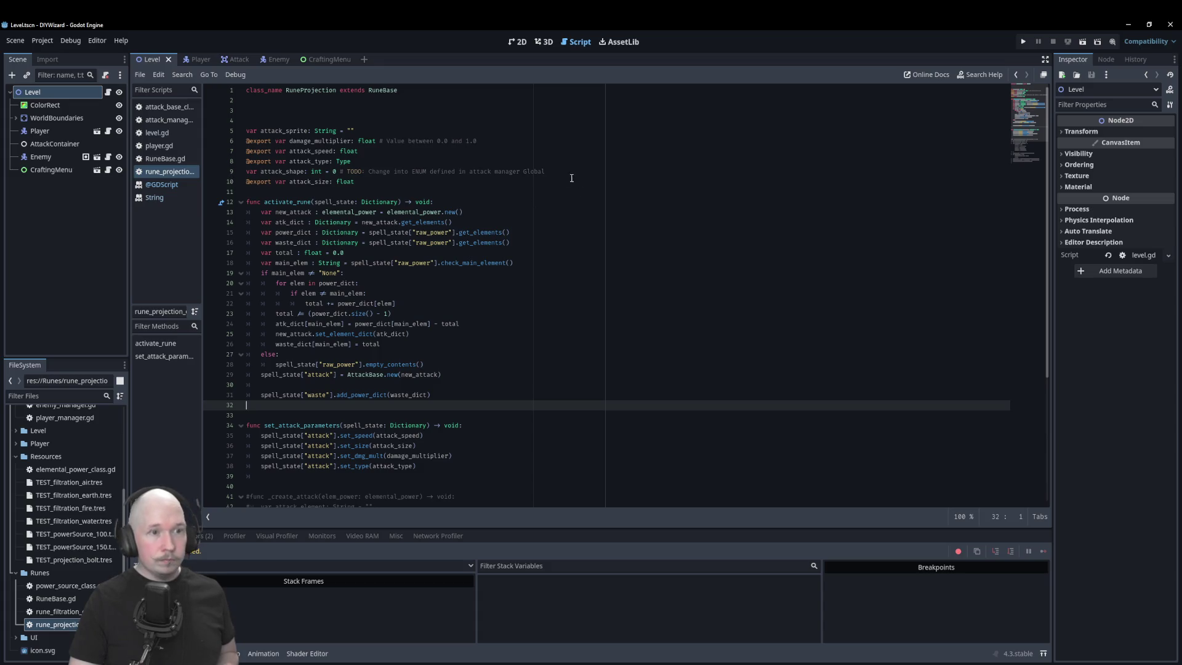
- Delete the attack_shape declaration and its empty line 9 in RuneProjection
drag(571, 174, 249, 172)
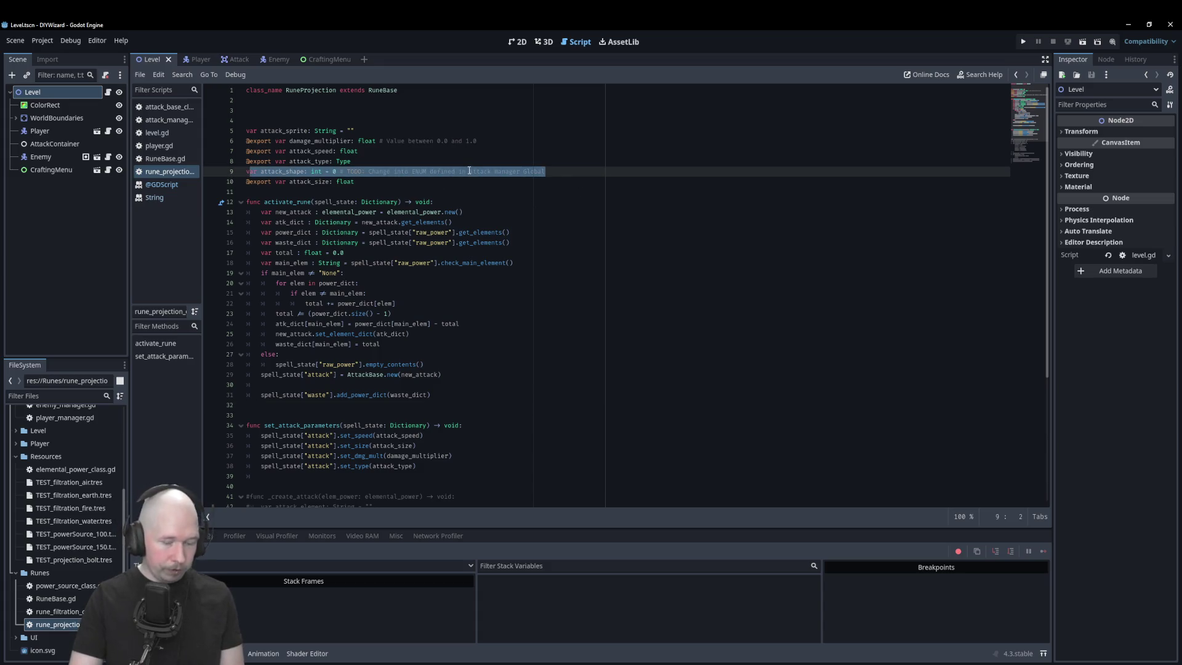
key(BackSpace)
key(BackSpace)
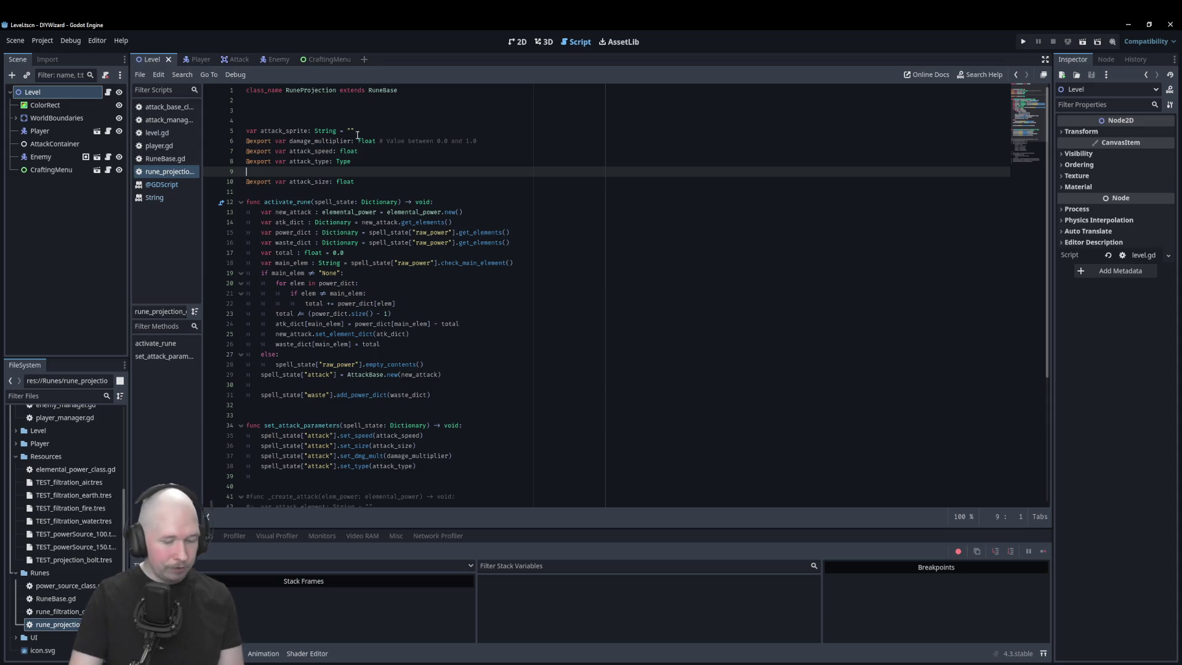
key(BackSpace)
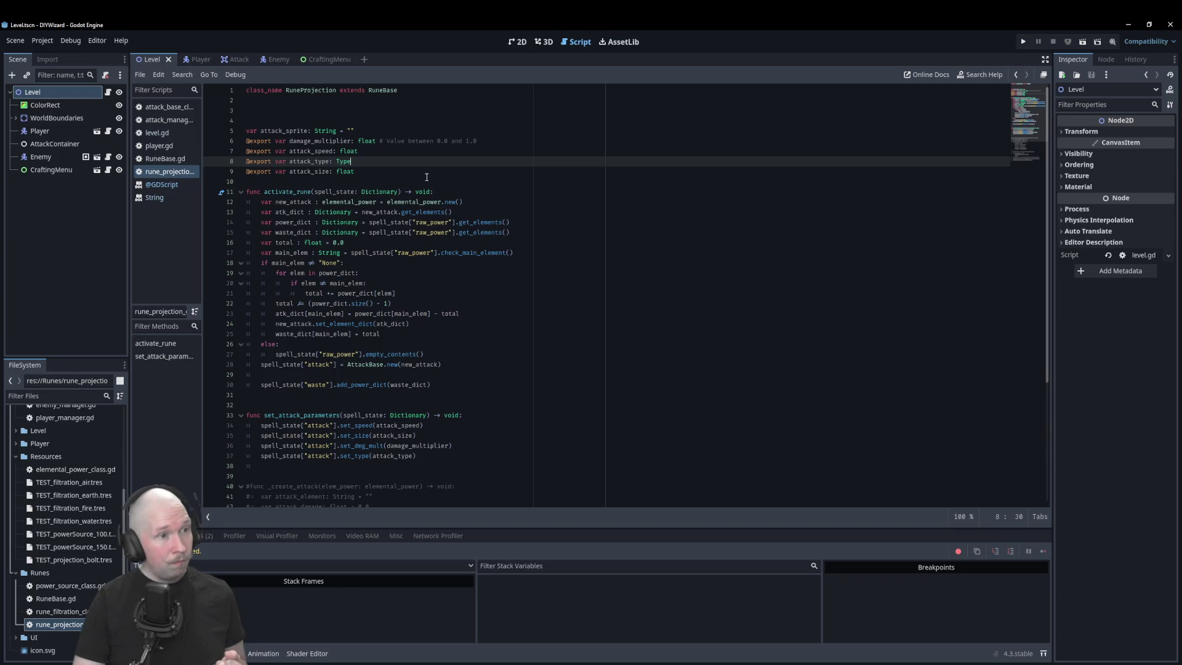
- Retype attack_size from float to Vector2, then view attack_manager.gd
double_click(344, 171)
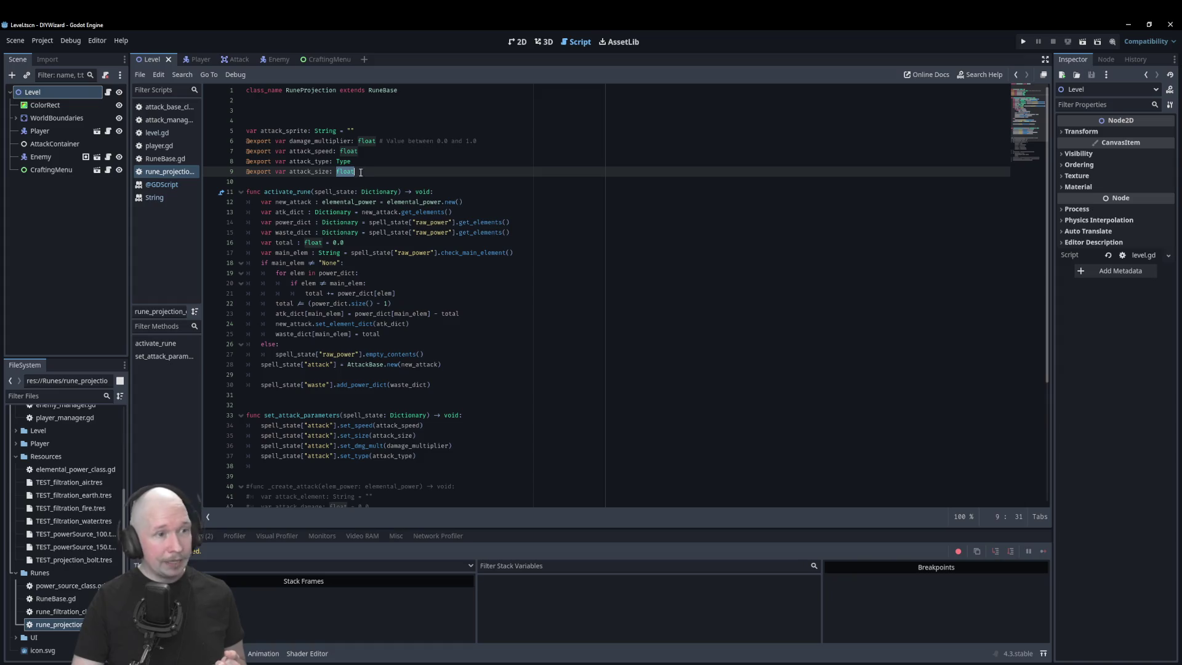
text(Vector2)
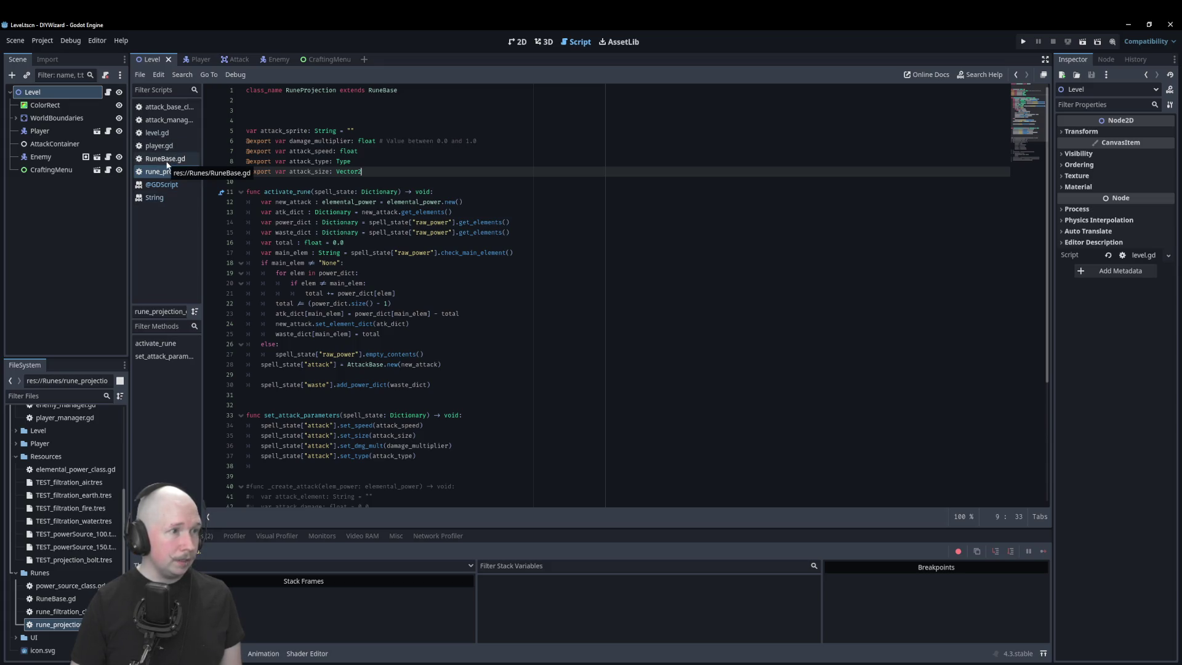
click(171, 122)
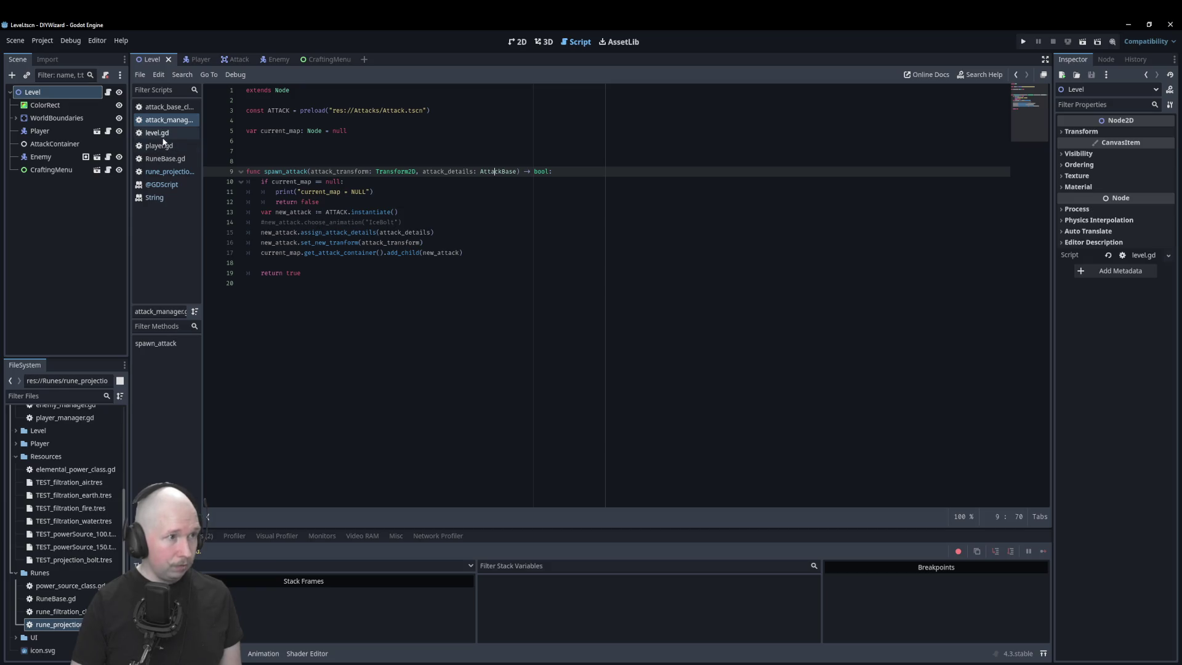
- In the AttackBase script, change set_size's parameter type from float to Vector2
click(172, 108)
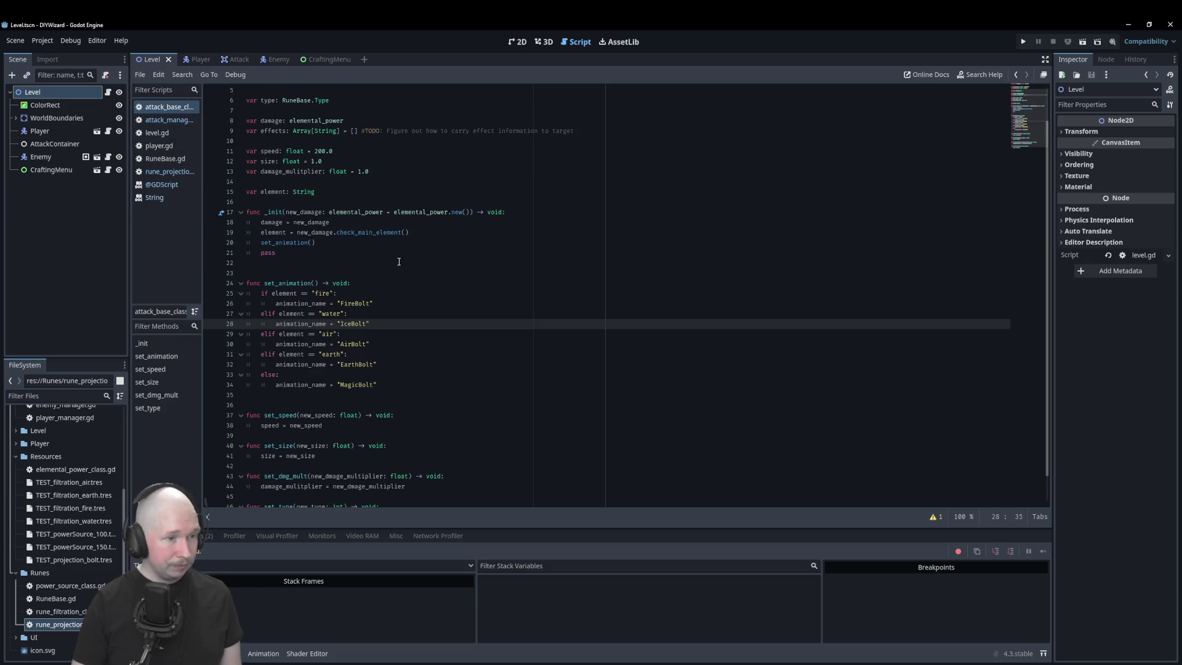
scroll(424, 308, down, 2)
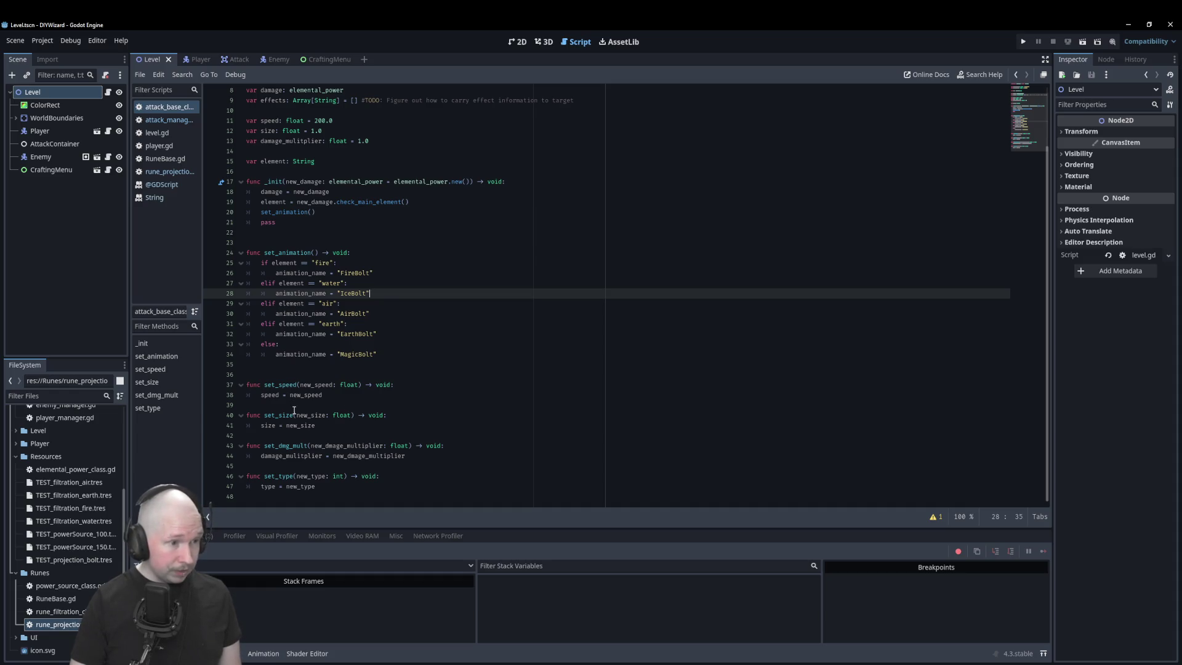
double_click(342, 416)
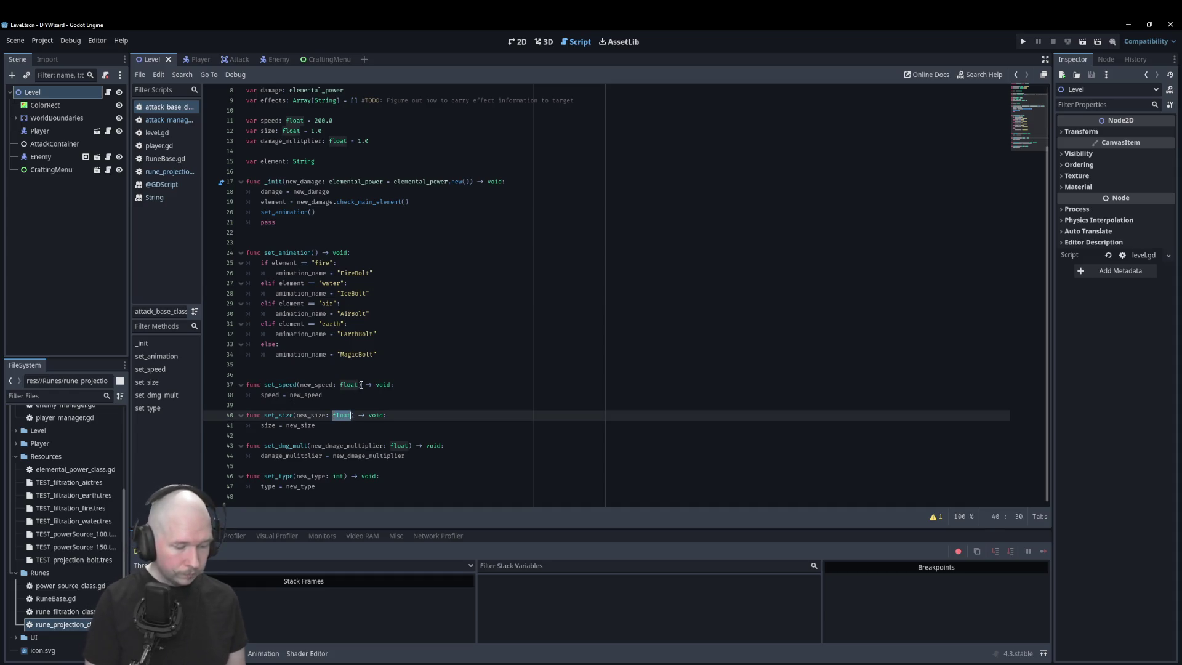
text(Vec)
key(Return)
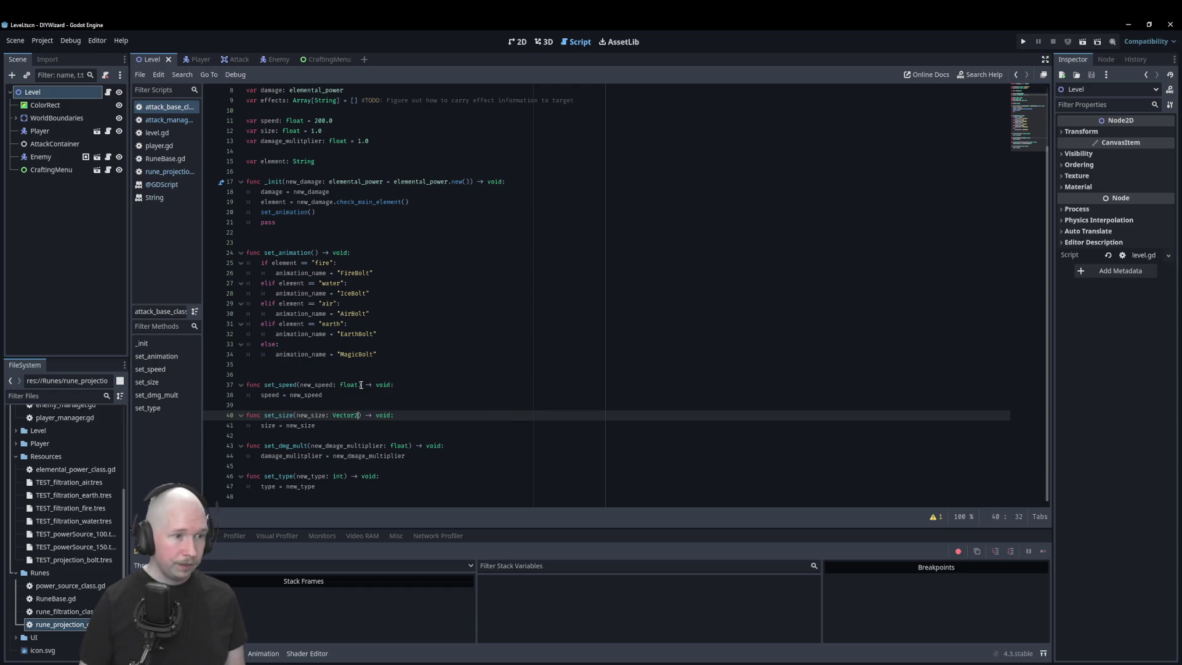
- Declare size on line 12 as Vector2 with default Vector2.ONE instead of float 1.0
scroll(361, 385, up, 3)
double_click(291, 202)
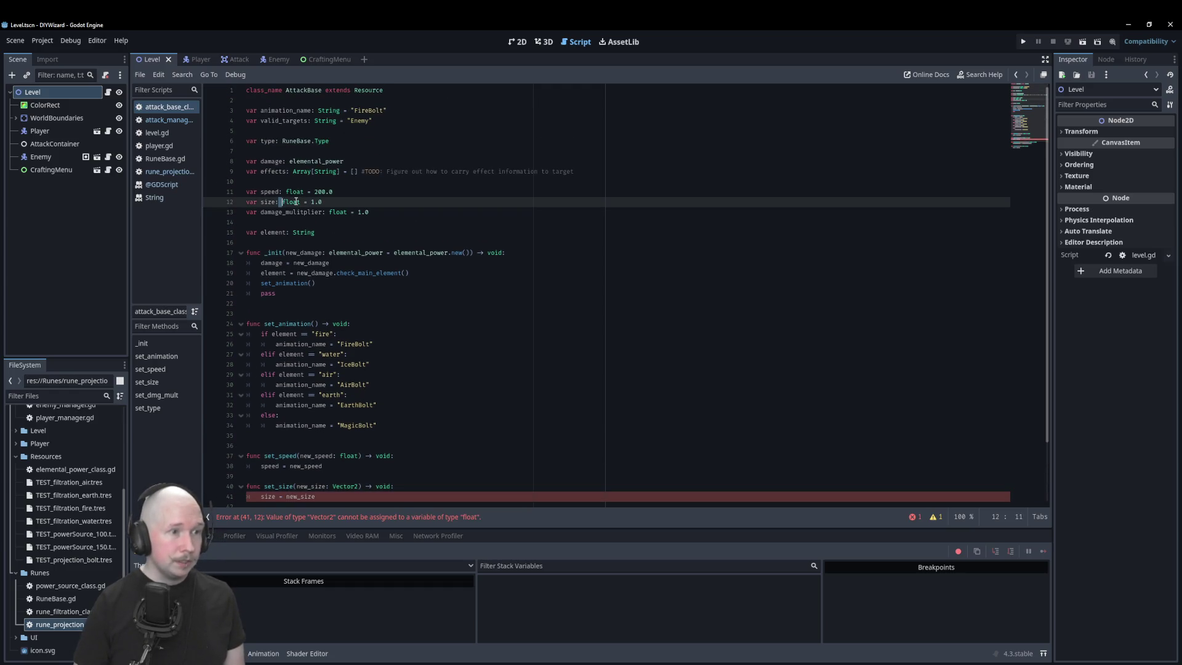
text(Vec)
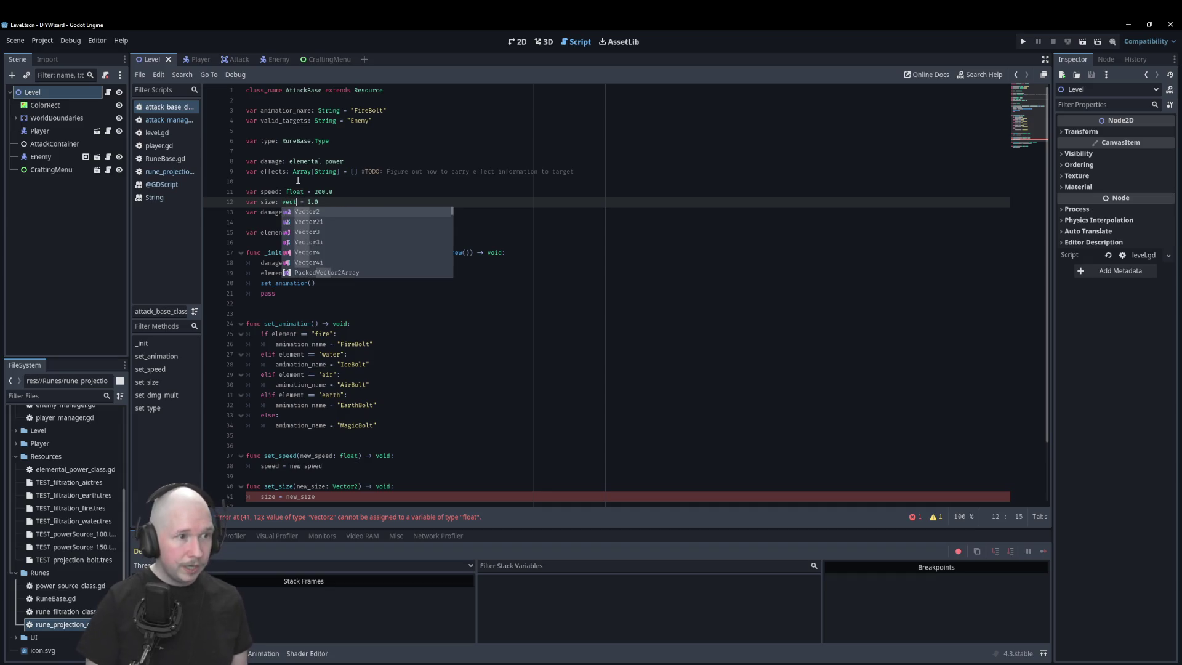
key(Return)
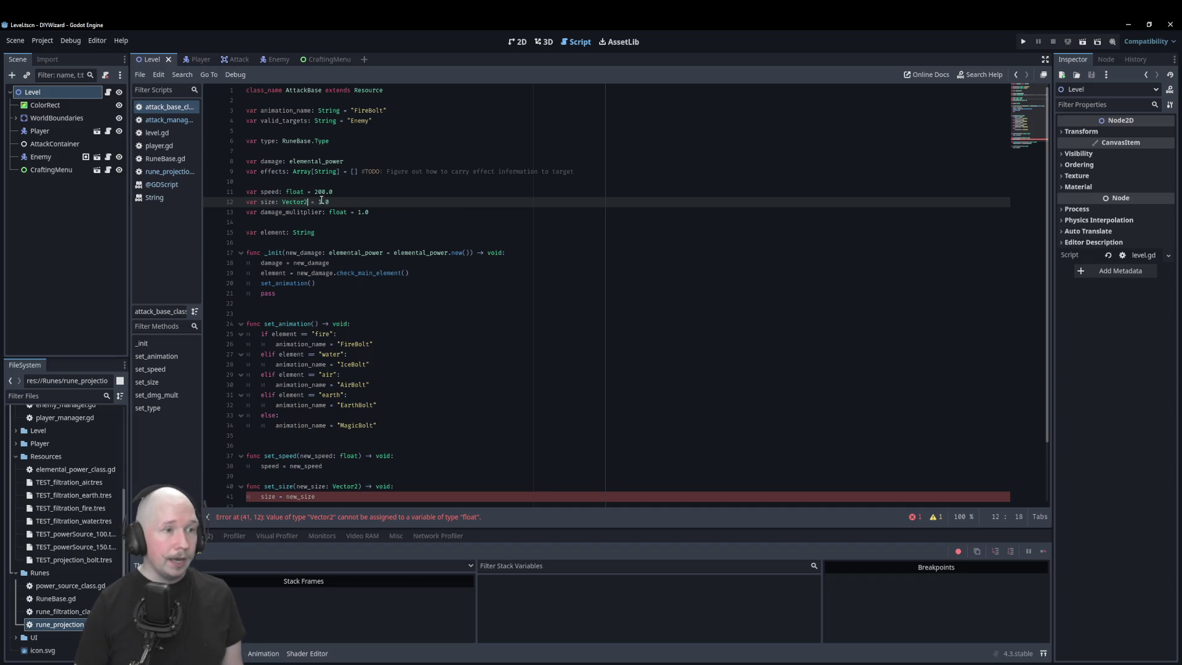
double_click(321, 202)
text(V)
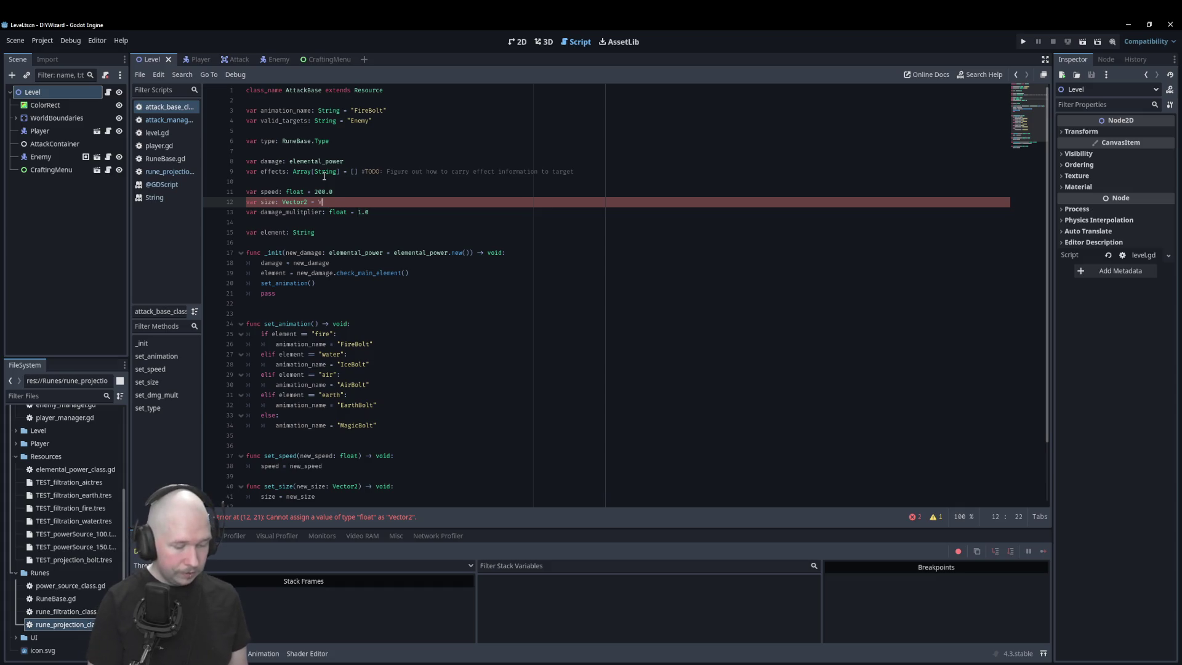
text(ect)
key(Return)
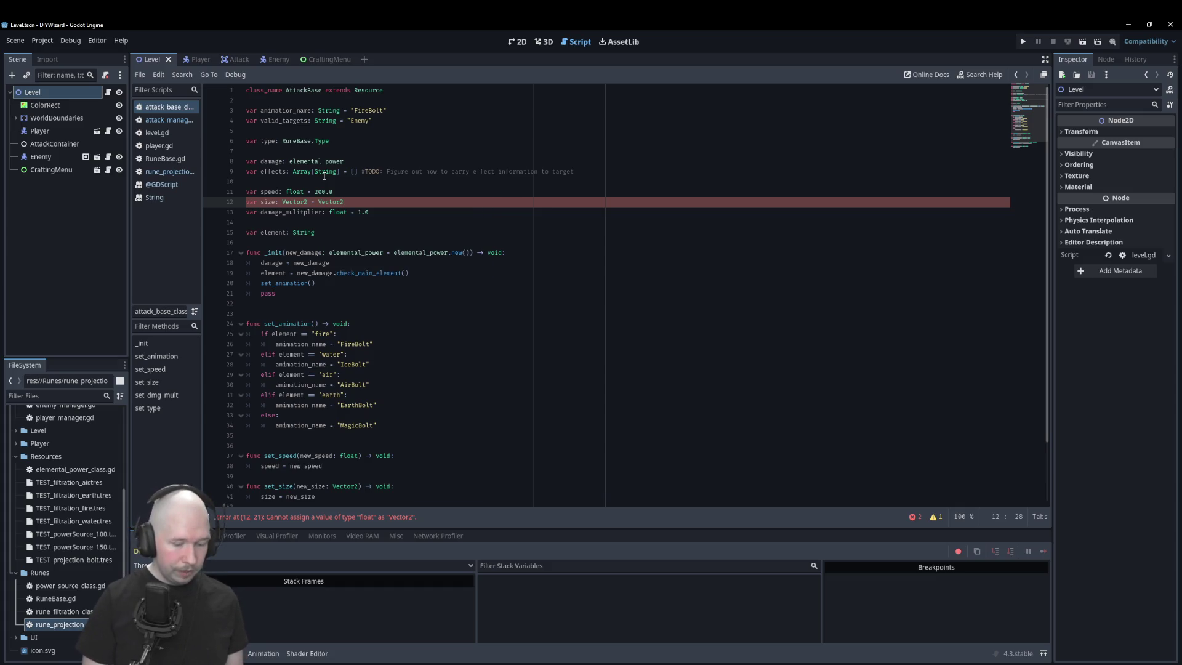
text(.ON)
key(Return)
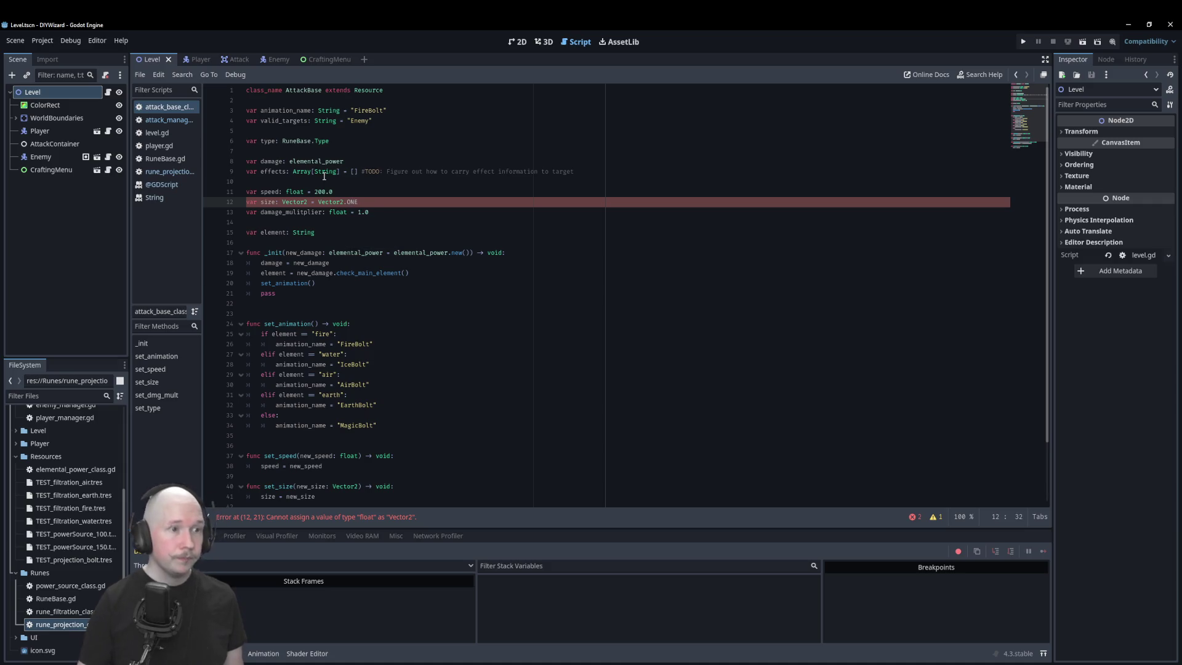
click(425, 211)
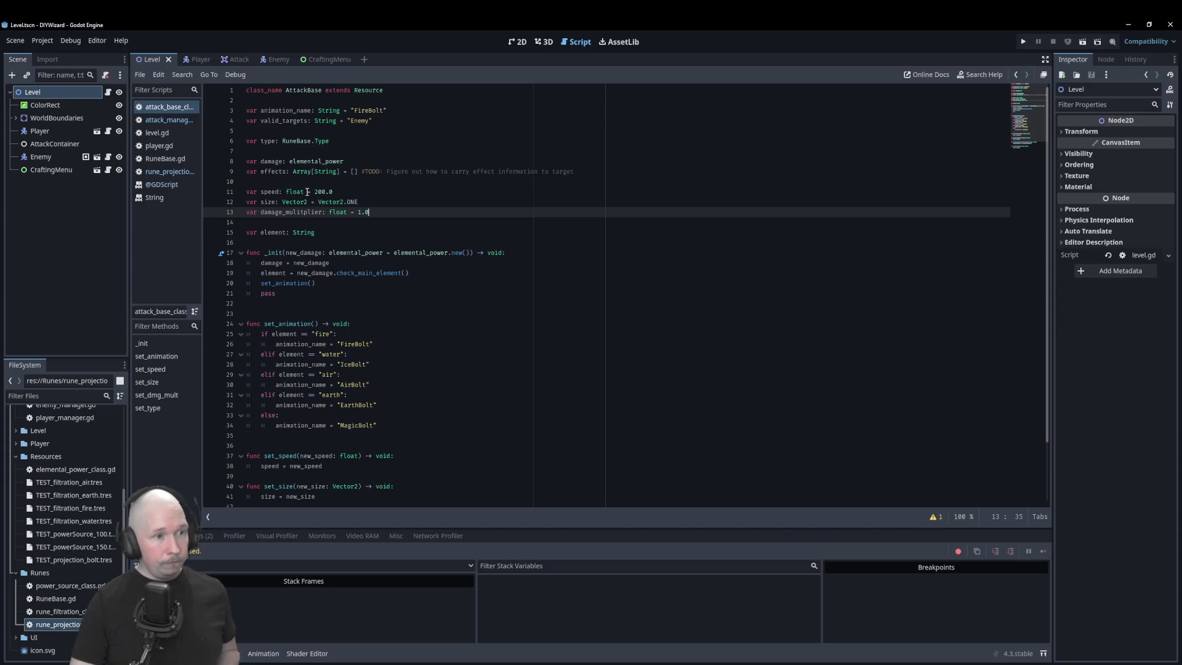
- Correct line 13's misspelled 'damage_mulitplier' variable to damage_multiplier
scroll(384, 243, down, 3)
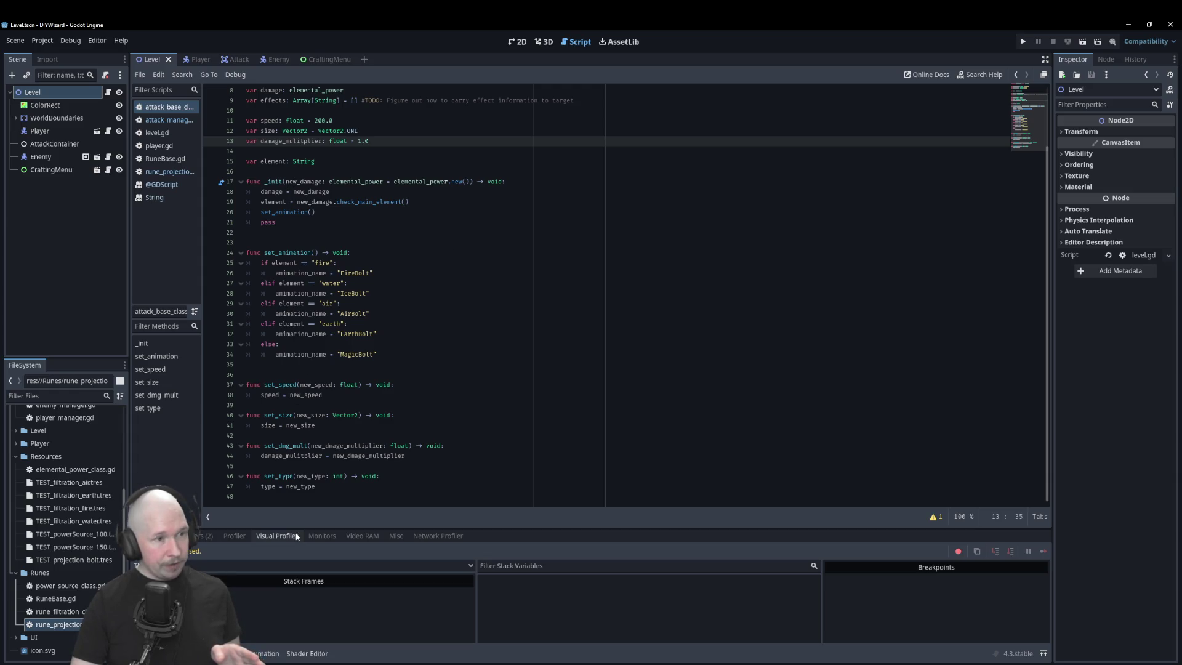
scroll(344, 263, up, 3)
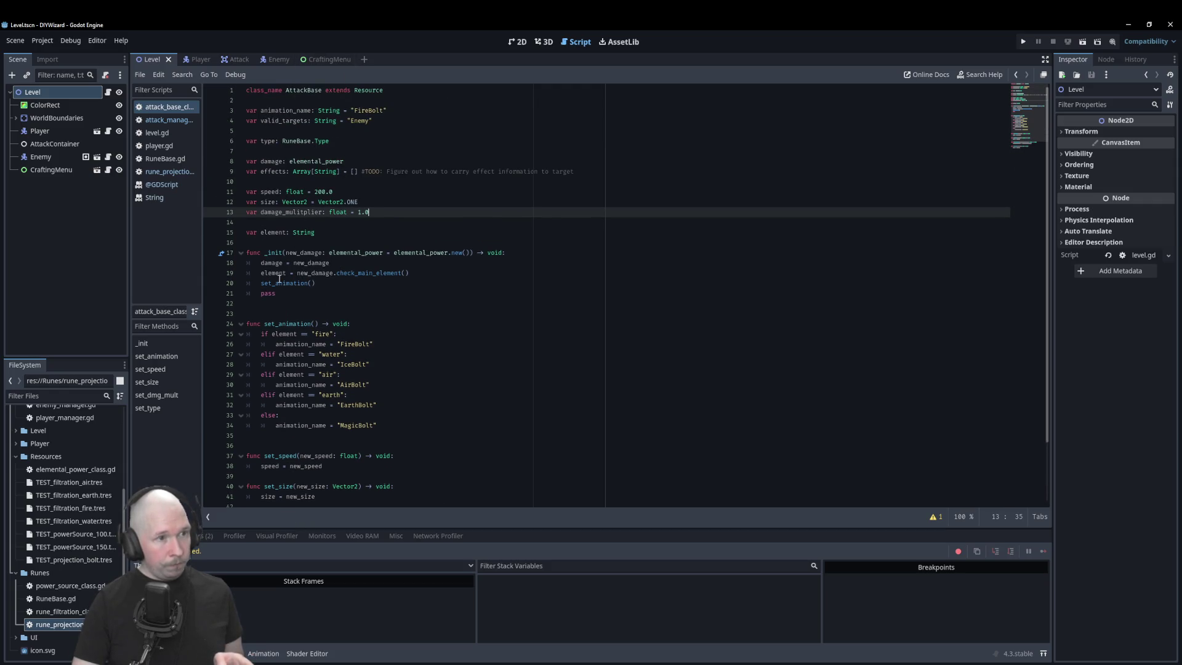
double_click(295, 212)
text(damage_multiplier)
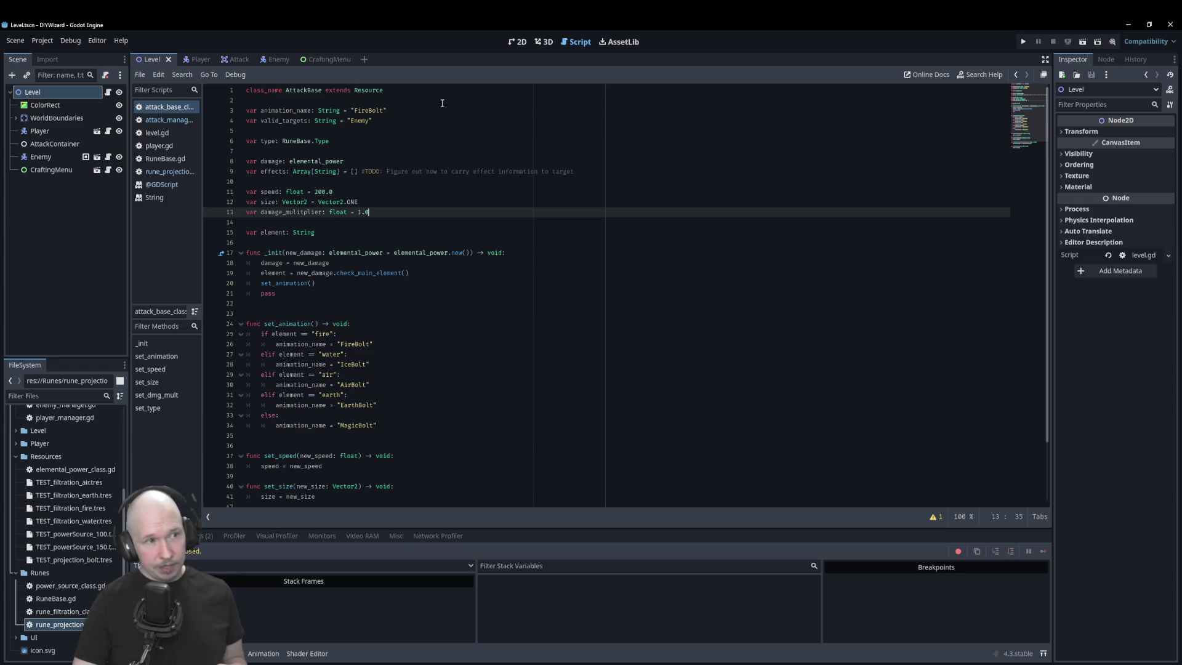
scroll(378, 368, down, 3)
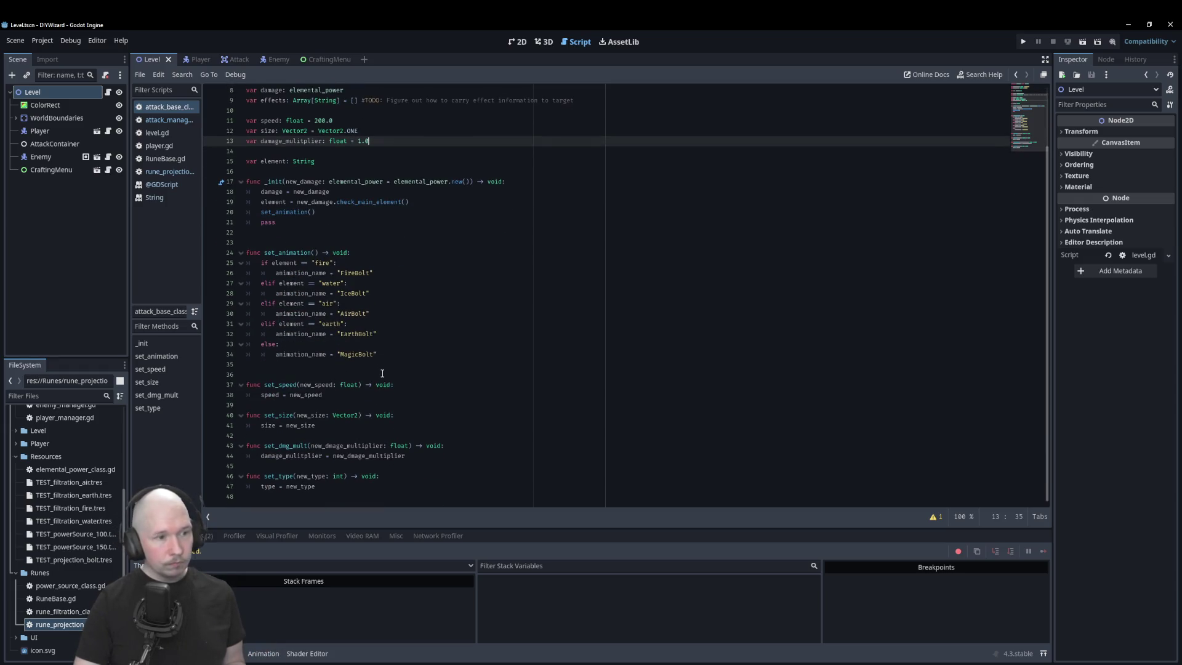
scroll(379, 369, up, 3)
scroll(350, 465, down, 3)
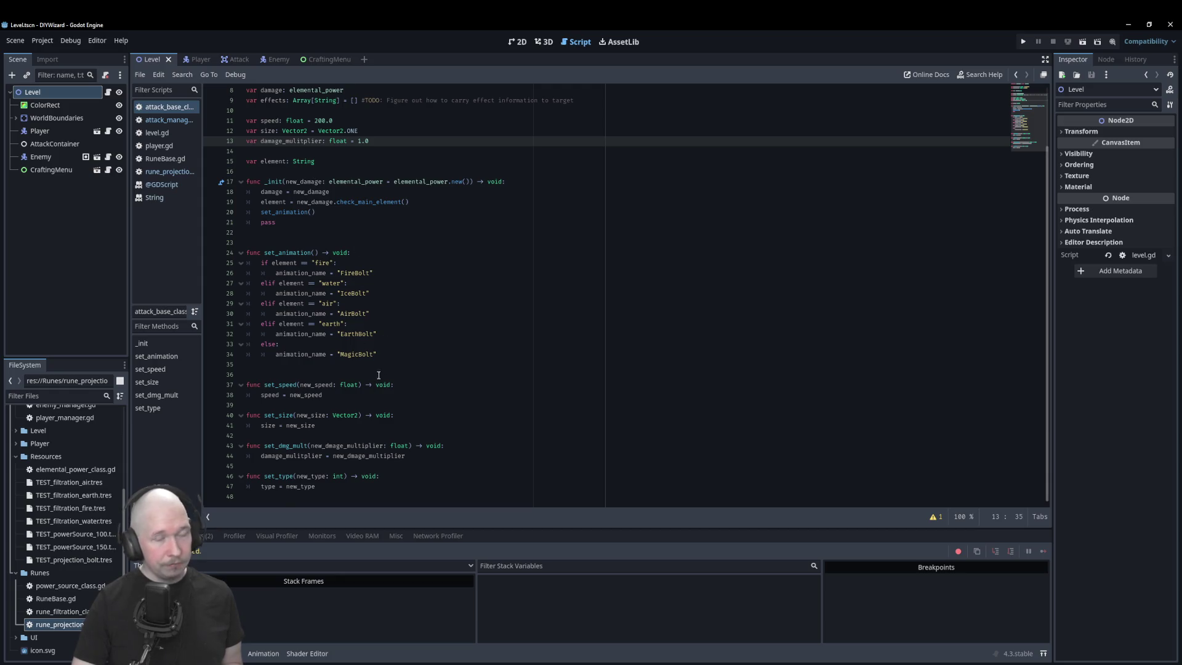
scroll(420, 369, up, 3)
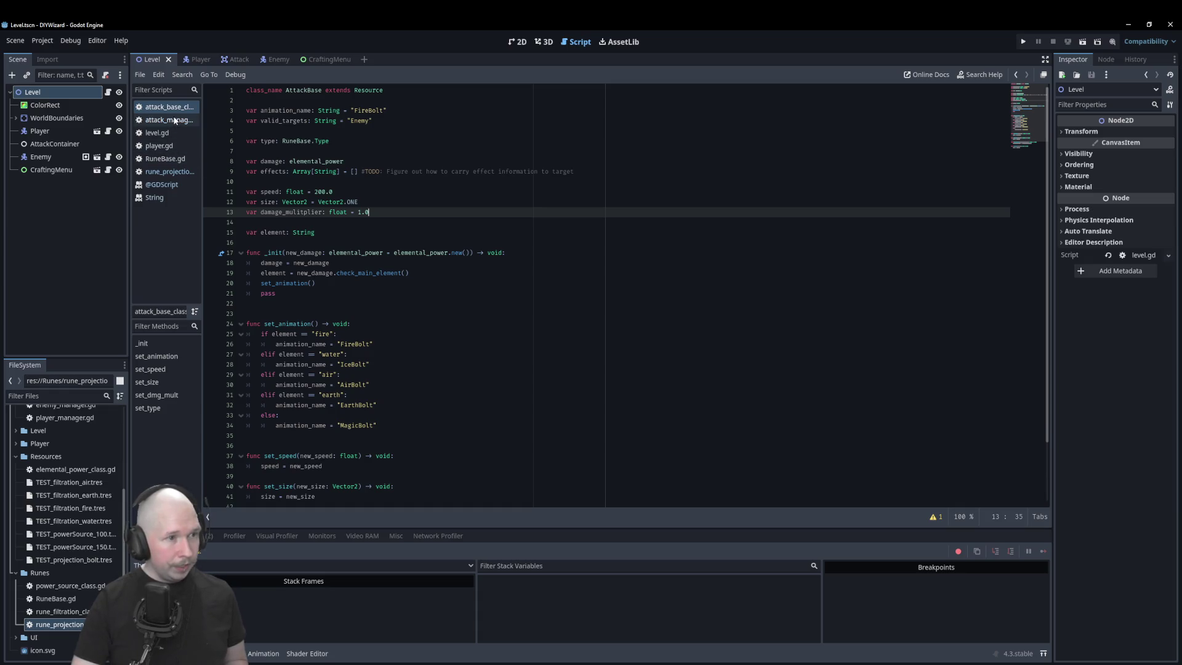
scroll(419, 359, down, 2)
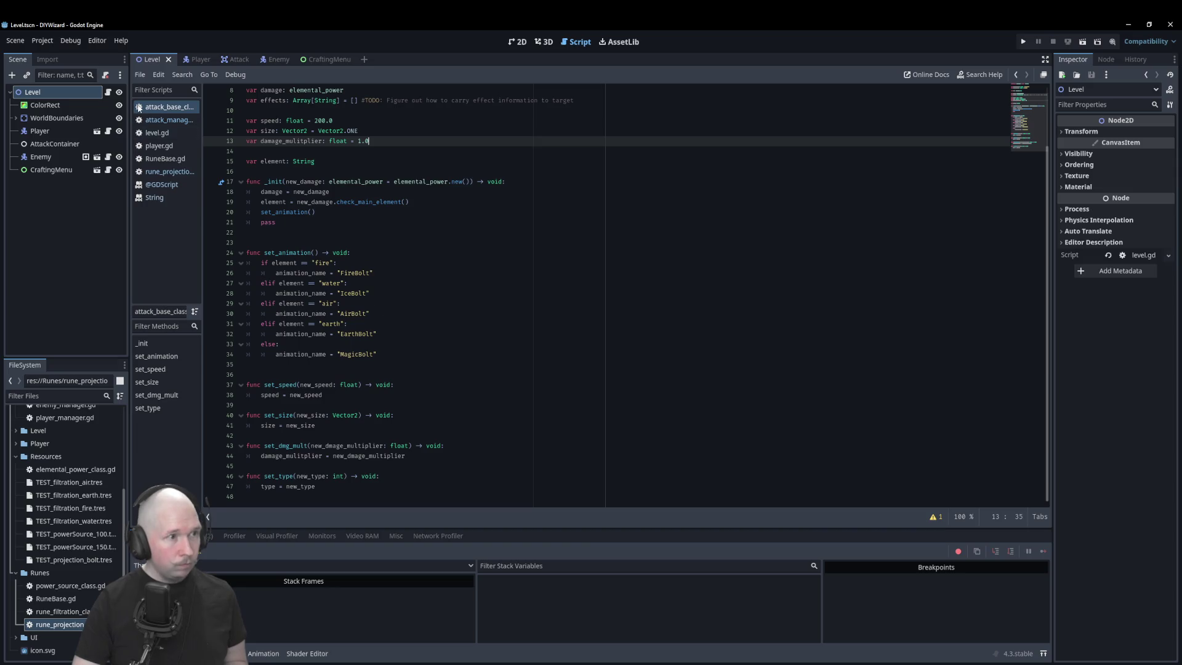
click(169, 121)
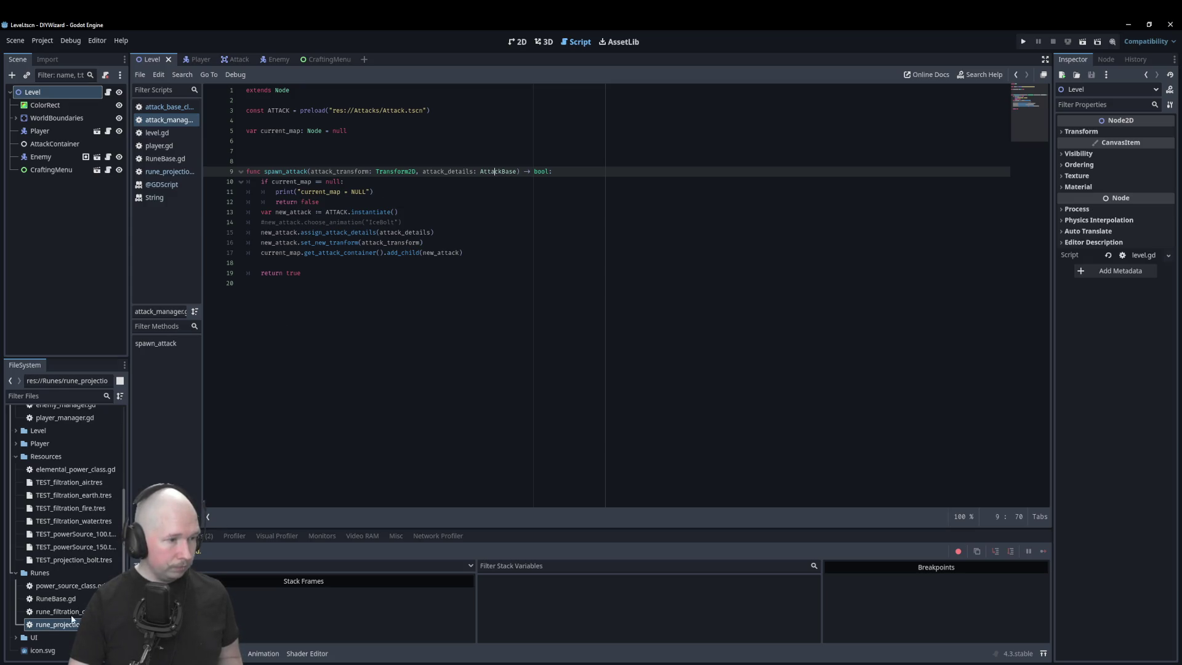
- Load TEST_projection_bolt.tres from the FileSystem dock into the Inspector
click(69, 560)
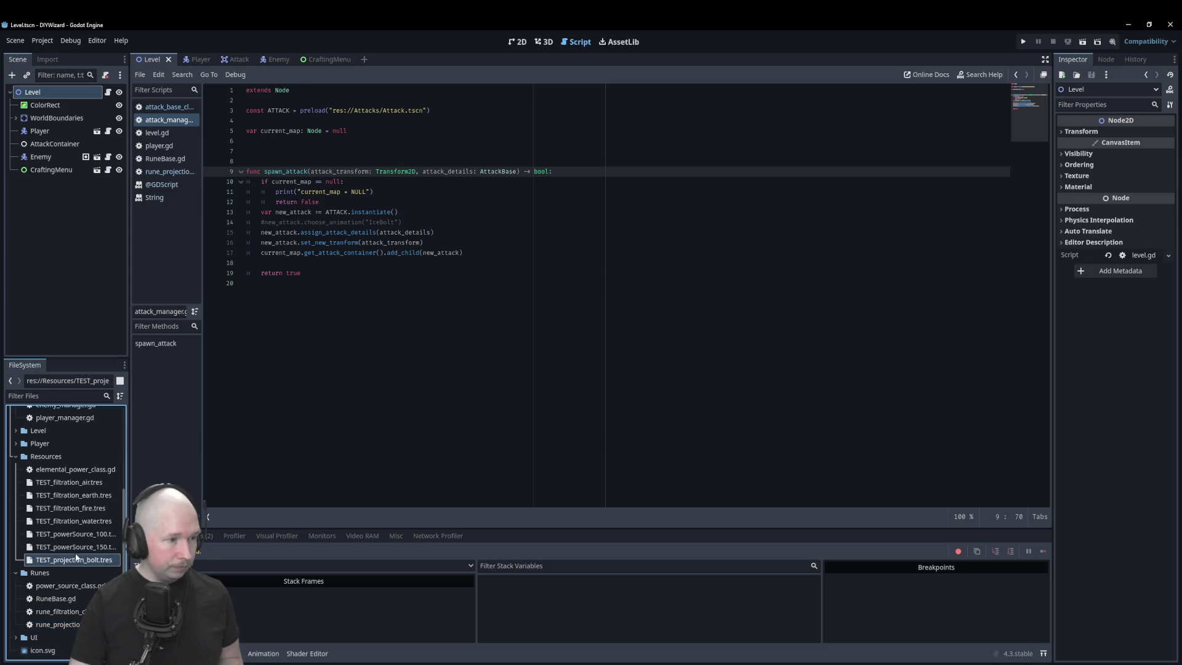
double_click(76, 561)
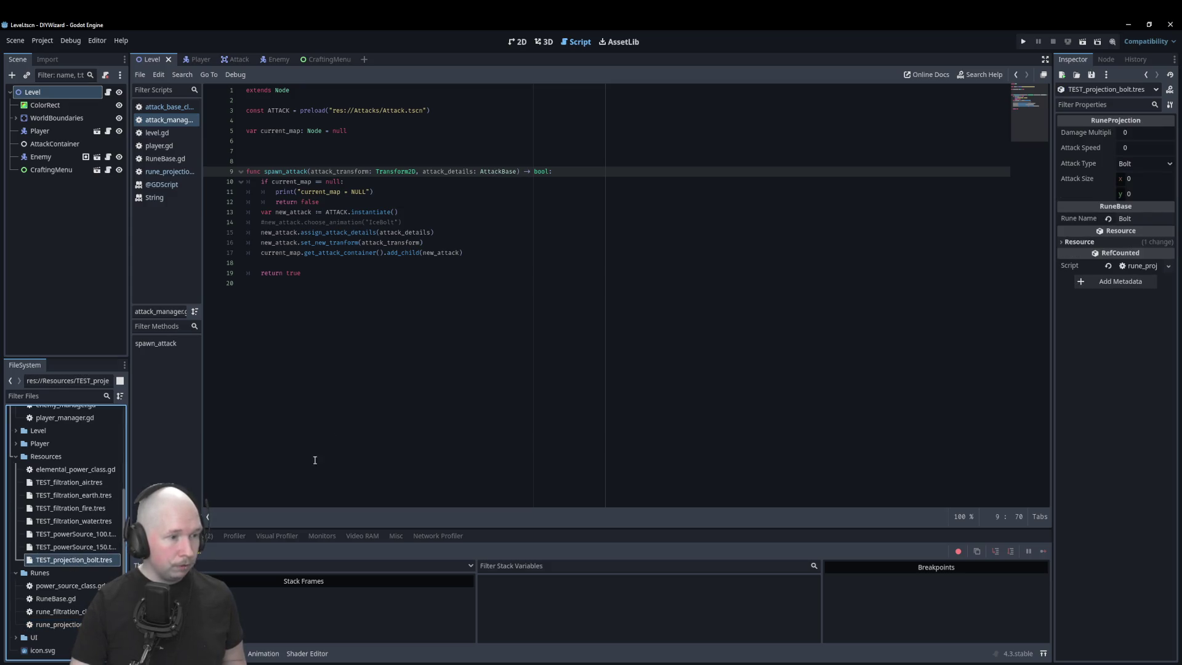
- Set the bolt's damage multiplier to 1, attack speed to 100 and attack size to 1,1
click(1146, 133)
text(1)
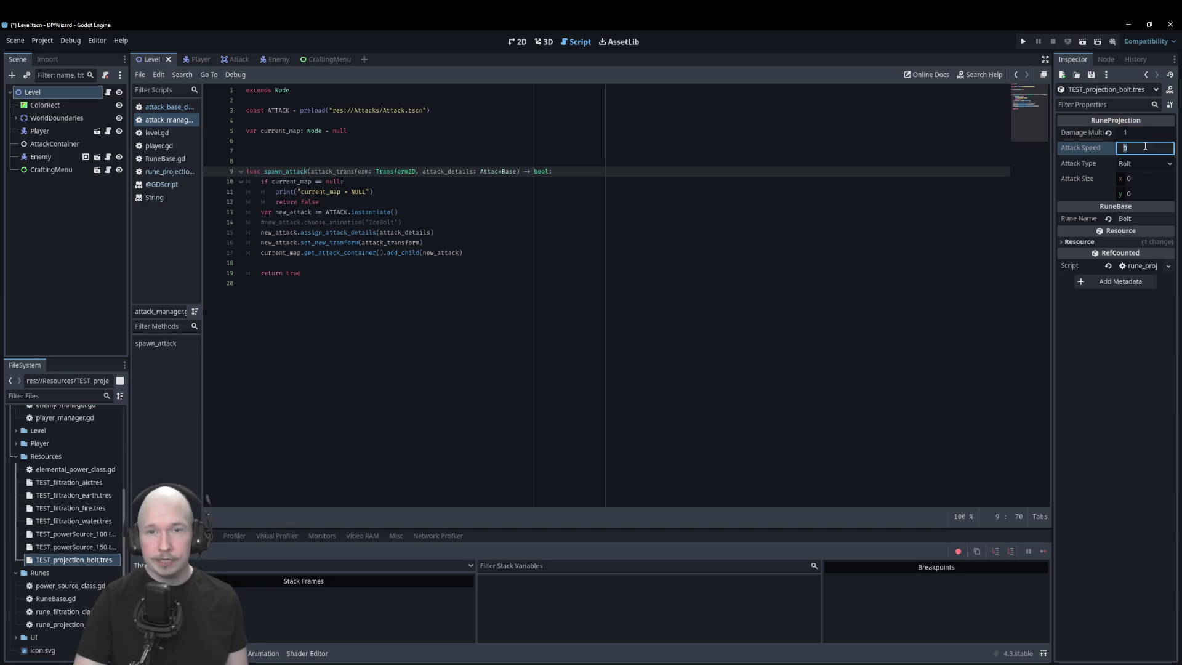
click(1147, 146)
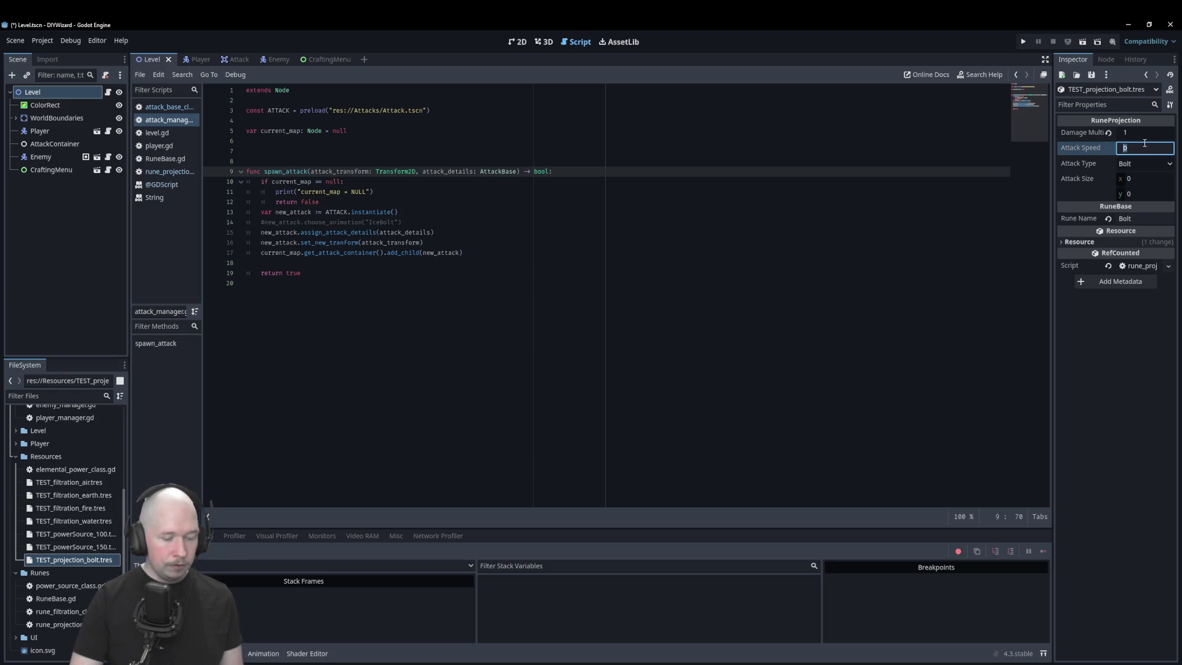
text(100)
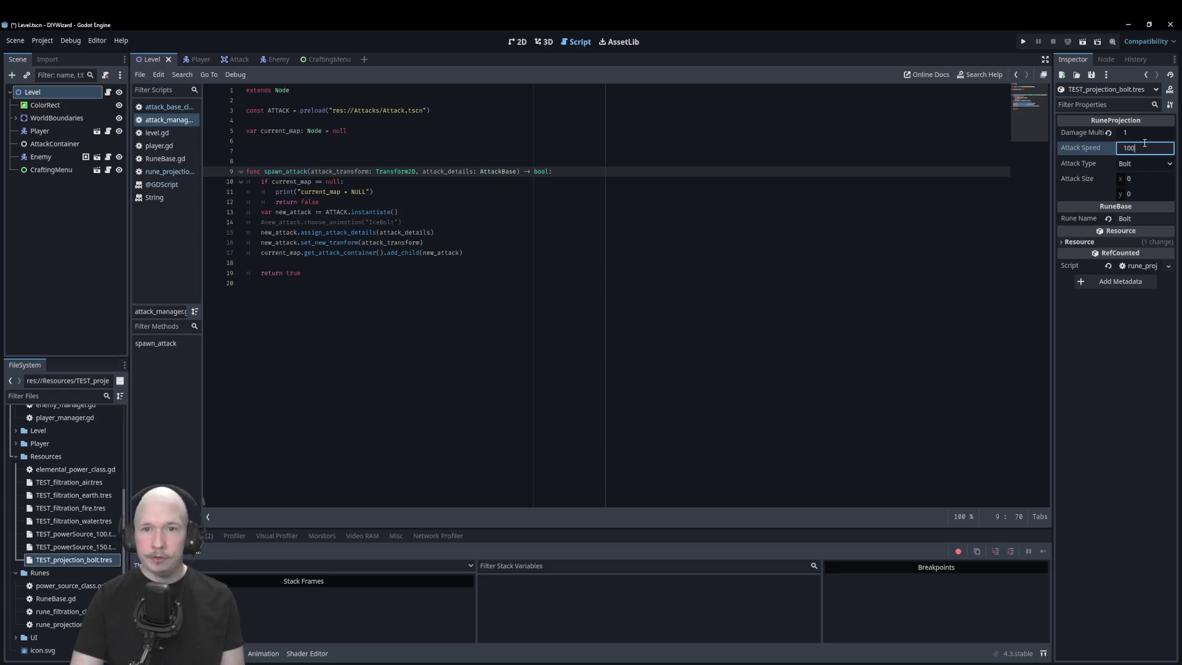
click(1135, 178)
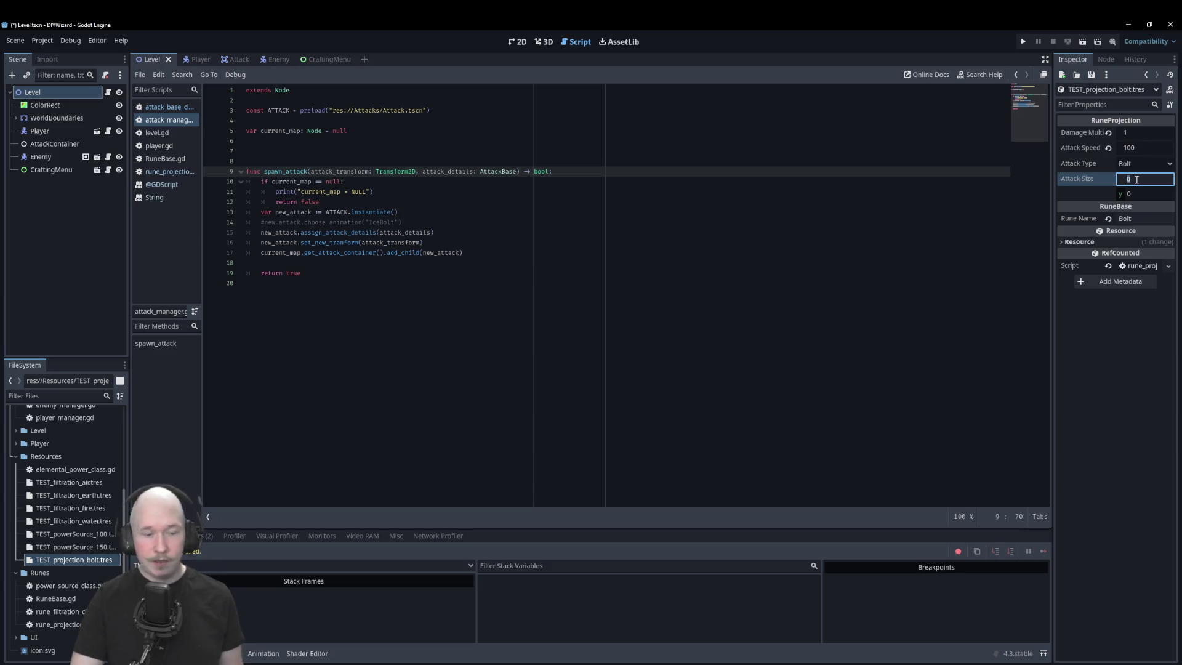
text(1)
click(1144, 192)
text(1)
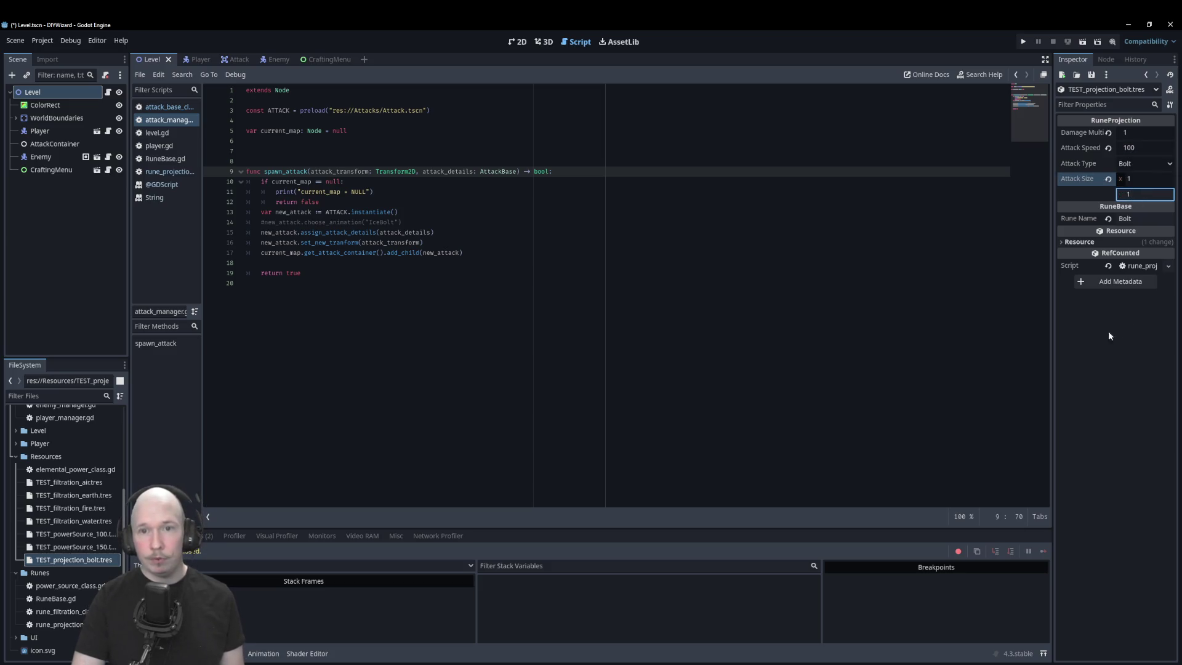
click(463, 218)
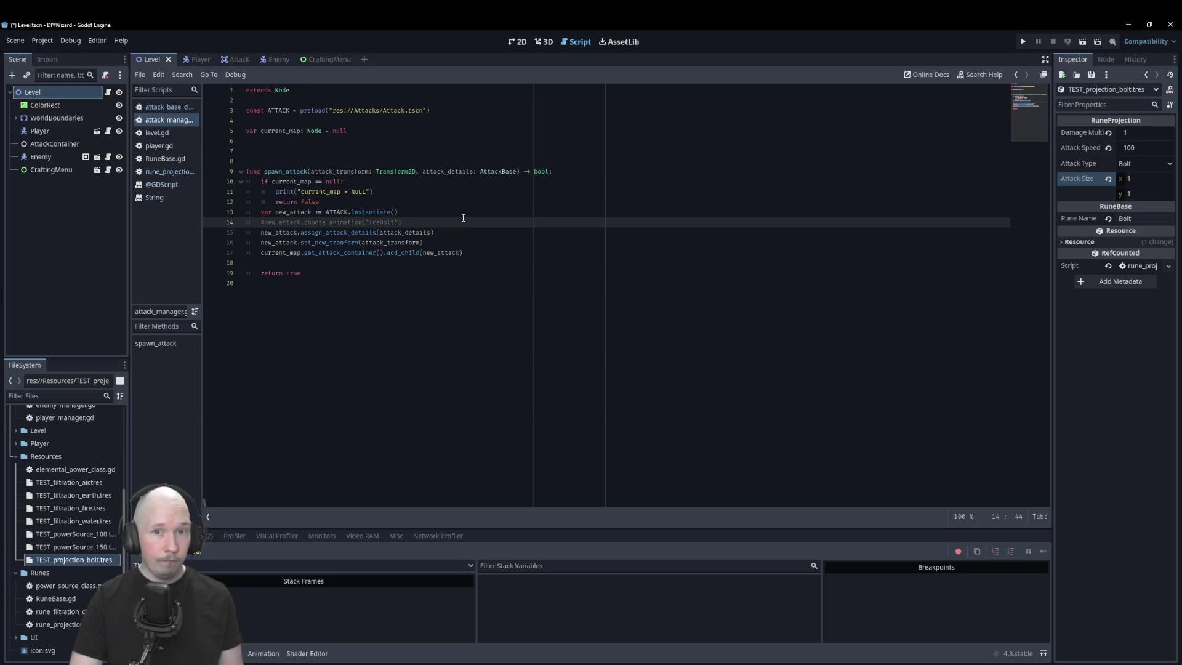
- Keep the attack type as Bolt and save the TEST_projection_bolt resource
click(1128, 165)
click(1133, 178)
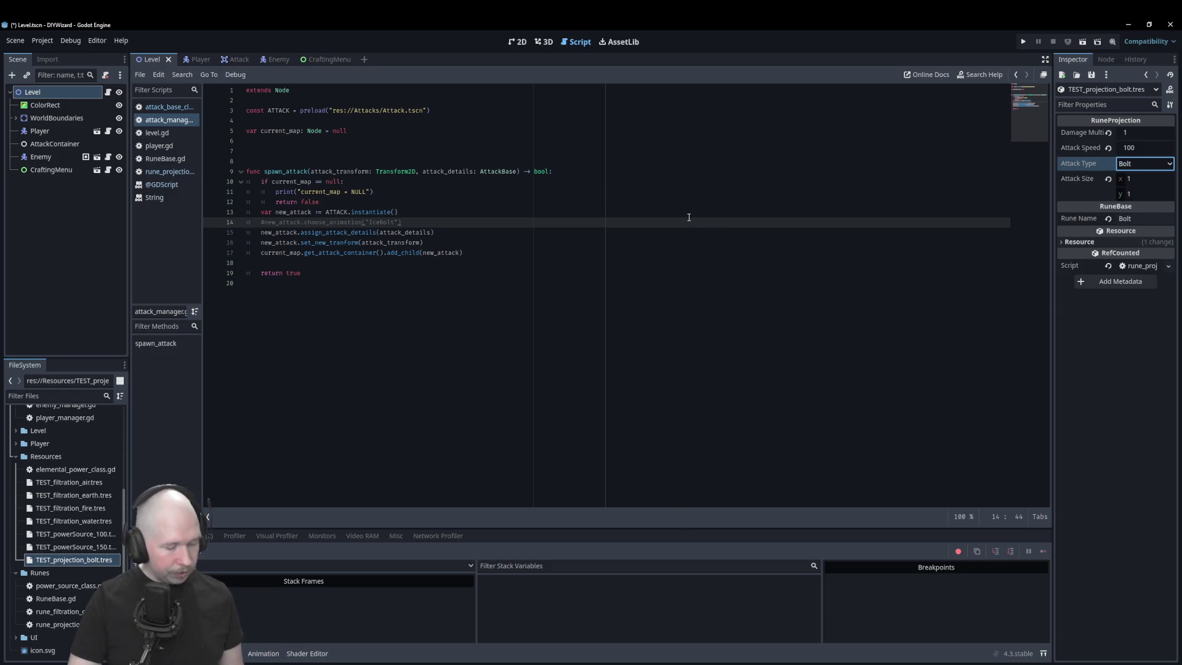
key(ctrl+s)
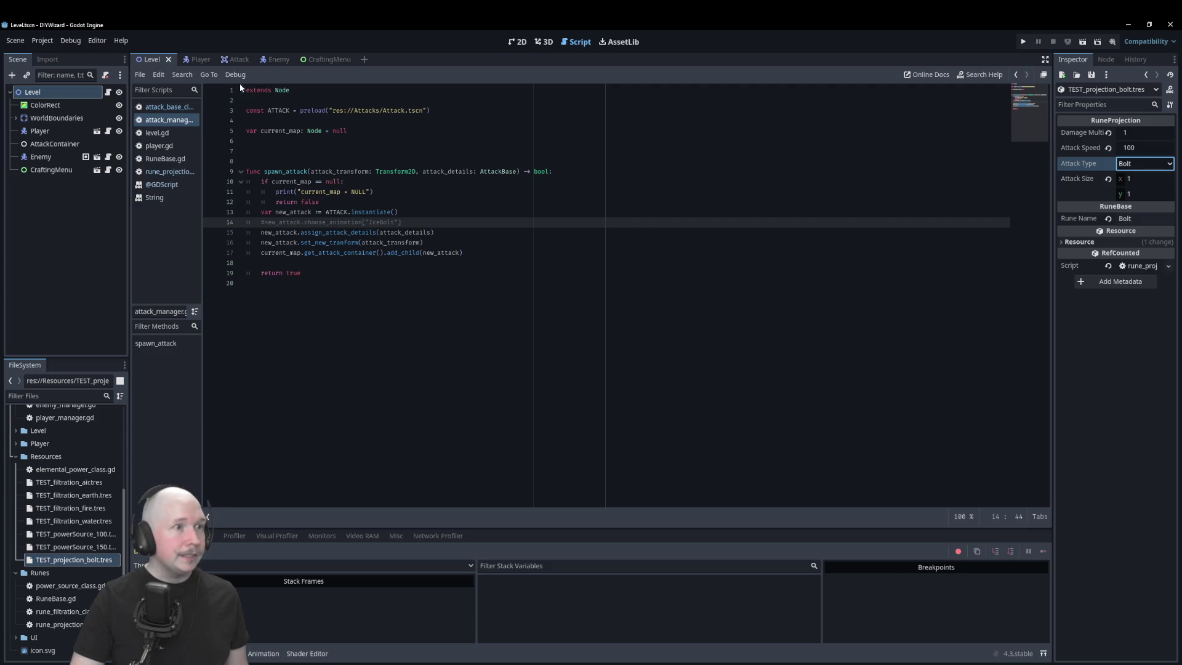
click(237, 59)
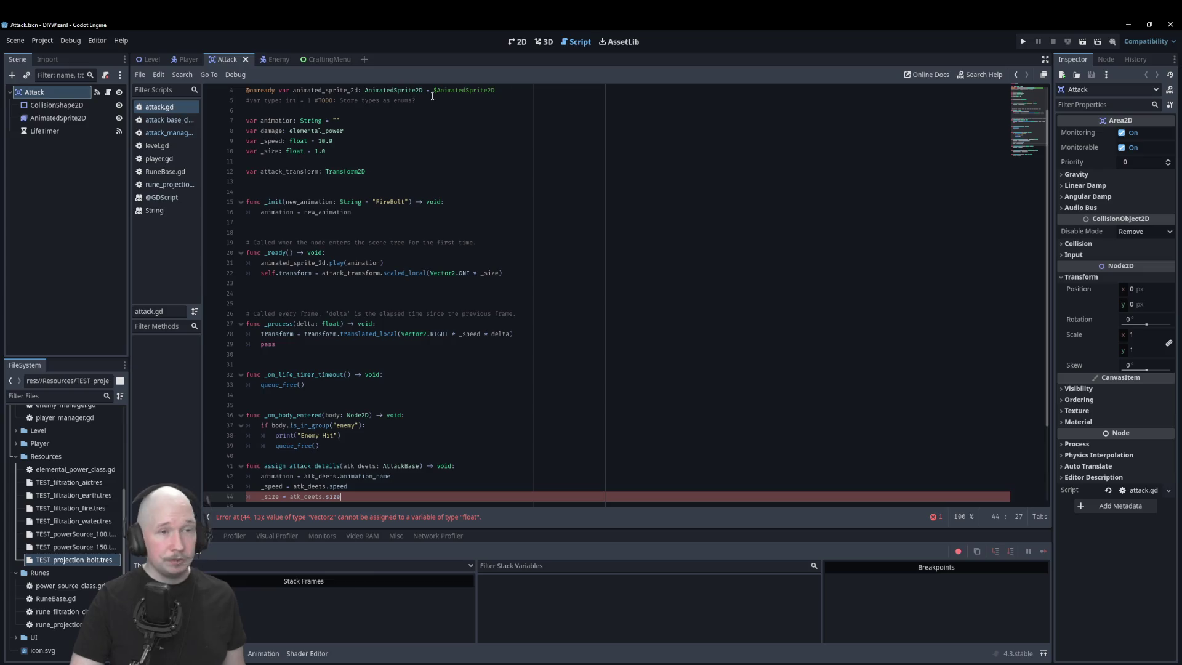
- Review the Attack scene's nodes in 2D, switching the sprite animation to AirBolt, then open attack.gd
click(518, 42)
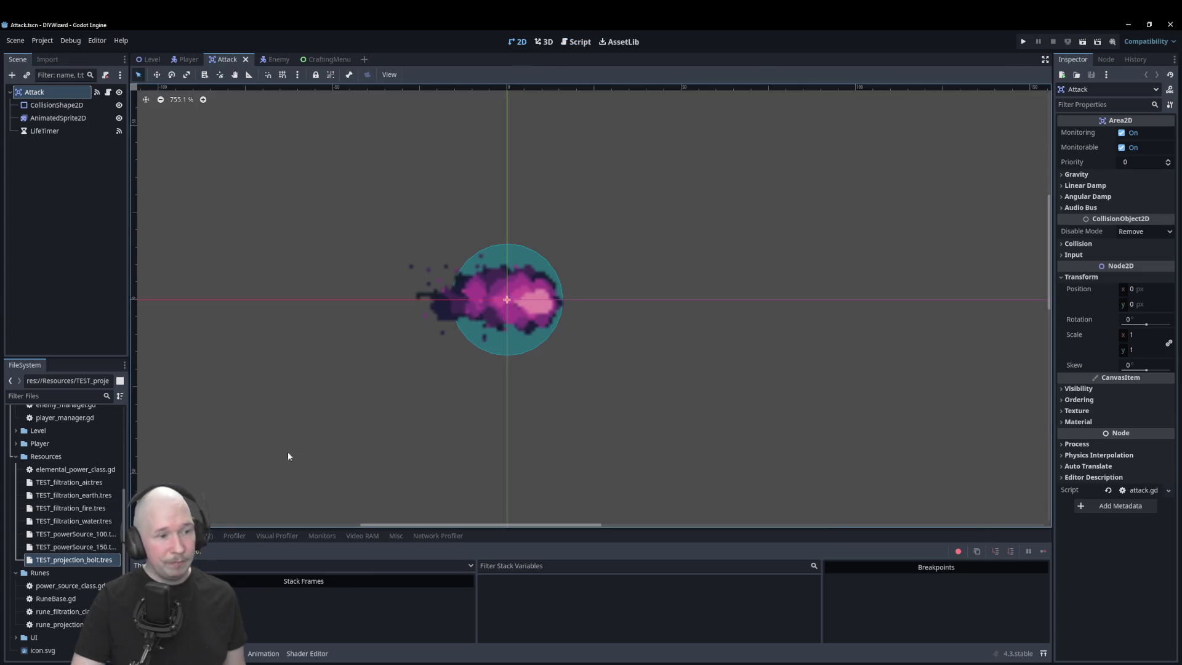
click(83, 118)
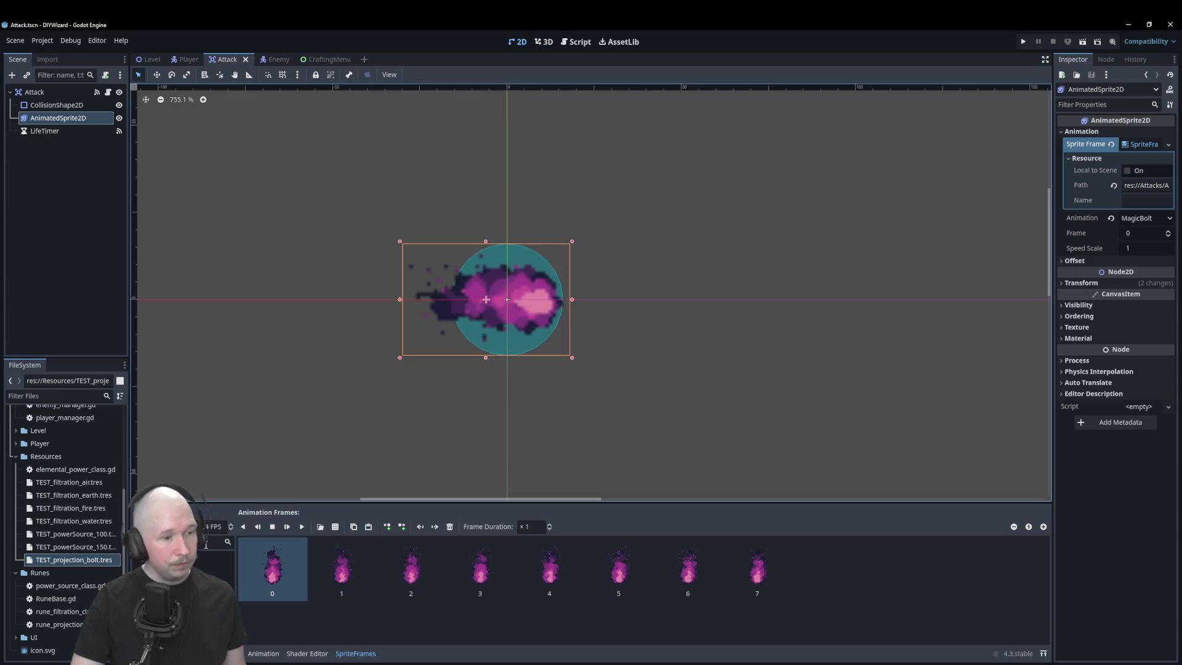
click(213, 571)
click(212, 558)
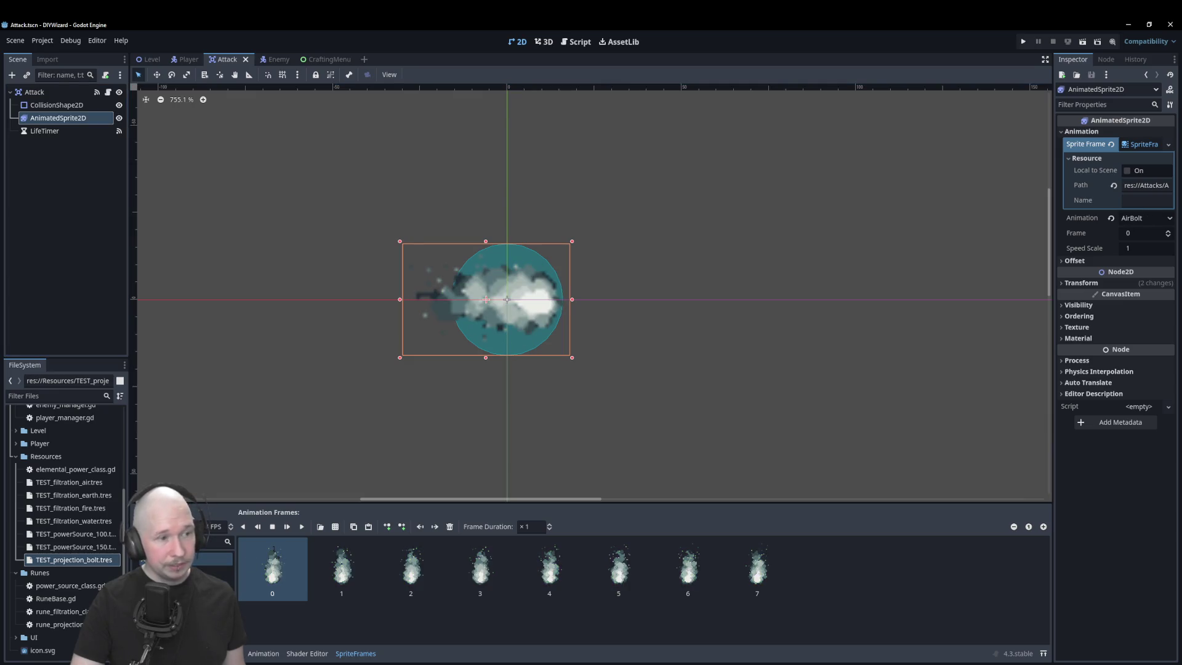
click(41, 131)
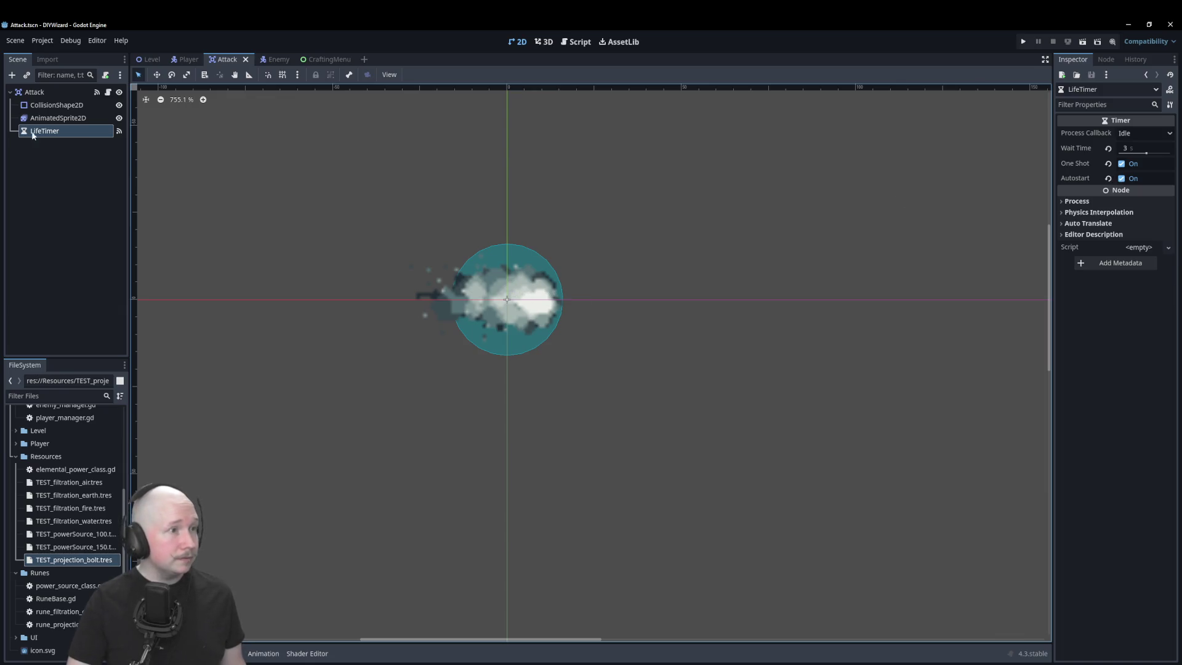
click(47, 107)
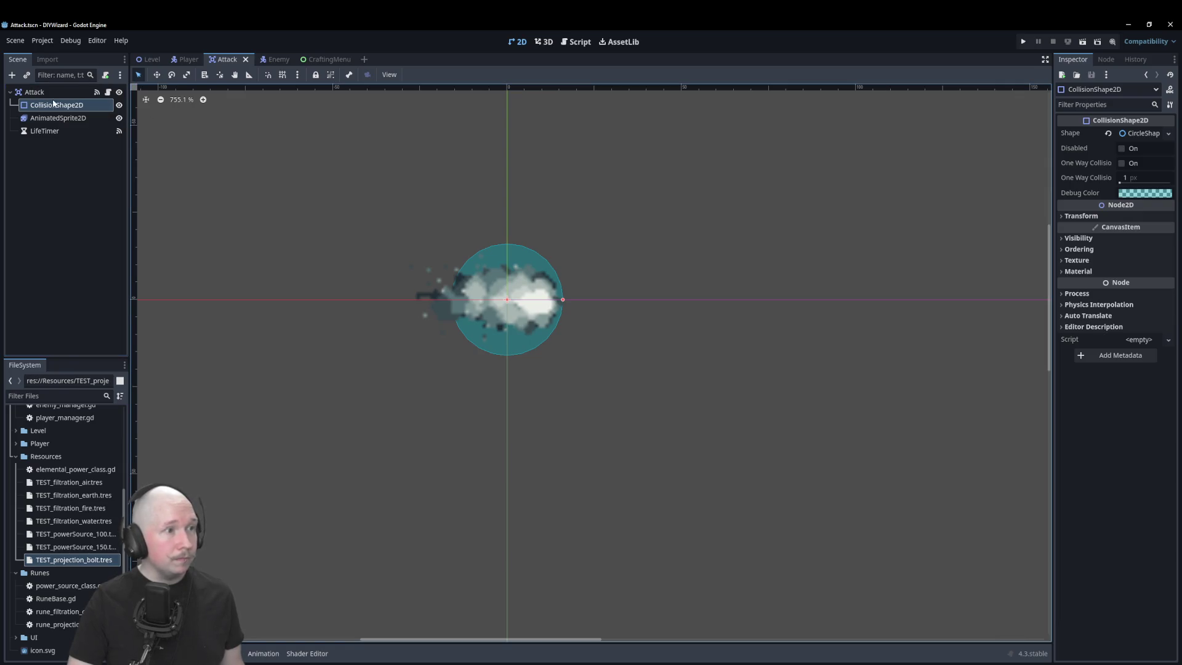
click(579, 46)
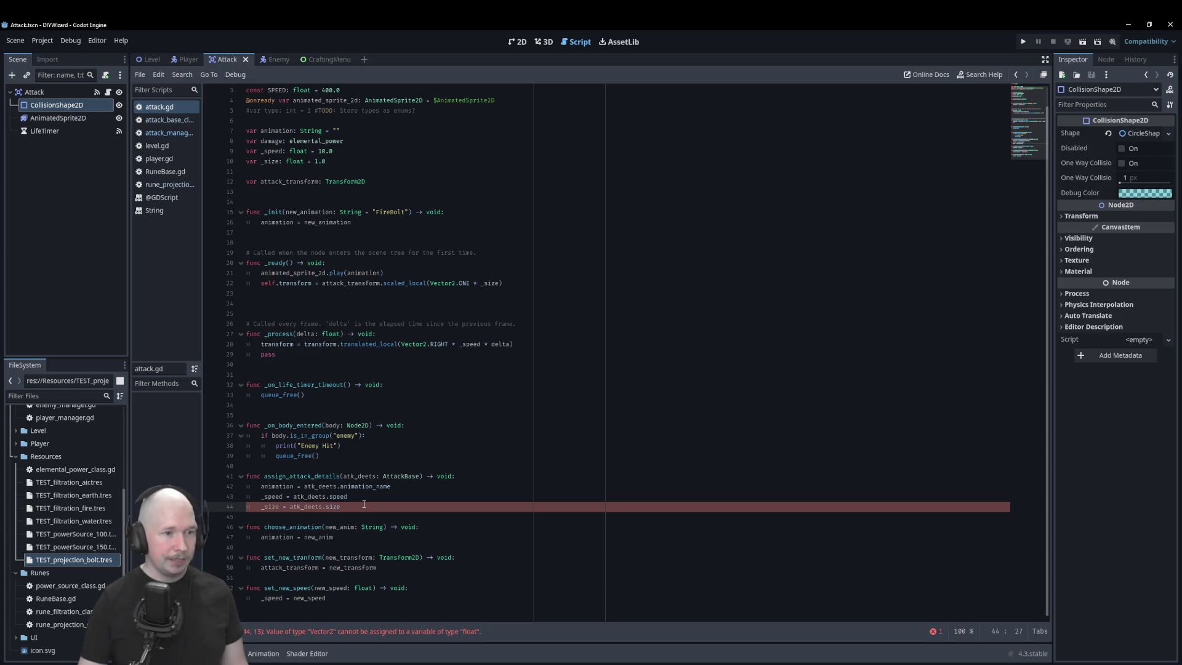
- Replace _size's 'float = 1.0' with 'Vector2 = Vector2.ONE' on line 10
double_click(296, 162)
drag(334, 161, 287, 165)
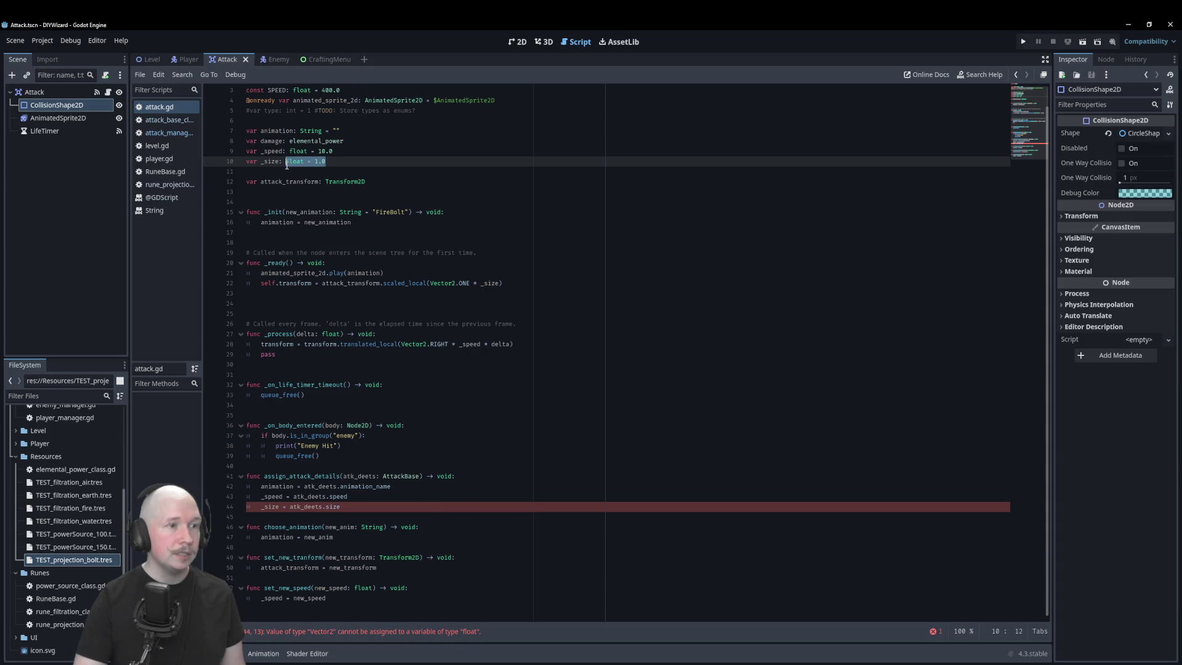
text(Vector2 )
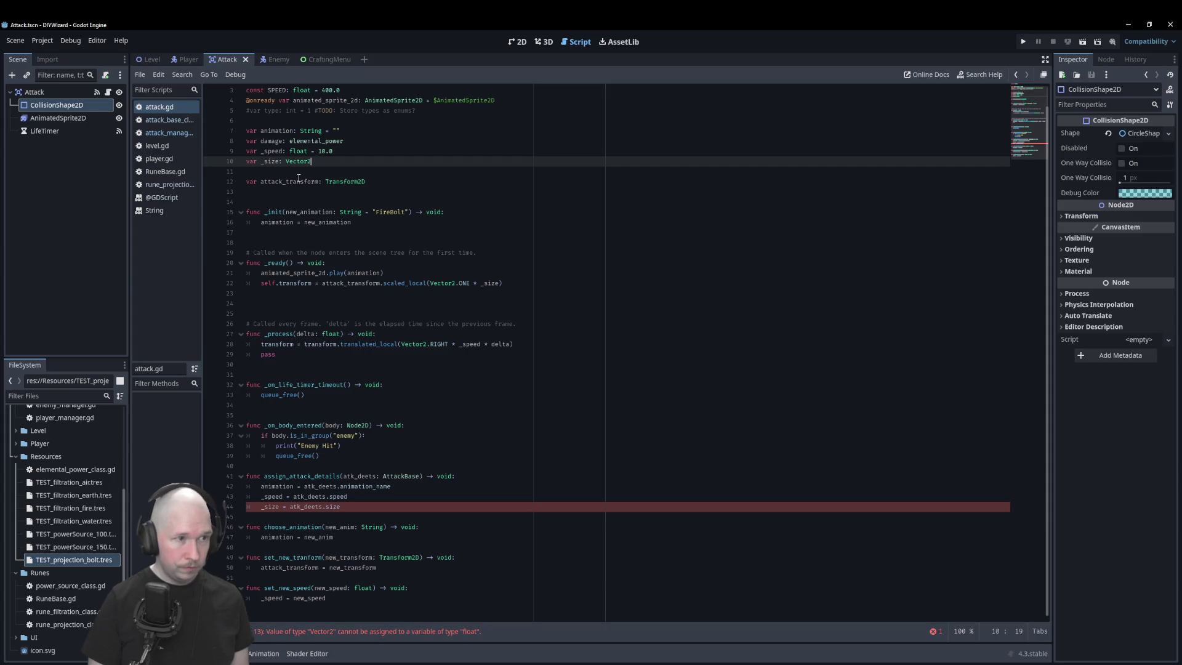
text(= Ve)
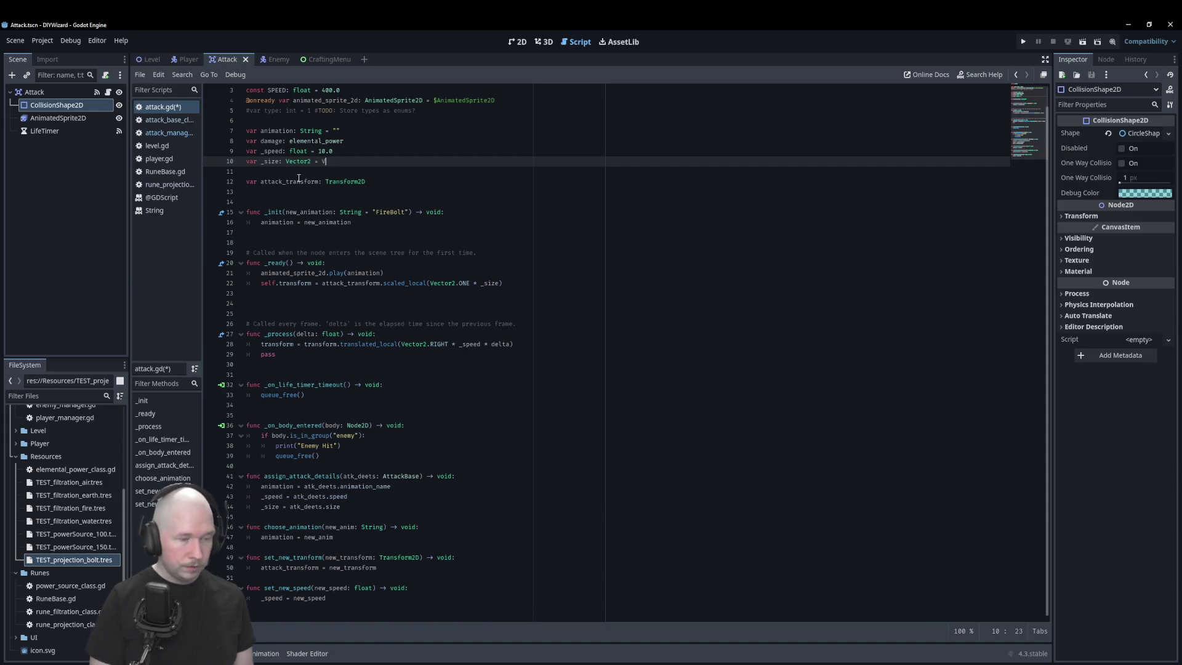
key(Return)
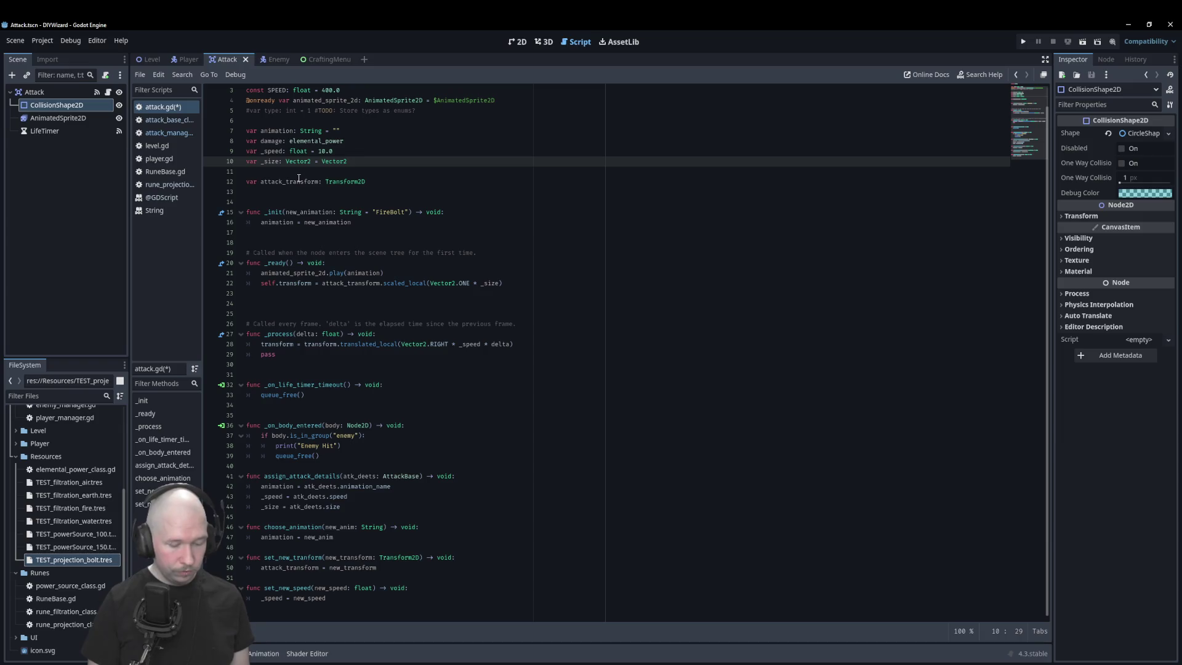
text(.O)
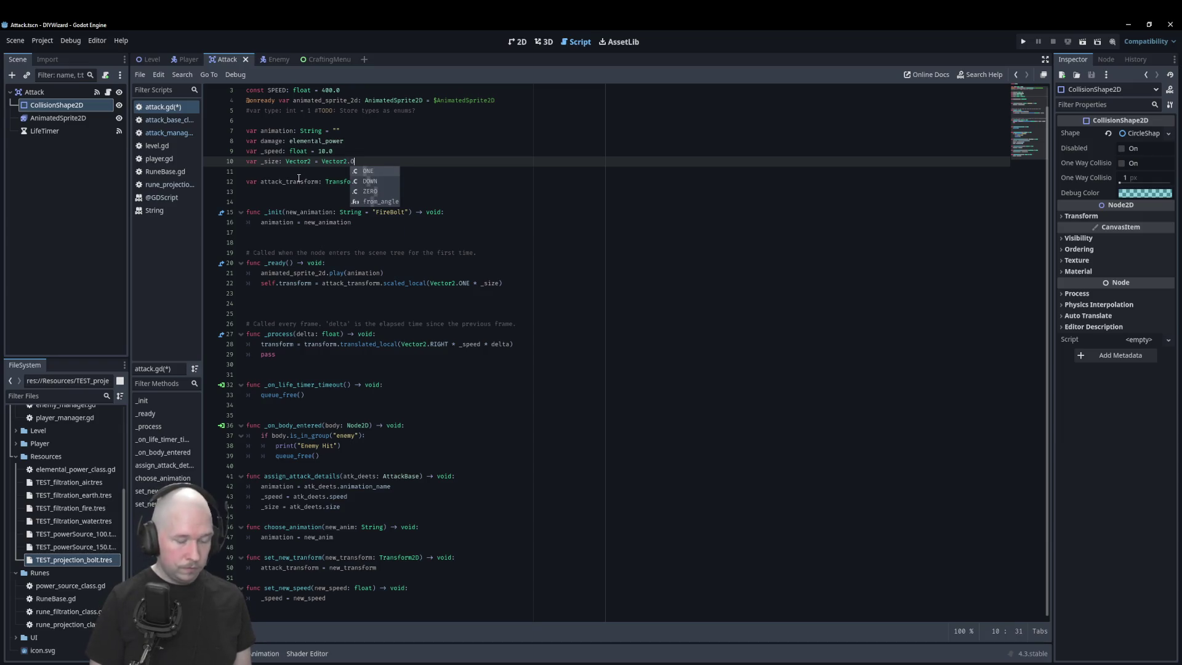
key(Return)
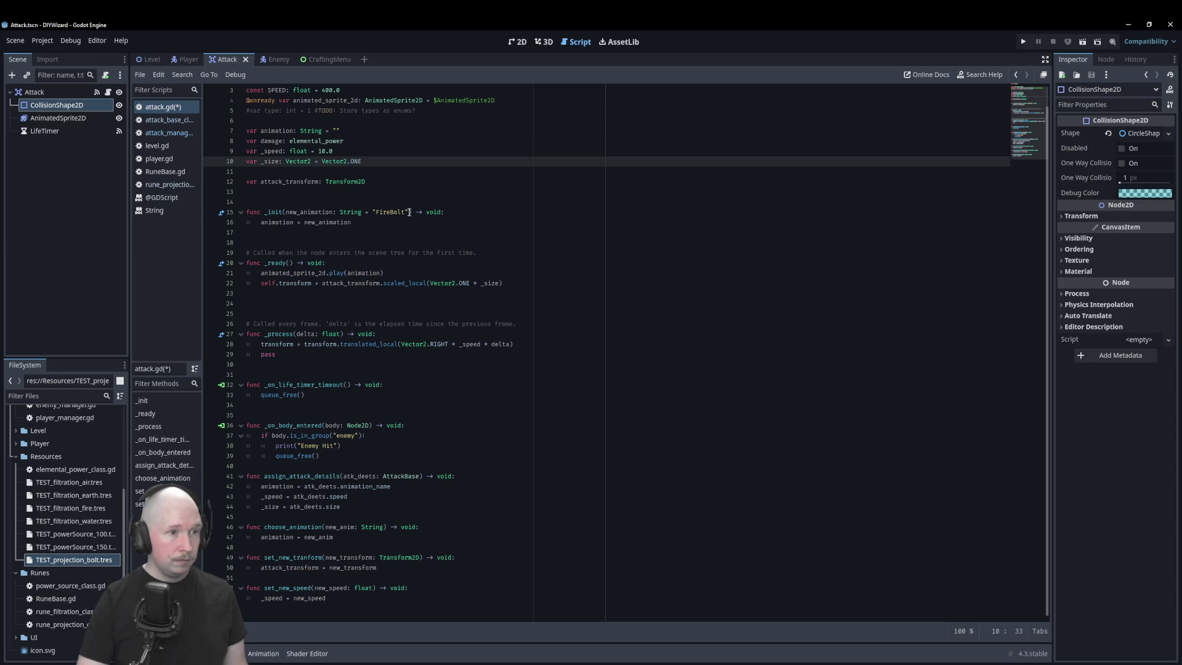
- Preview the AnimatedSprite2D's MagicBolt and BoringMagicBolt animations
click(53, 120)
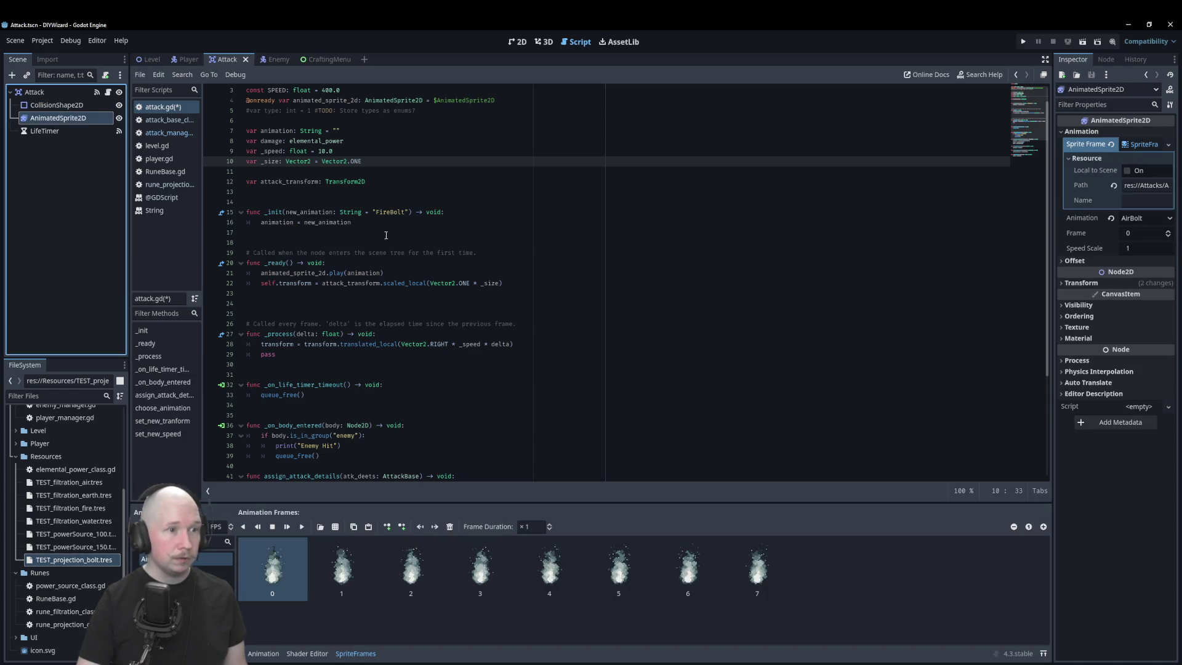
click(185, 598)
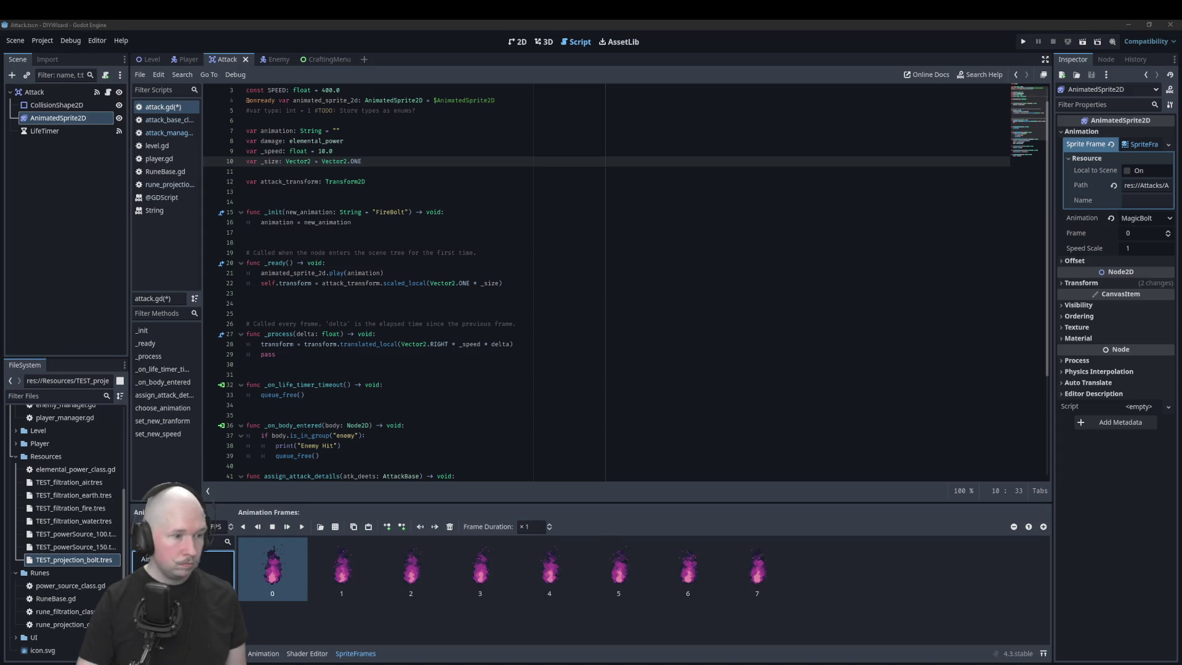
click(184, 572)
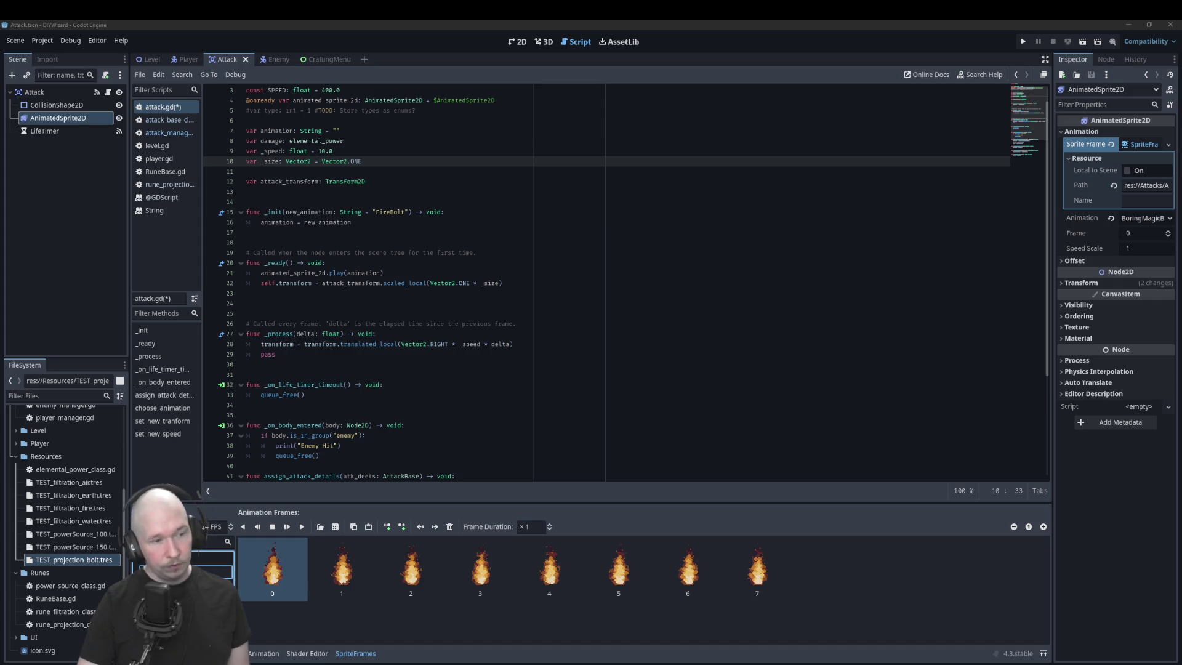
- Replace "FireBolt" with "BoringMagicBolt" as _init's default animation name
mouse_move(406, 195)
mouse_down()
mouse_move(503, 285)
mouse_move(405, 195)
mouse_up()
double_click(394, 212)
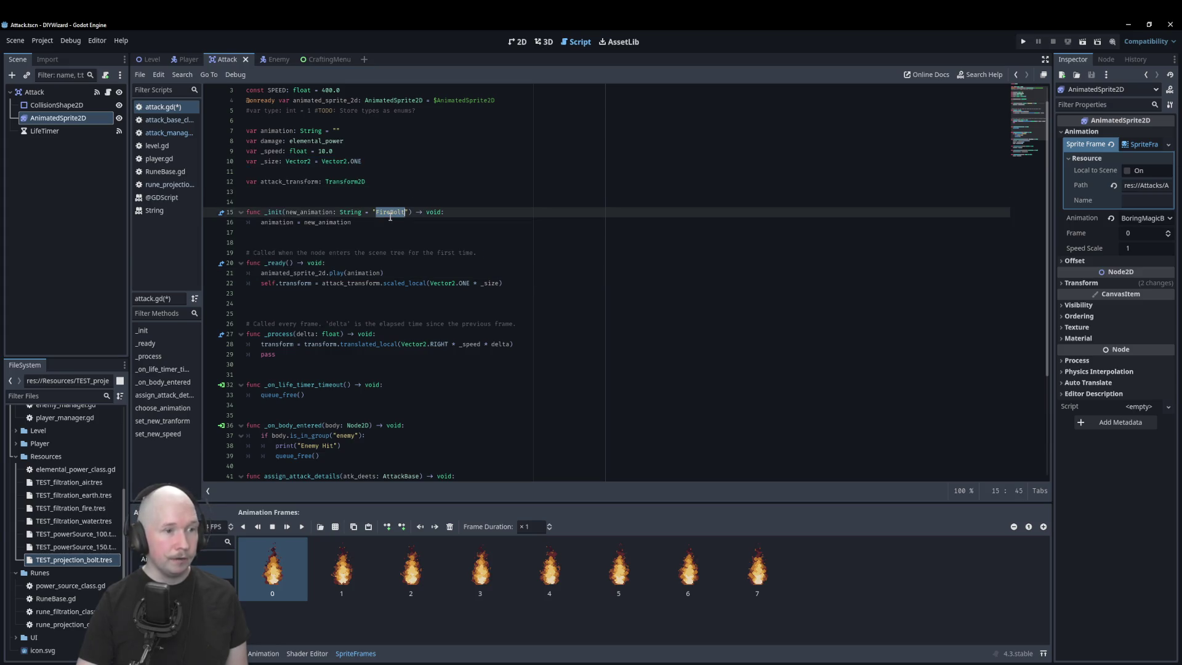
text(BoringMagicBolt)
click(406, 242)
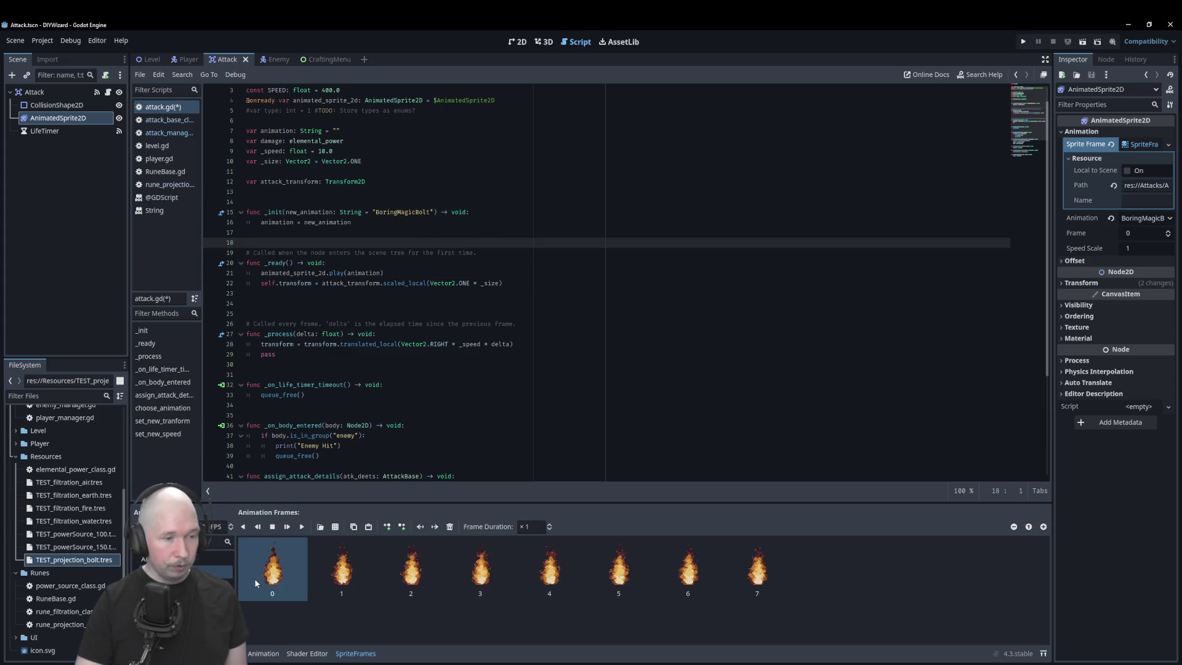
- Set the sprite's animation back to FireBolt and select the root Attack node
click(219, 585)
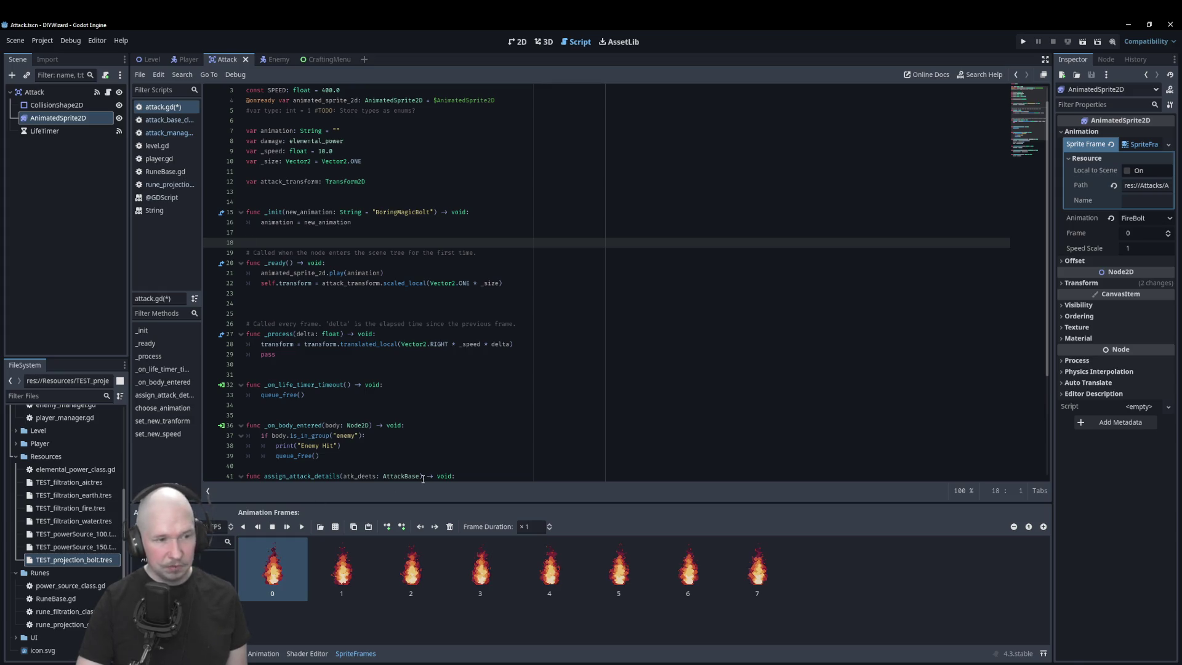
click(59, 106)
click(34, 92)
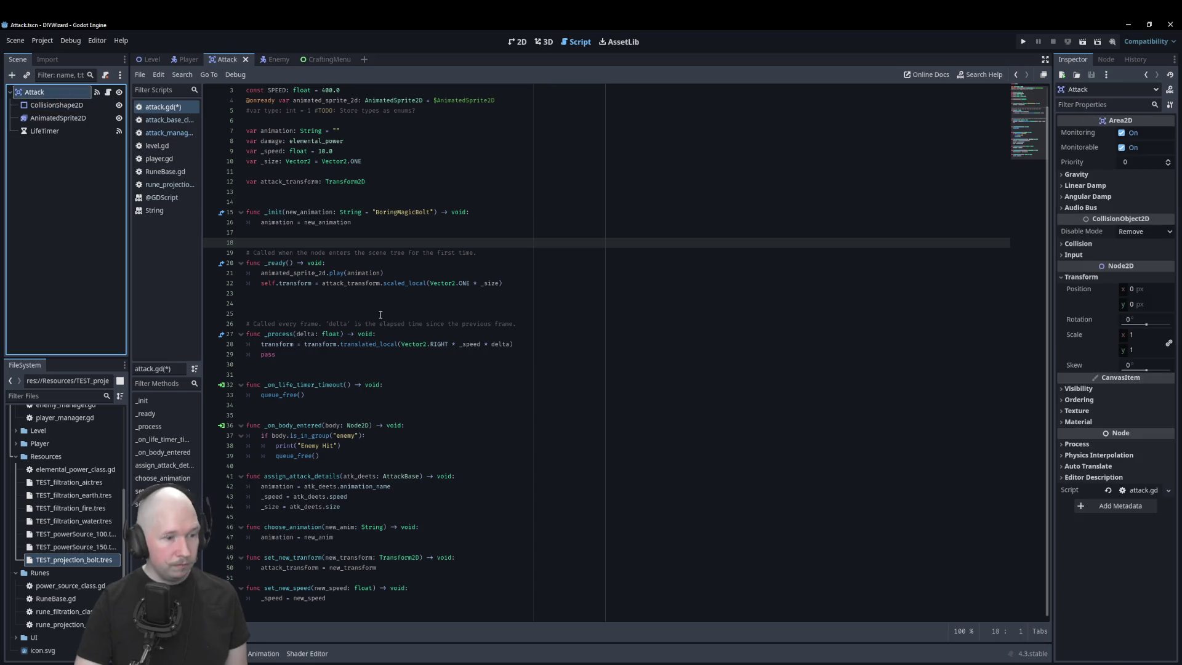
click(524, 234)
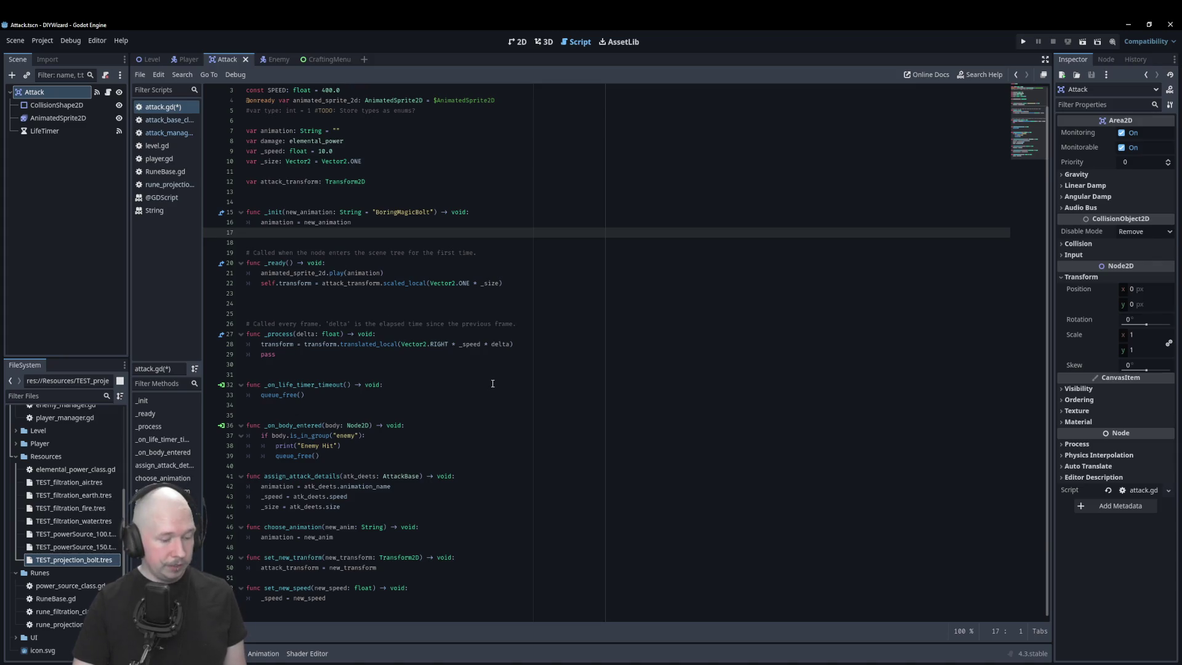
- Save attack.gd and select the ONE multiplier in _ready's scaling line
key(ctrl+s)
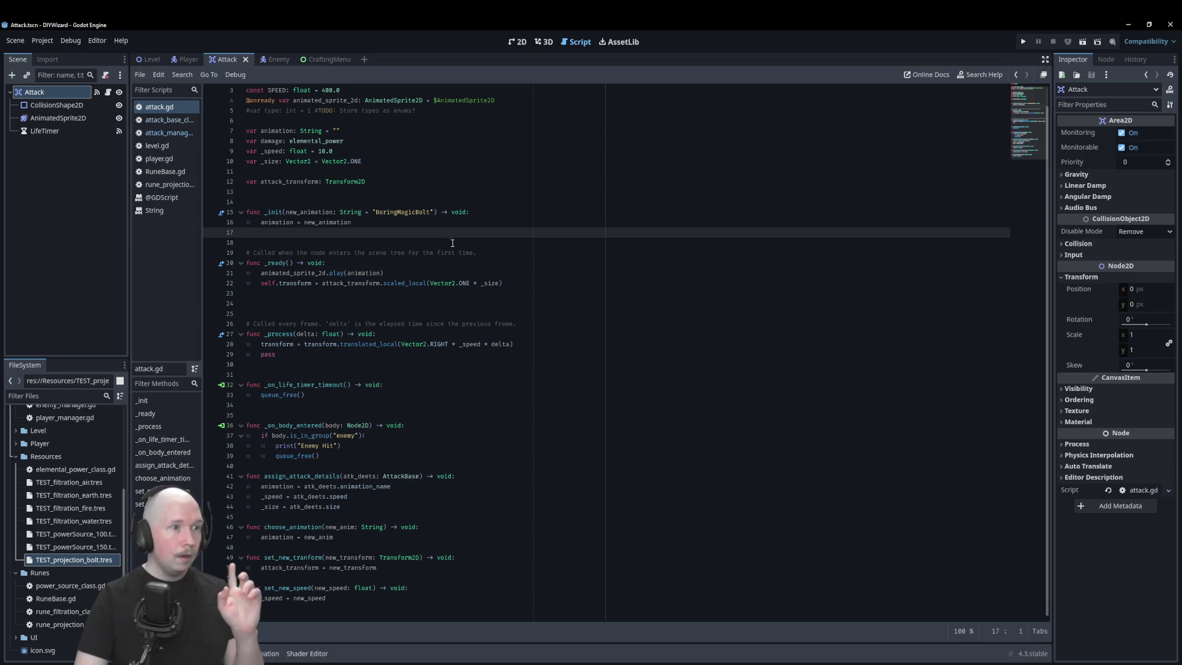
scroll(428, 217, up, 1)
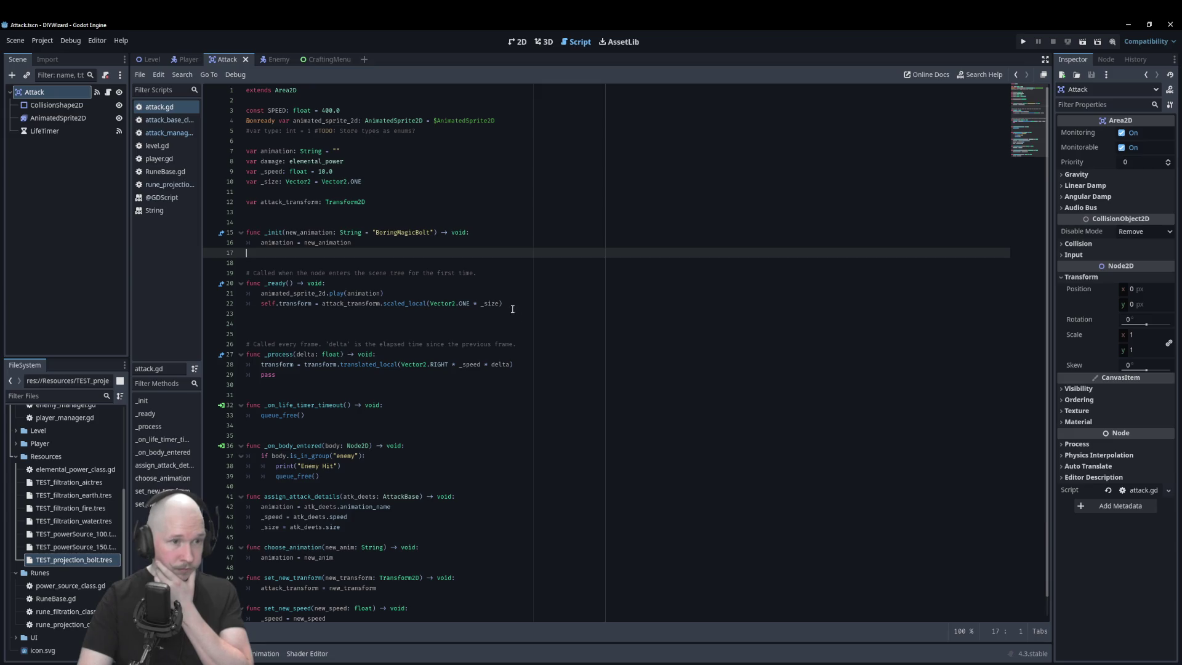
drag(481, 304, 460, 304)
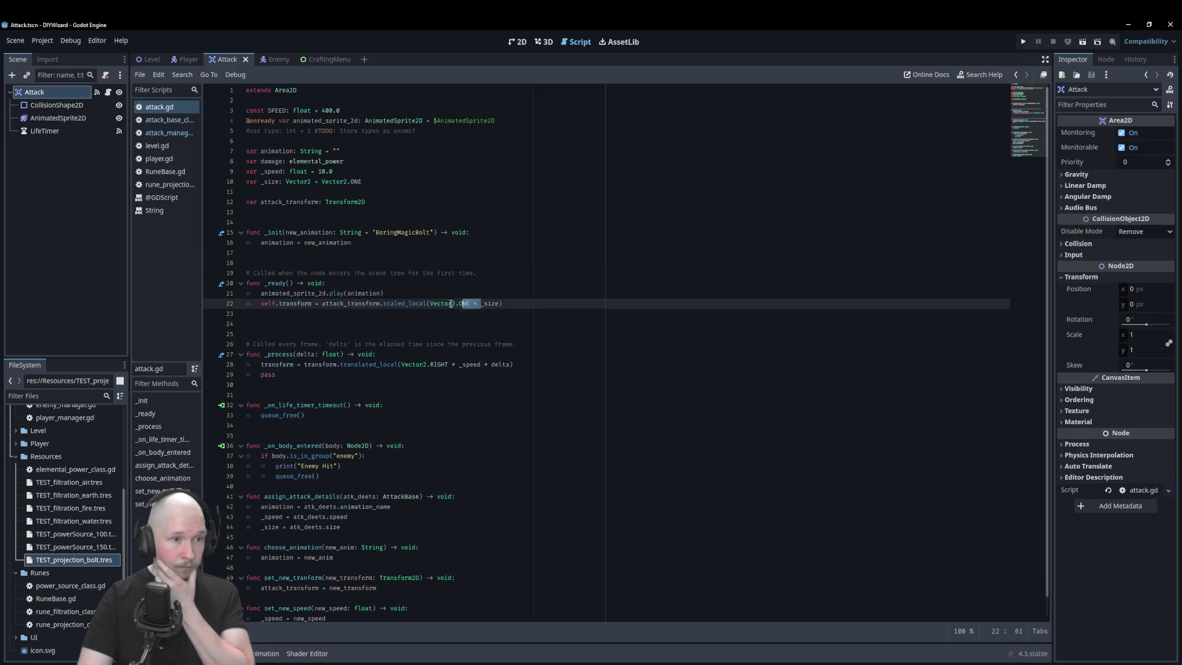
- Delete 'Vector2.ONE * ' so scaled_local takes _size directly, and save attack.gd
key(BackSpace)
key(BackSpace)
key(BackSpace)
key(BackSpace)
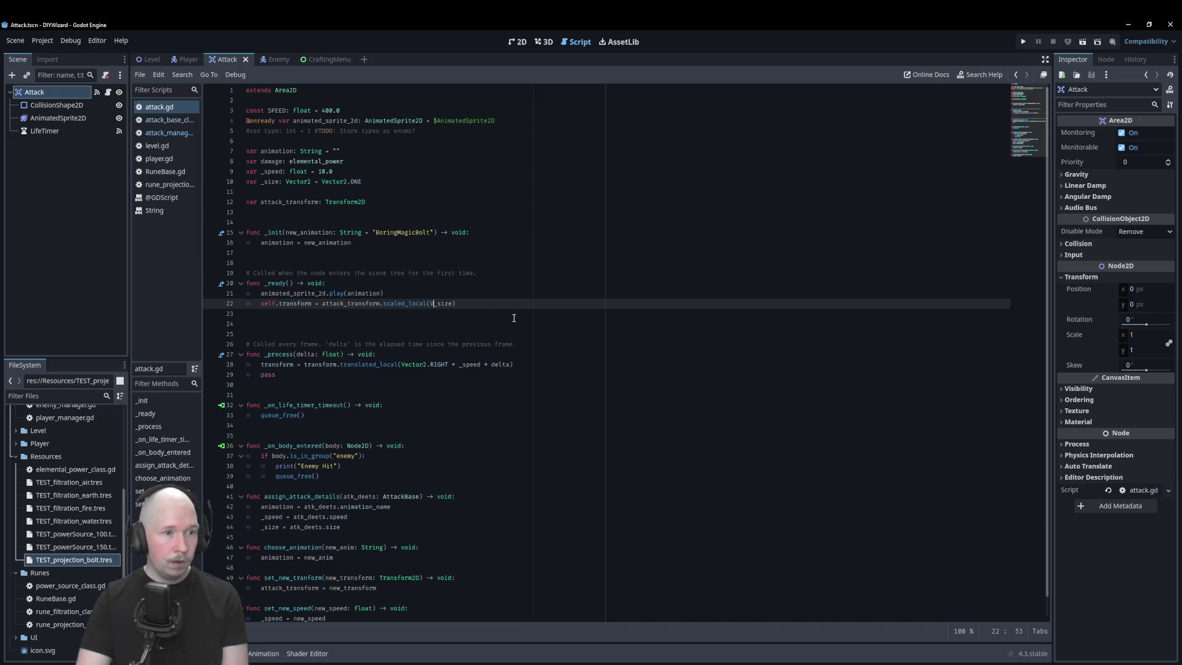
key(BackSpace)
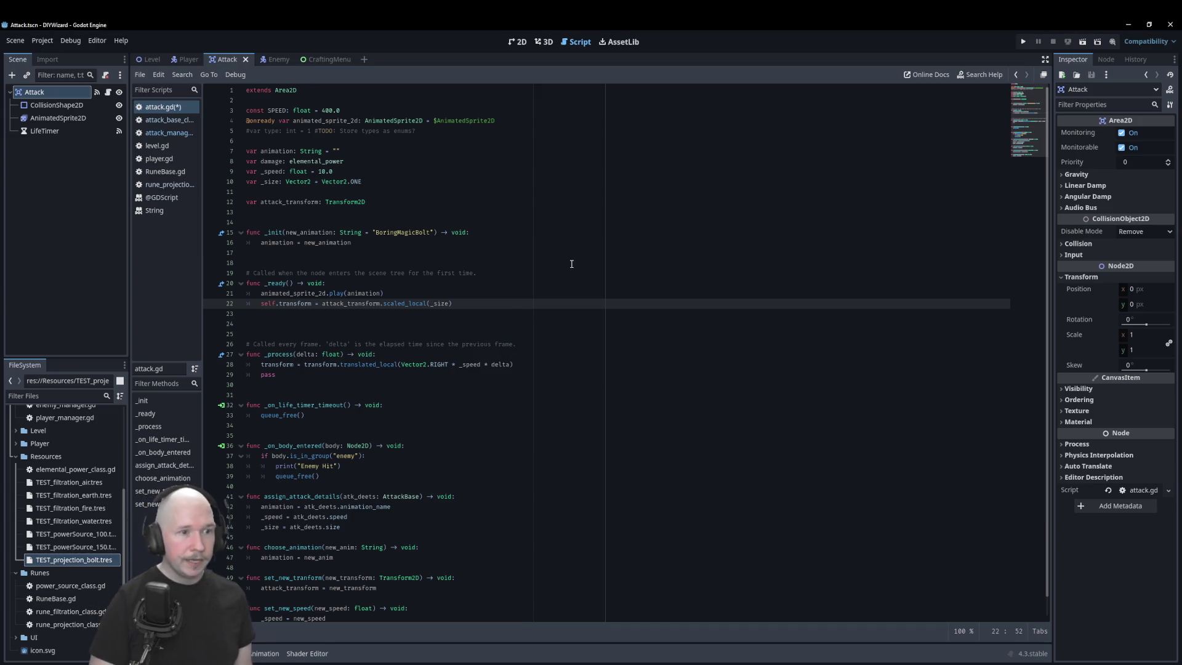
key(ctrl+s)
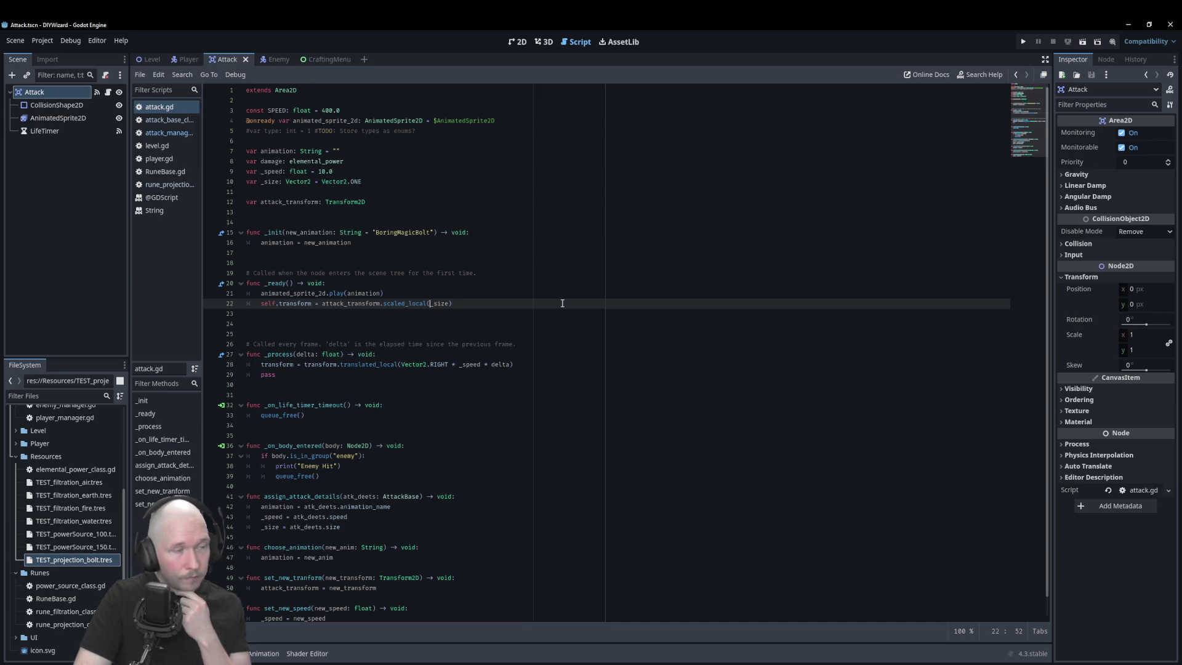
click(504, 333)
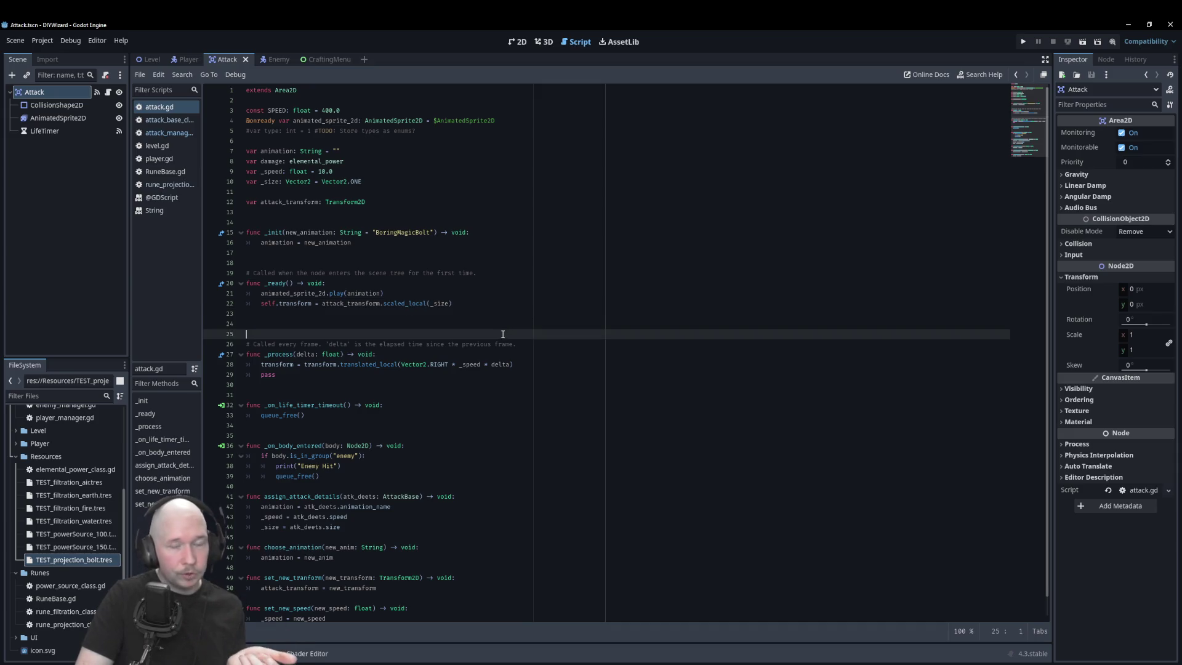
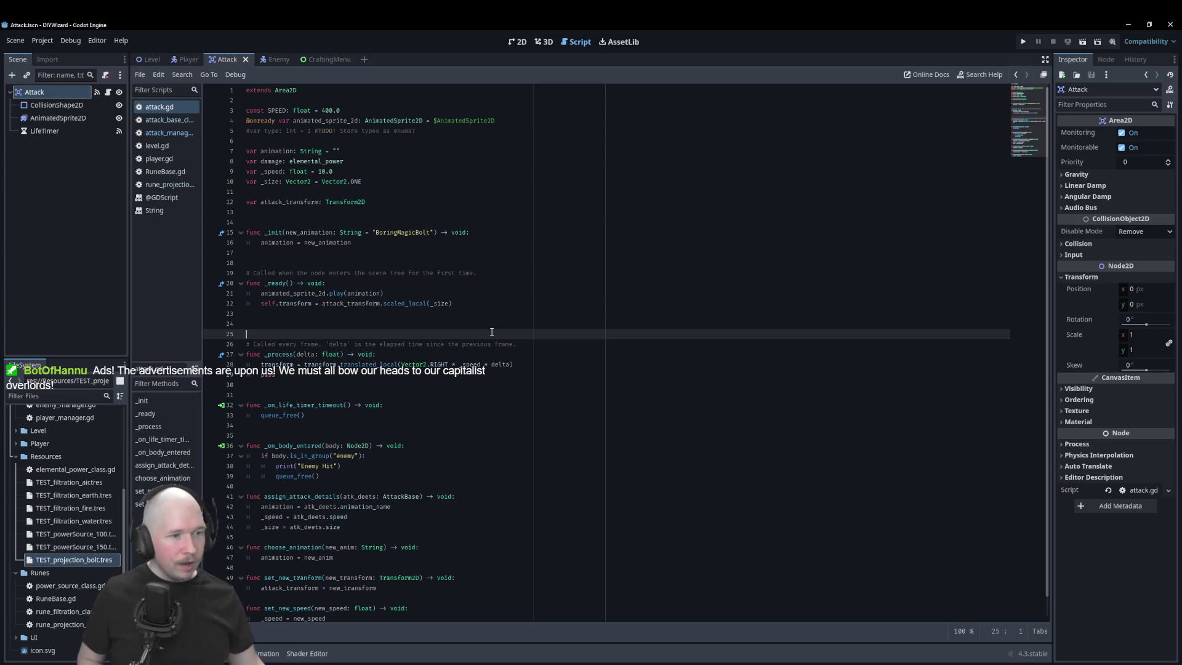
- Add the _atk_mult float and _atk_type RuneBase.Type declarations below _size and save attack.gd
key(ctrl+z)
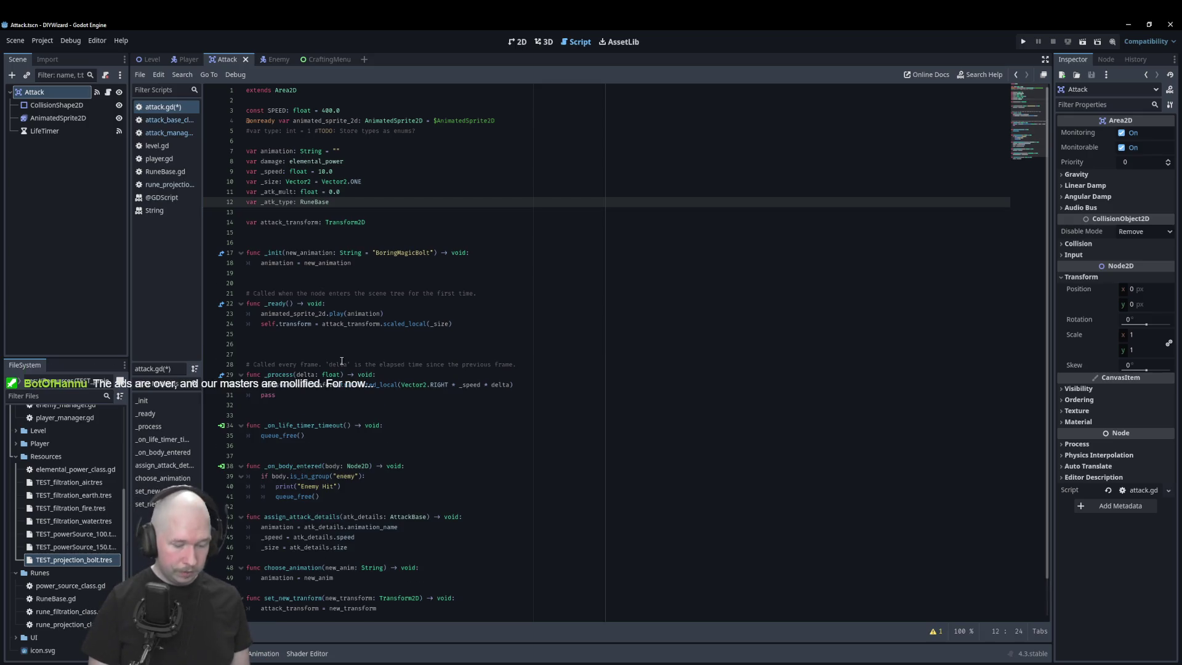
key(Return)
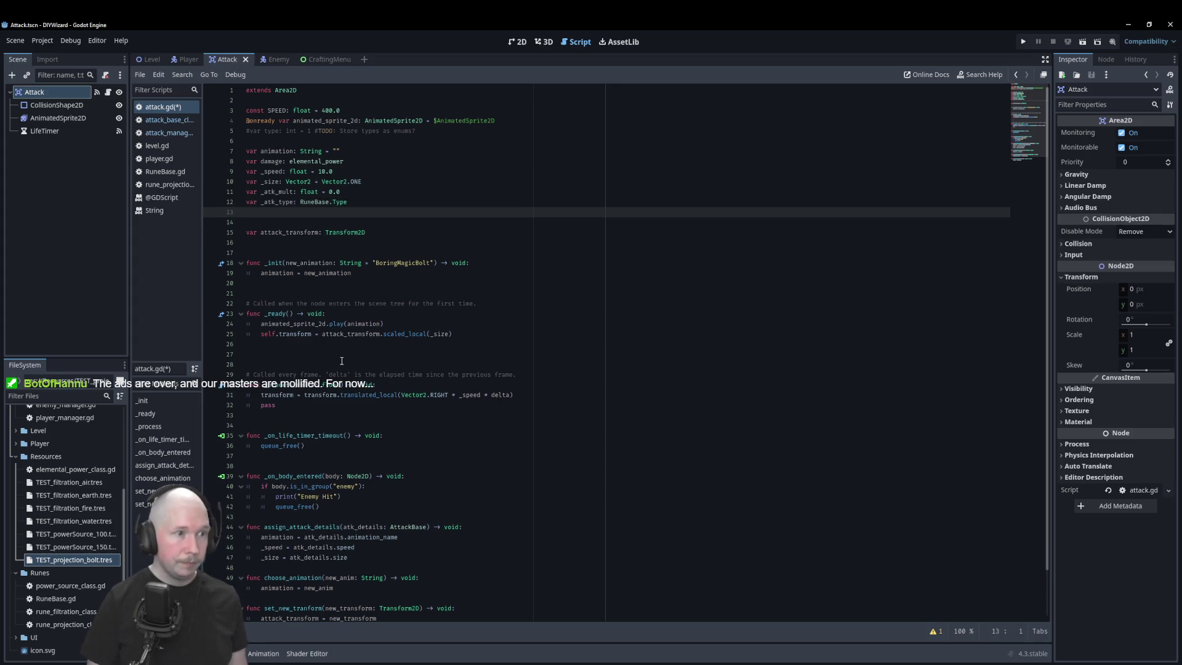
key(ctrl+z)
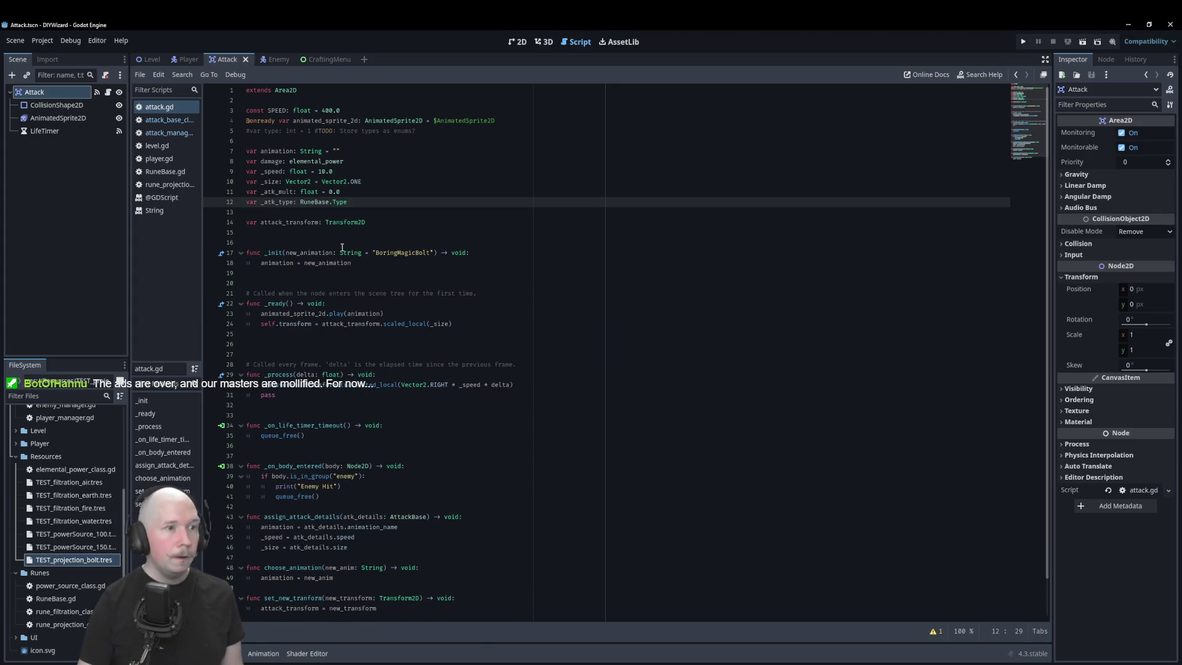
- Start a new line after the _size assignment in assign_attack_details, typing _at
scroll(458, 391, down, 2)
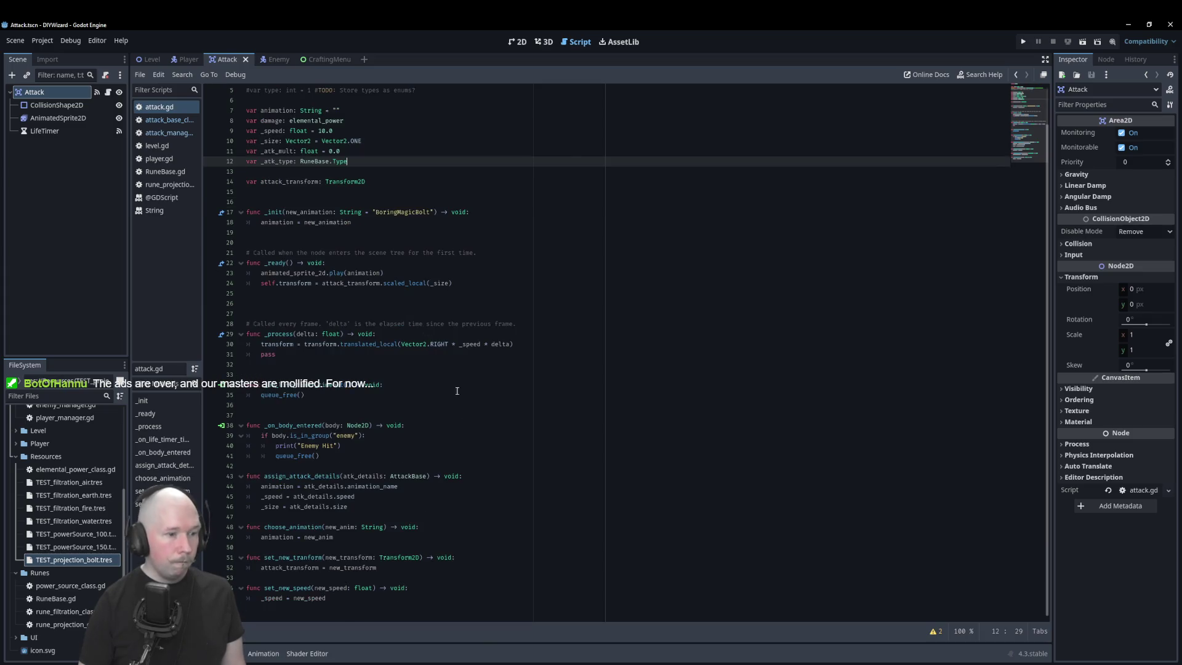
click(445, 598)
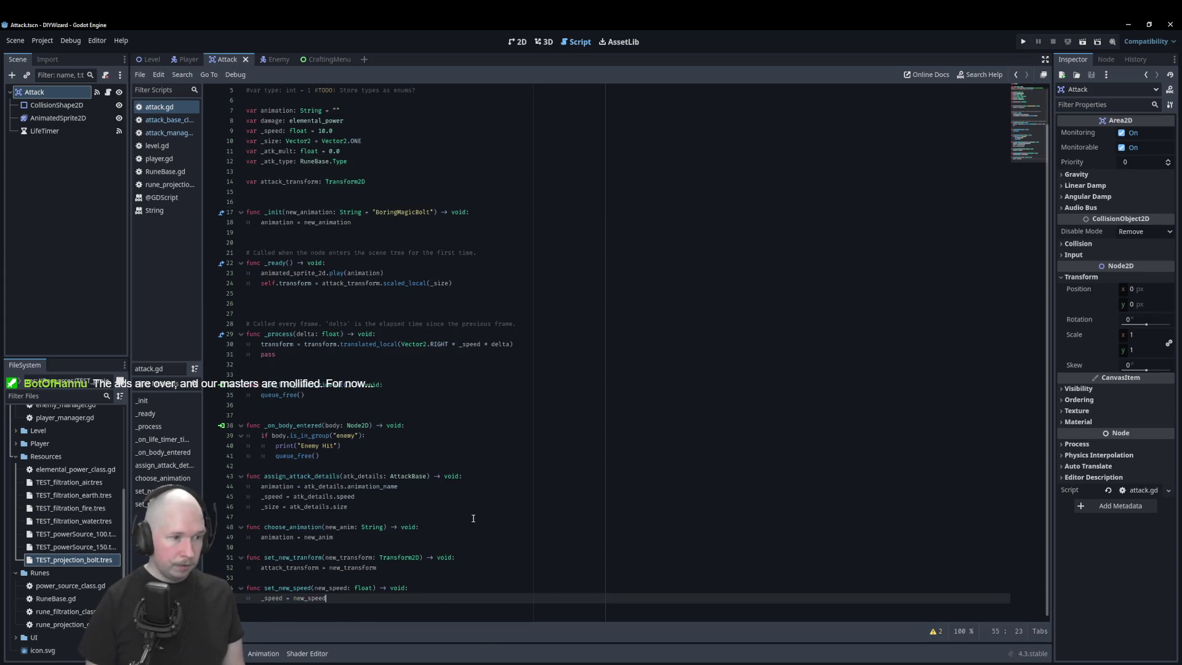
click(355, 509)
key(Return)
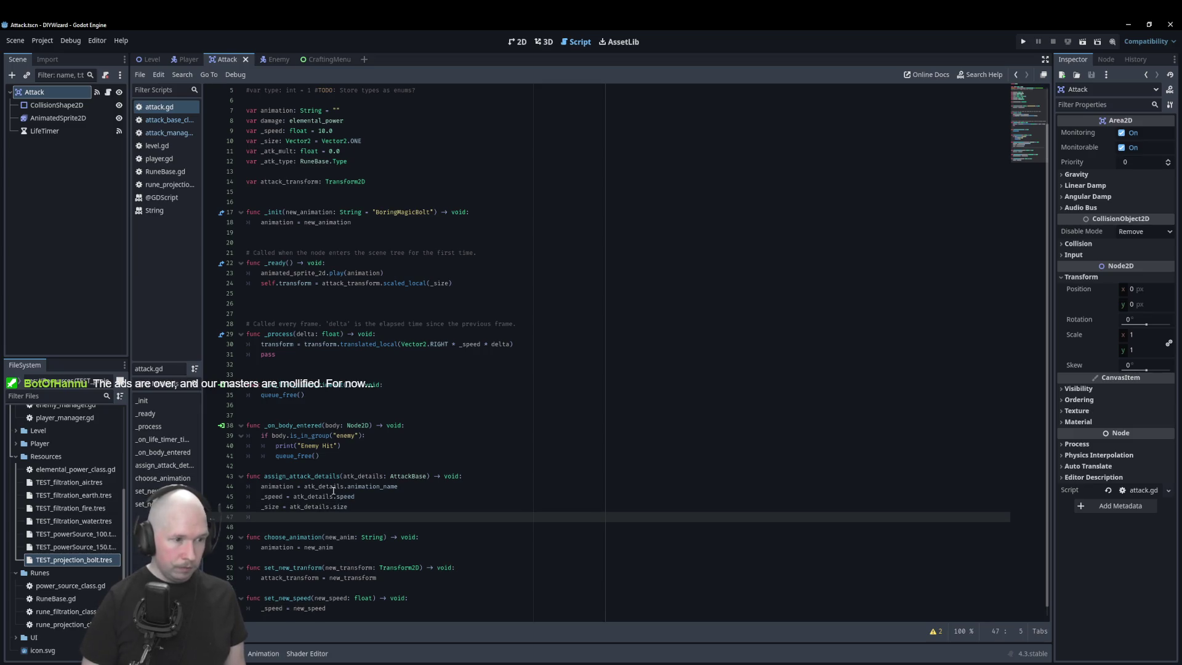
text(_at)
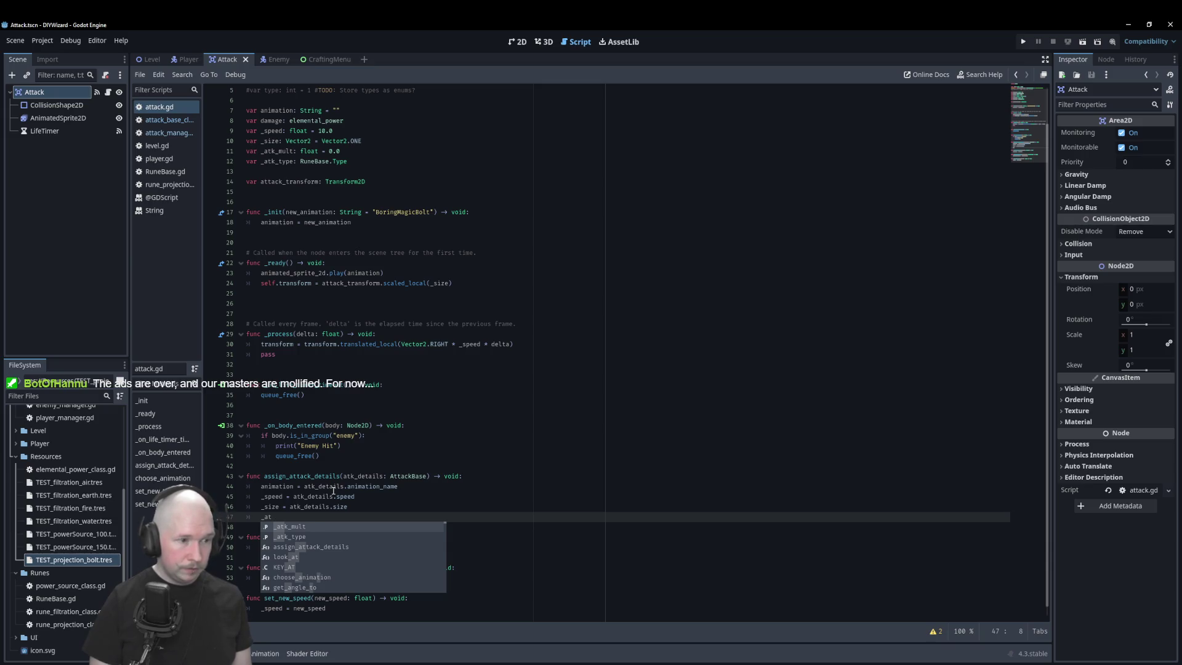
- Write _atk_mult = atk_details.damage_mulitplier in assign_attack_details
key(Return)
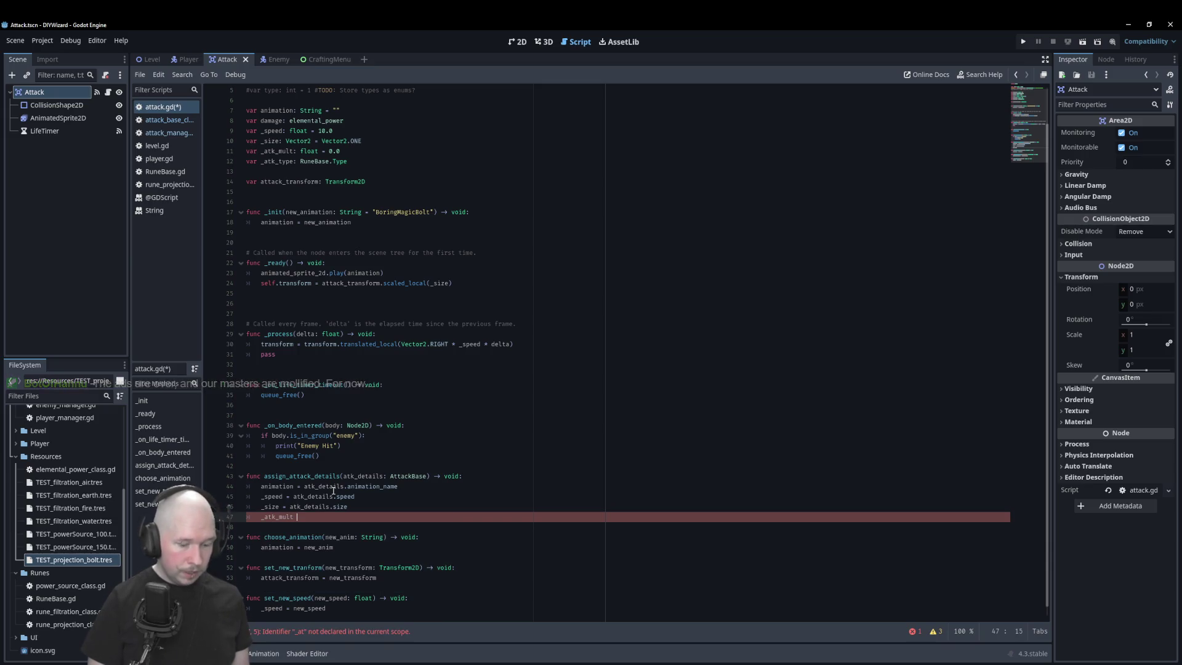
text(= atk_det)
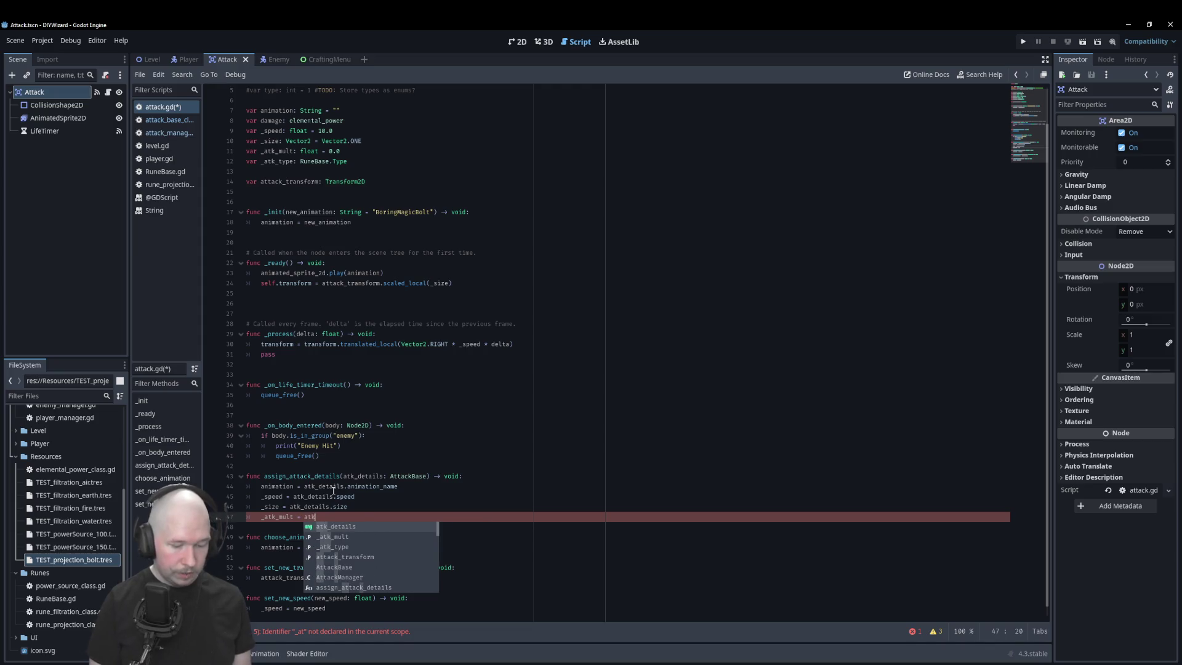
key(Return)
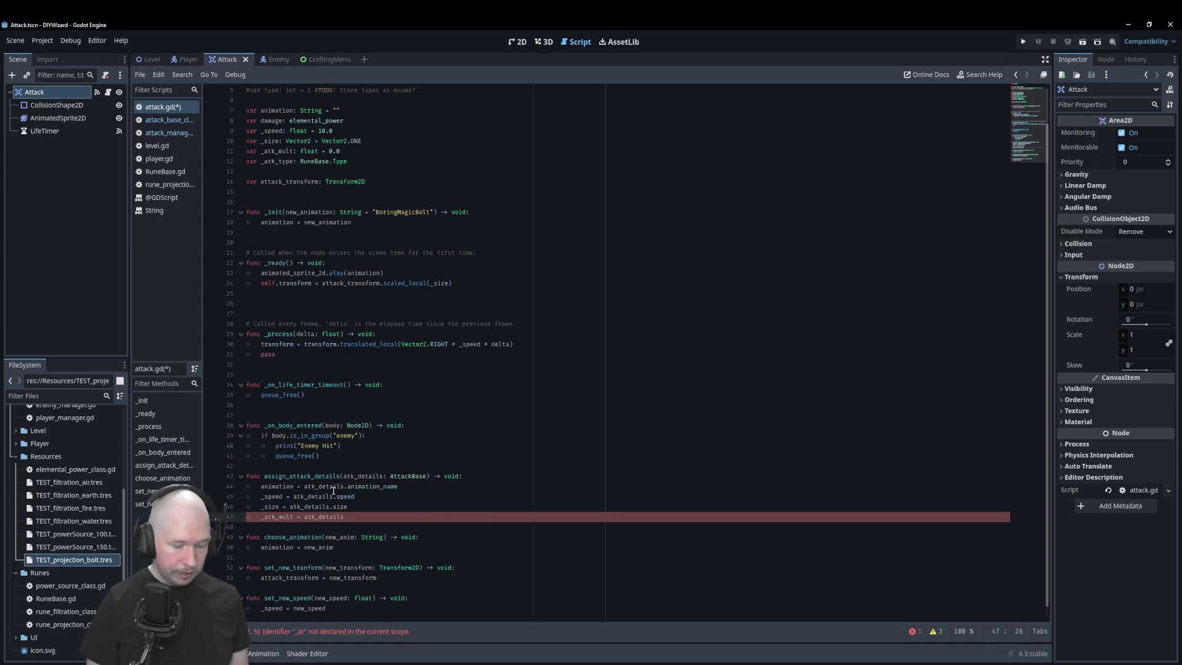
text(.a)
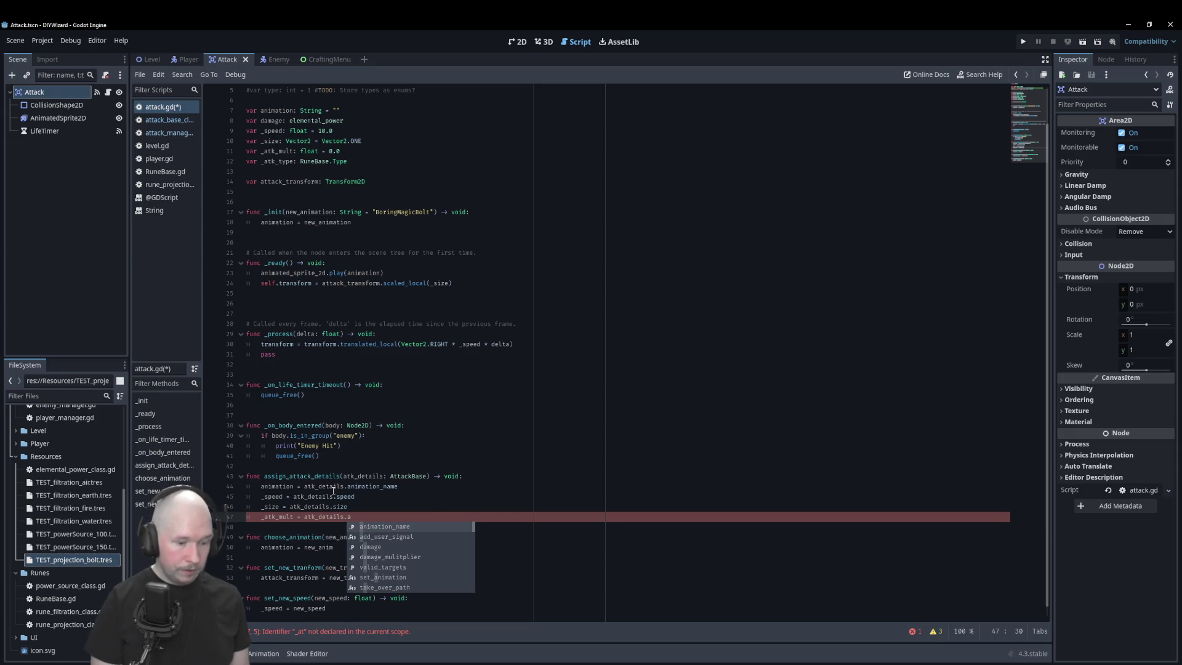
text(t)
key(BackSpace)
key(BackSpace)
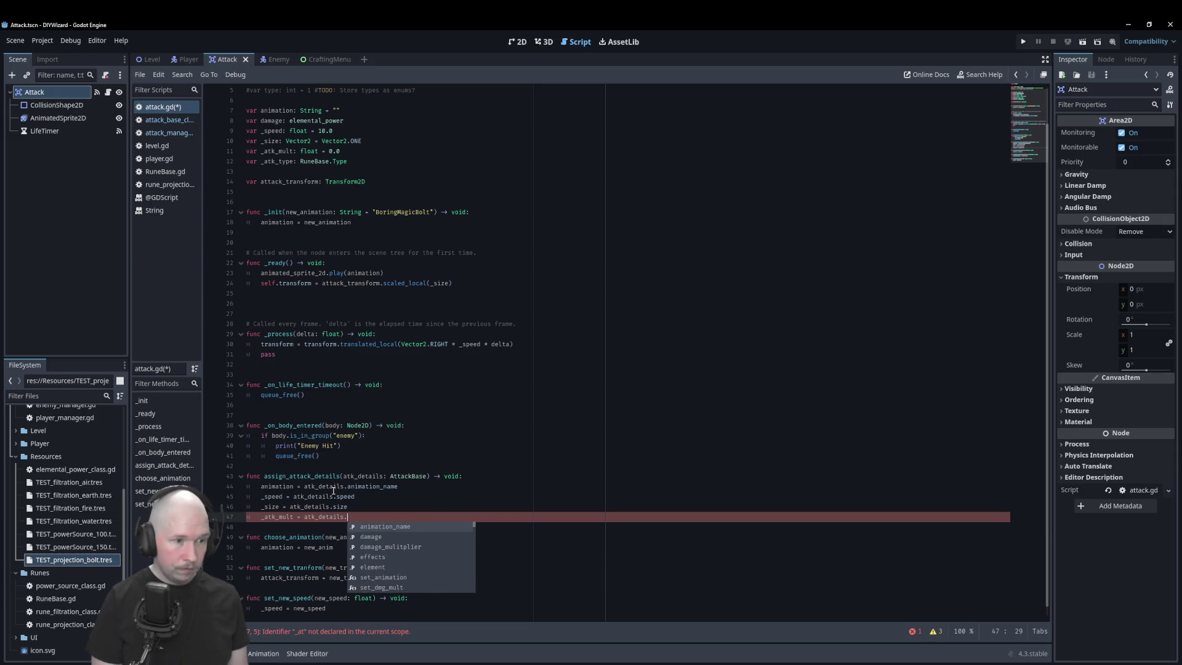
text(dama)
key(Down)
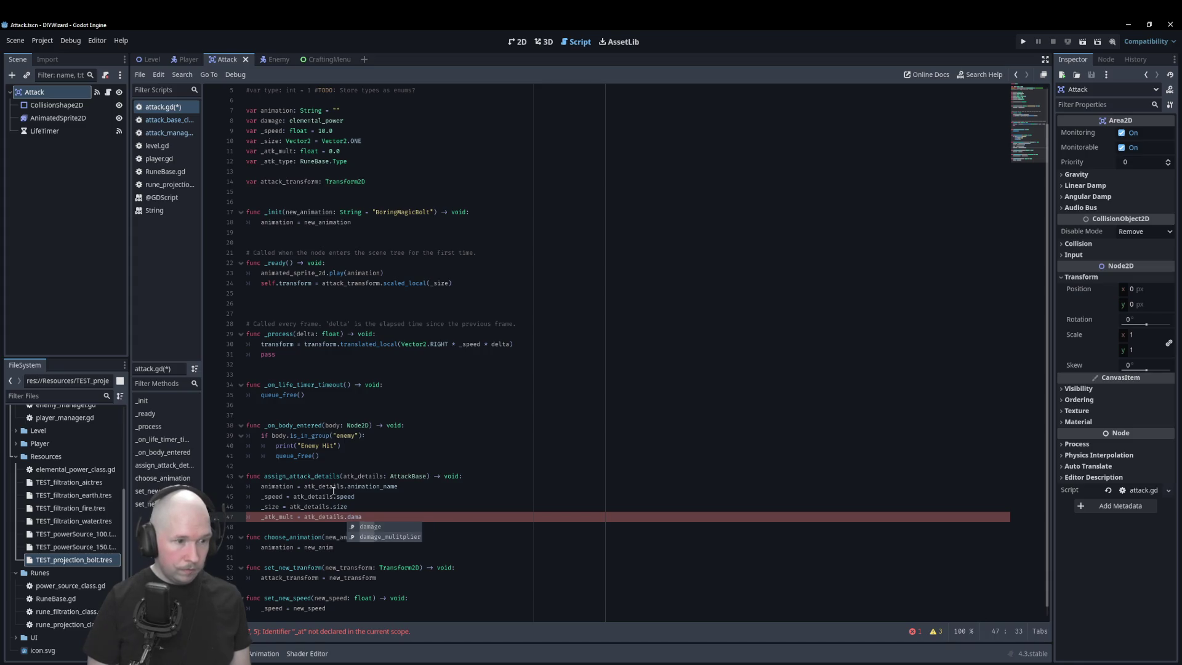
key(Return)
key(Return)
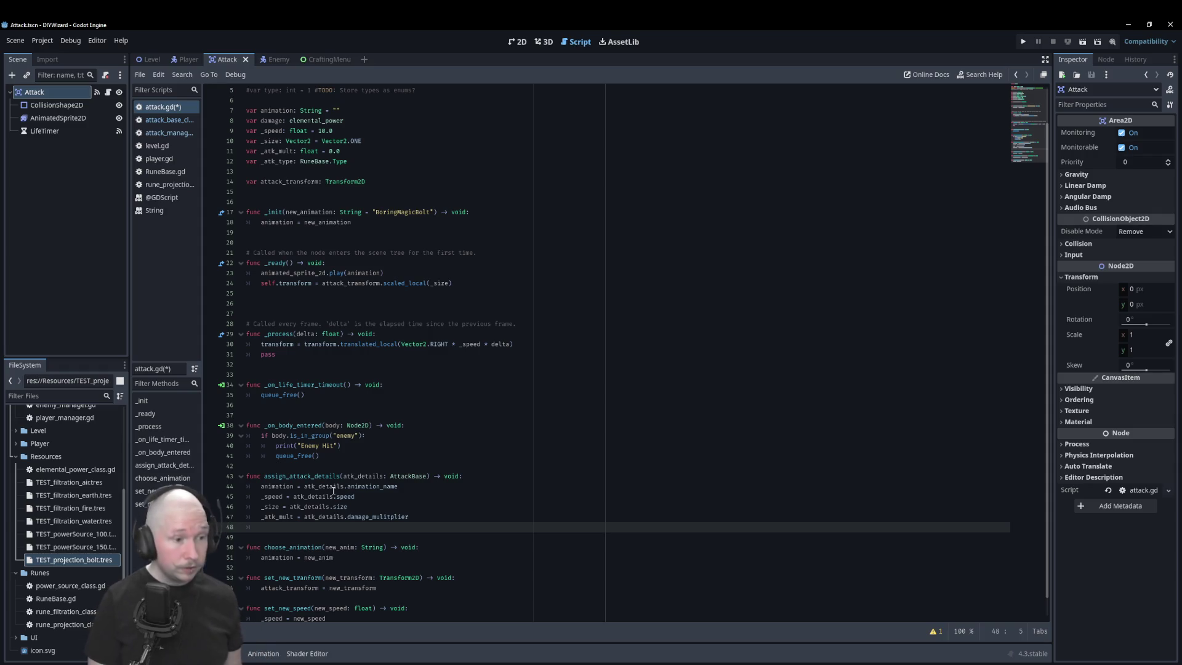
- Add the line _atk_type = atk_details.type below it
text(_at)
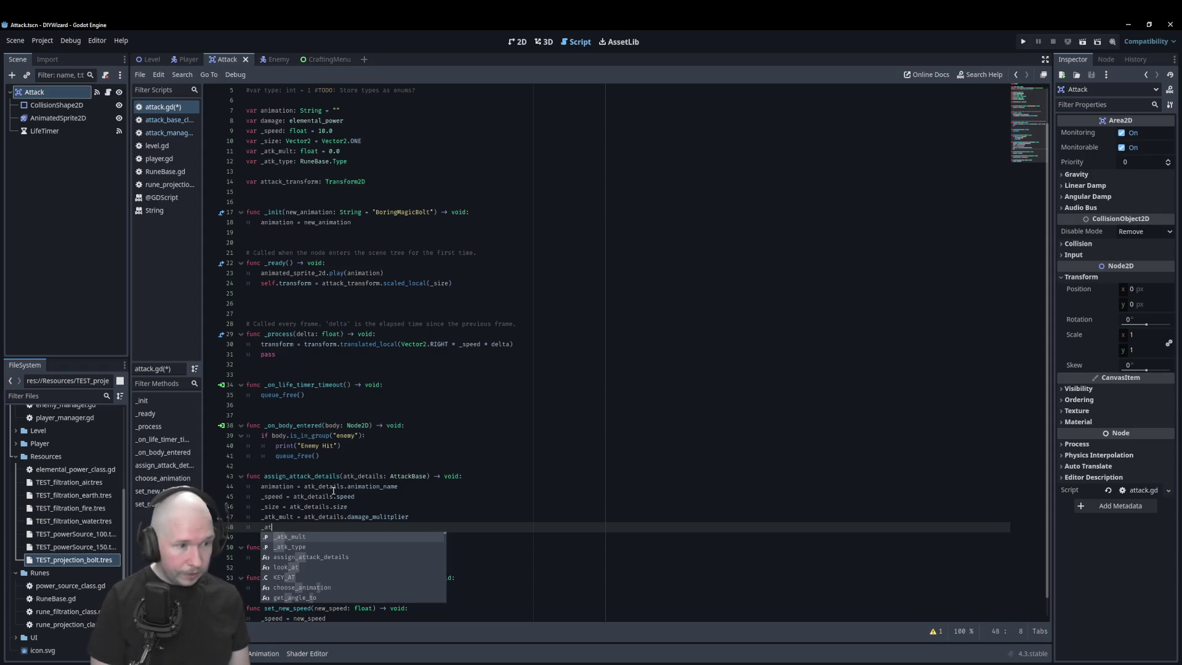
key(Down)
key(Return)
text(= a)
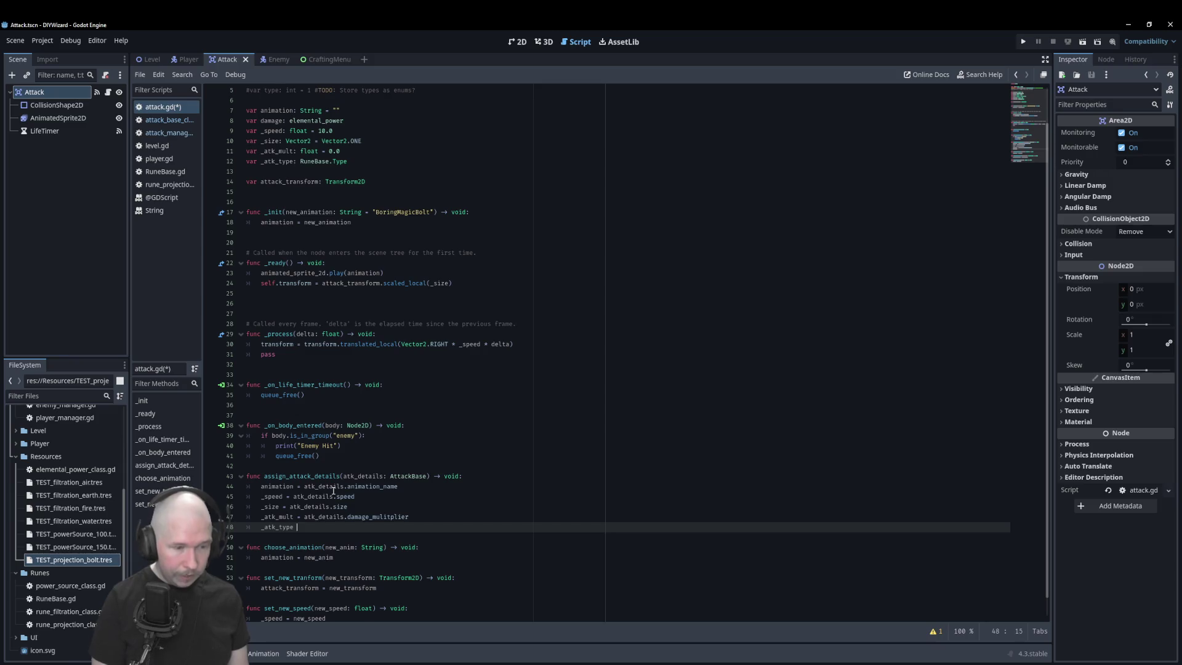
text(tk)
key(Return)
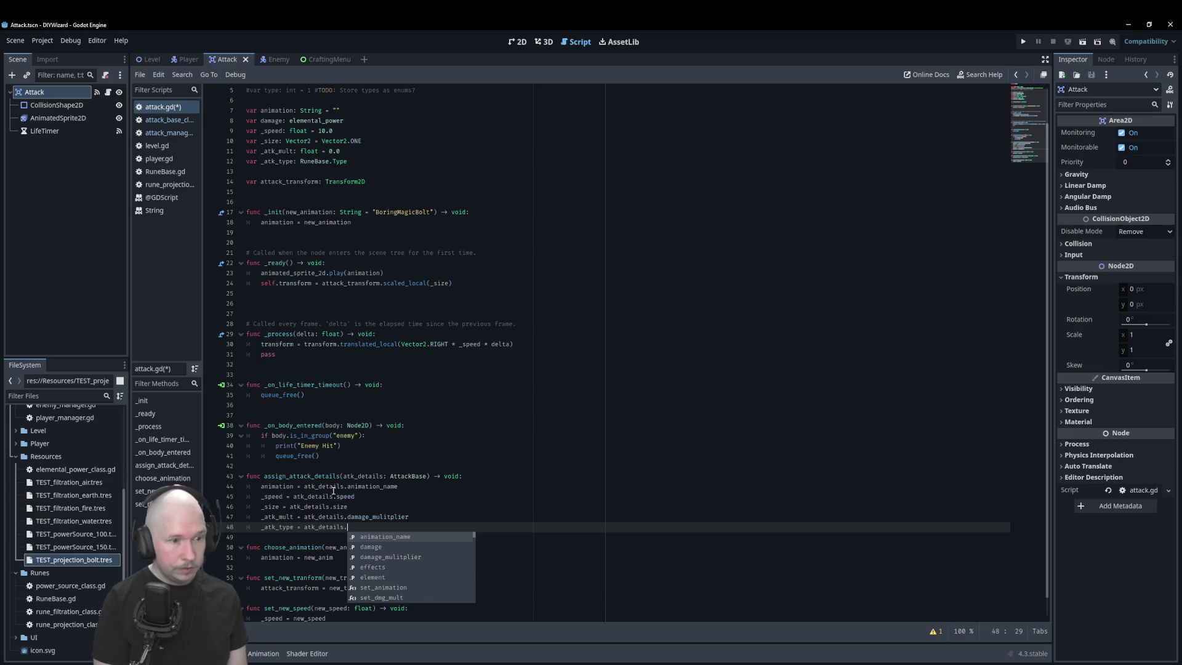
text(att)
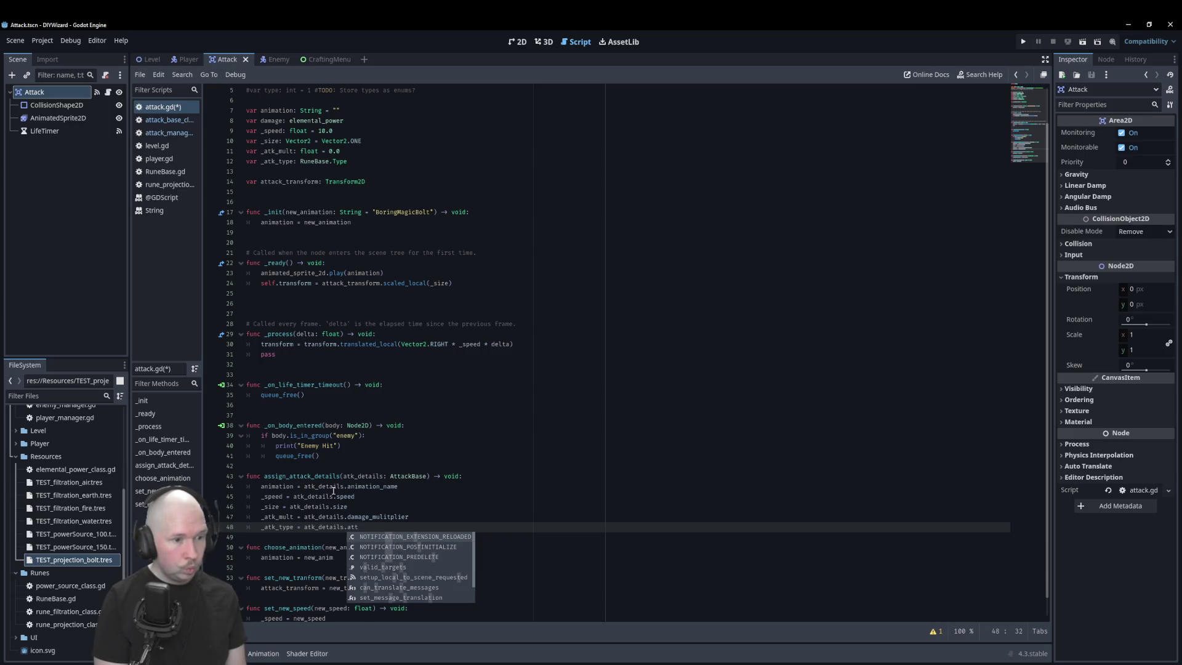
text(a)
key(BackSpace)
key(BackSpace)
key(BackSpace)
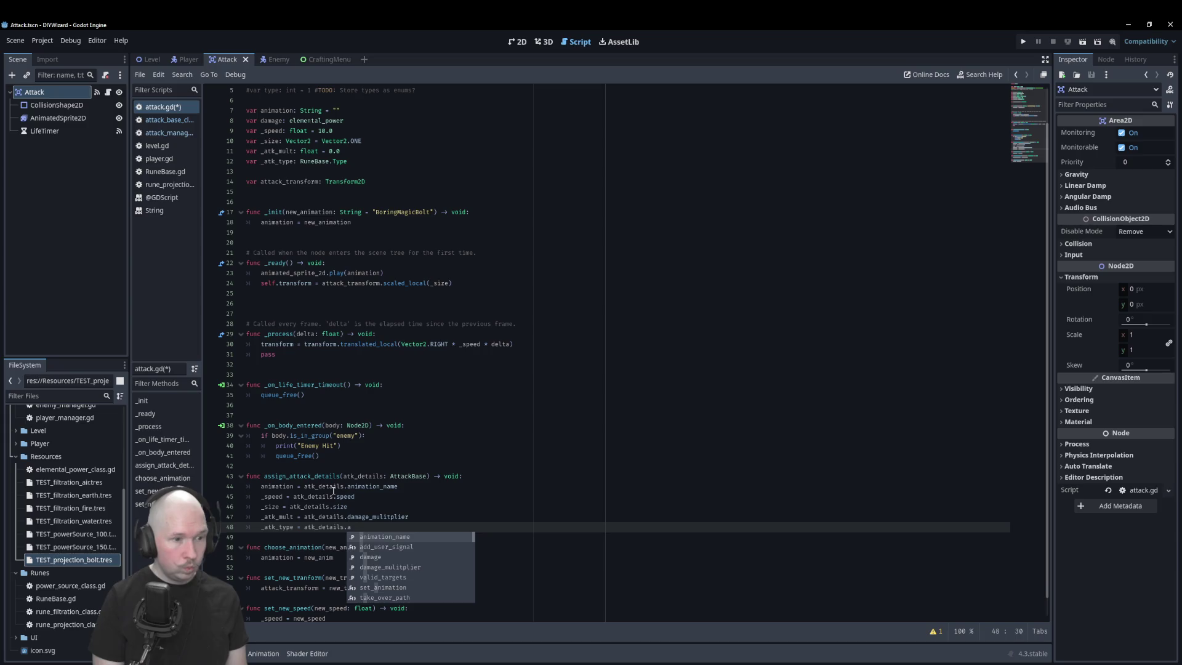
text(ty)
key(Return)
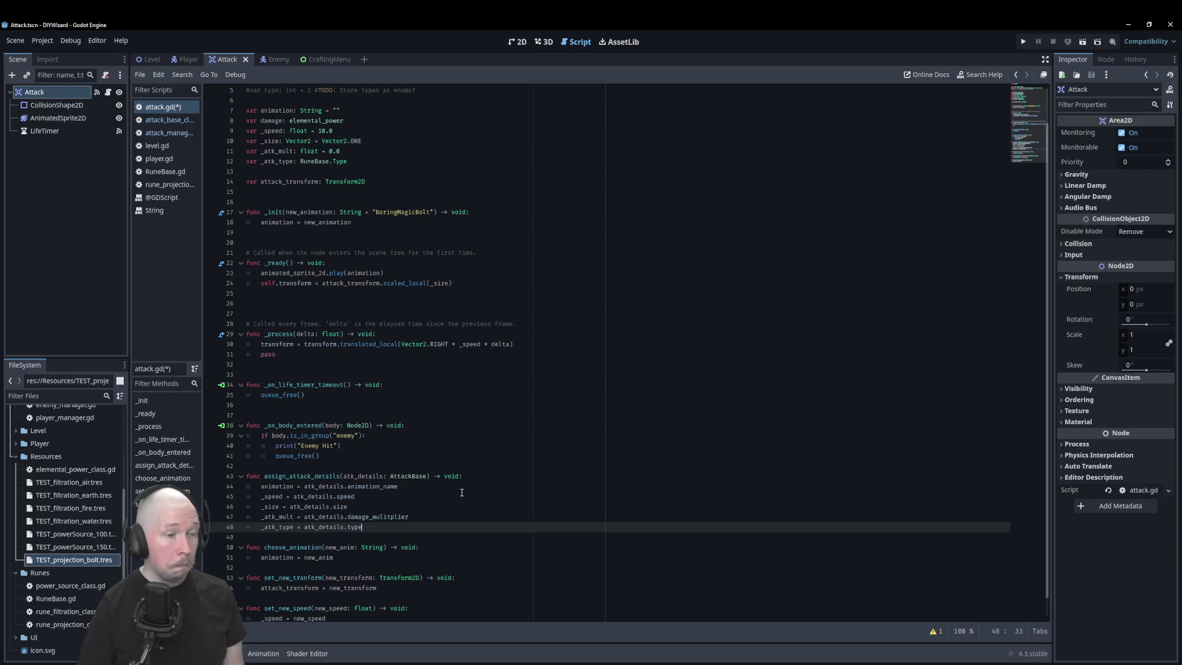
click(163, 133)
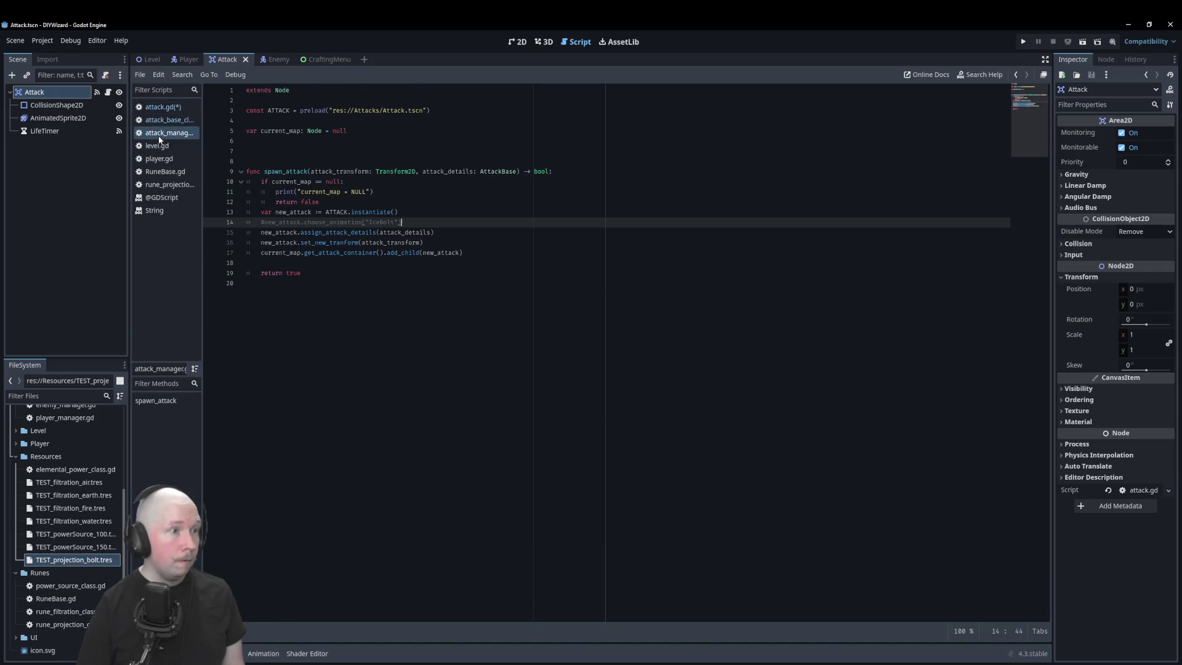
- In attack_base_class.gd, rename var type to attack_type, also inside set_type, and save
click(164, 119)
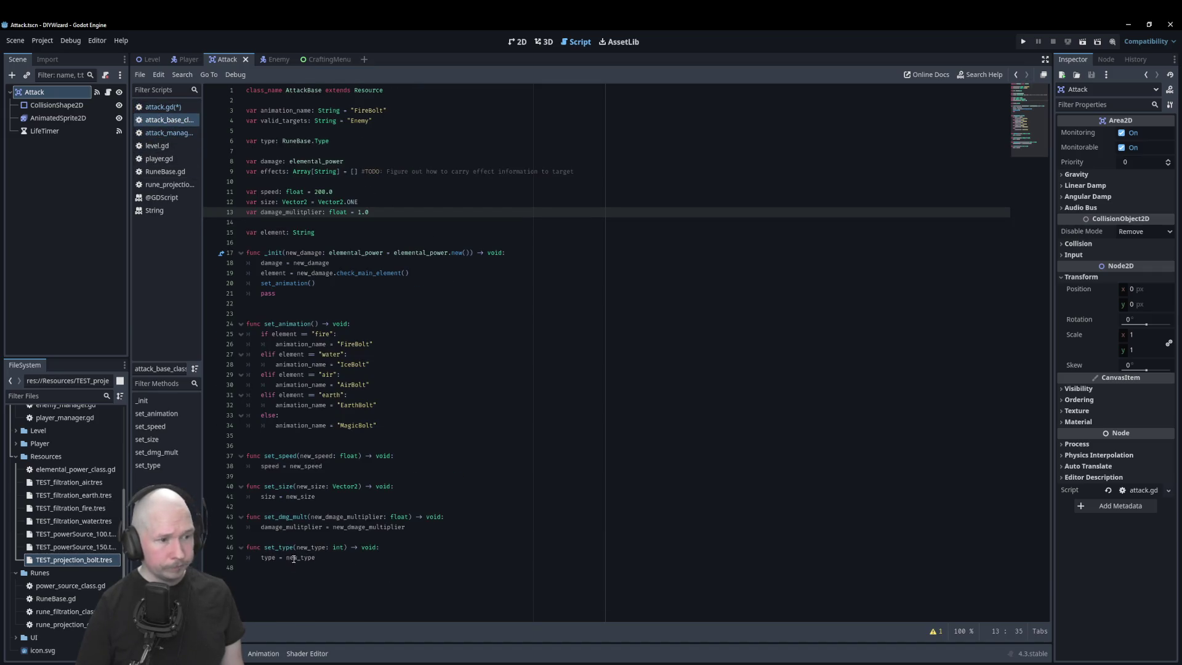
click(260, 141)
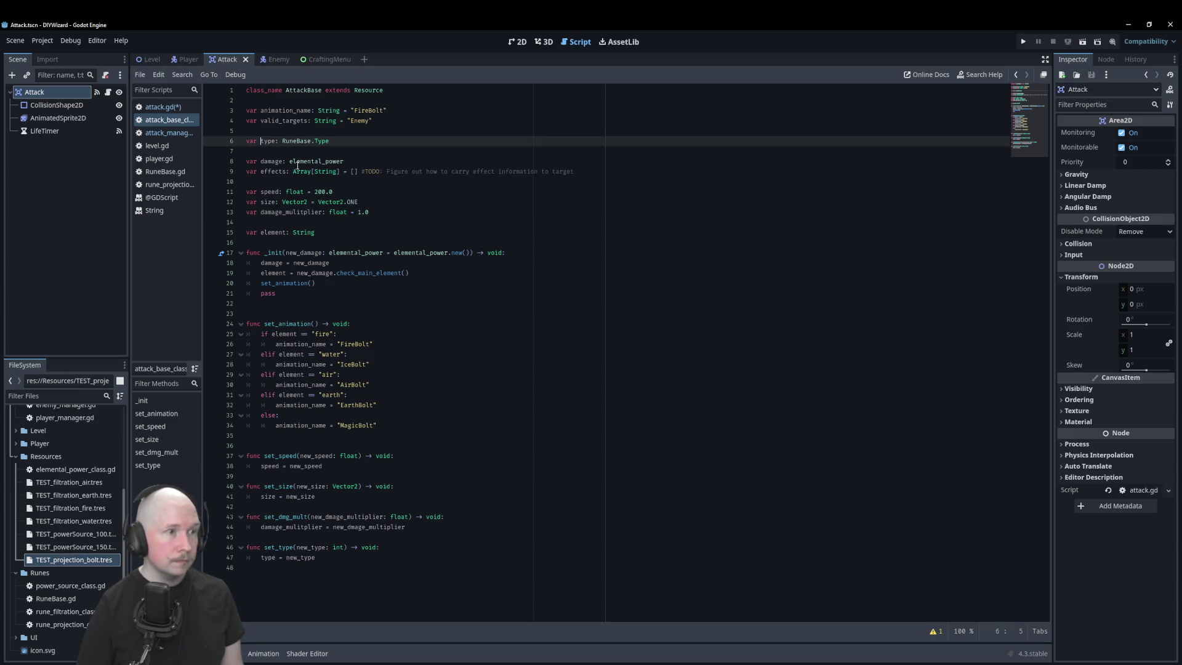
text(attack_)
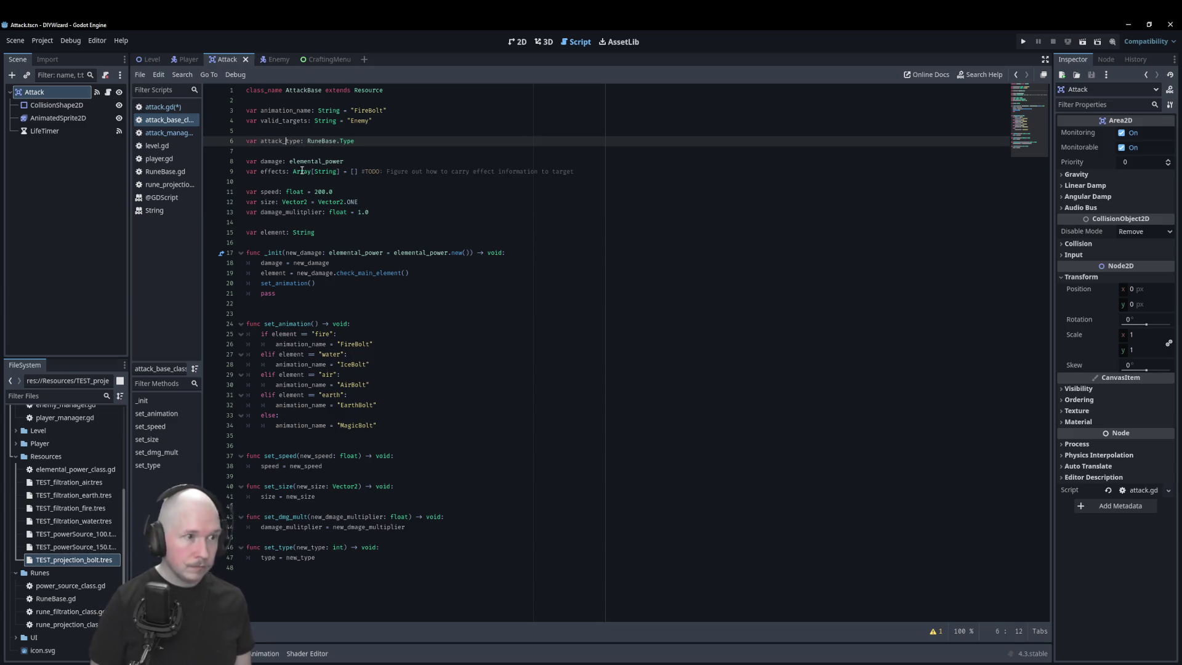
double_click(280, 139)
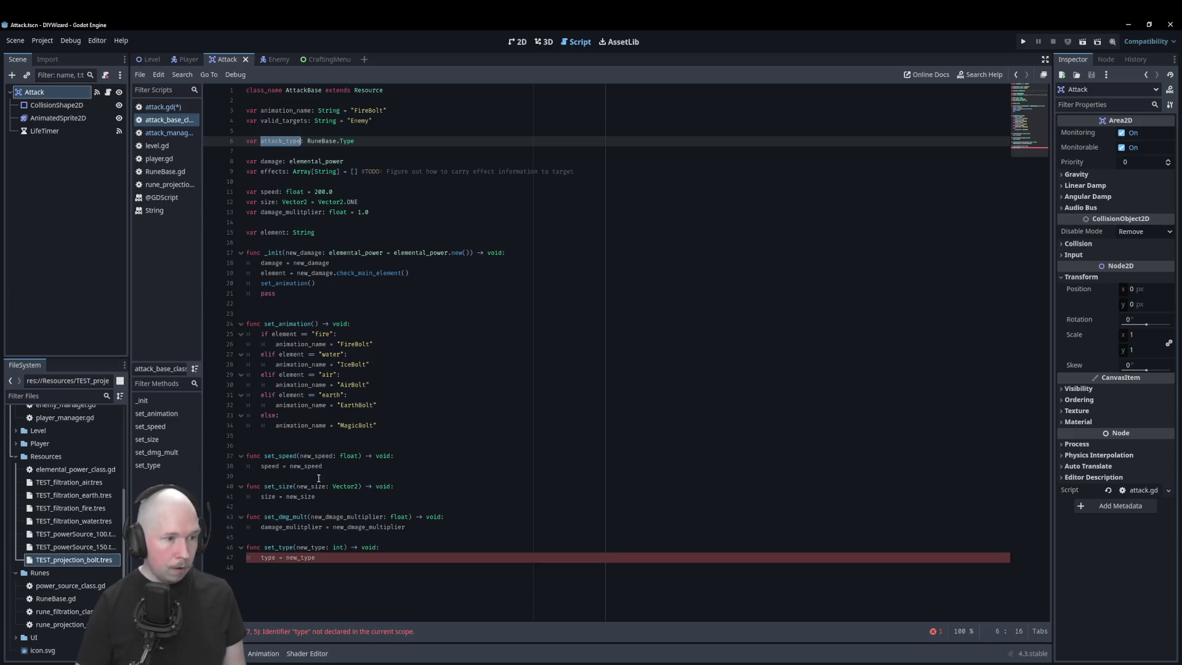
click(262, 557)
text(attack_)
click(448, 486)
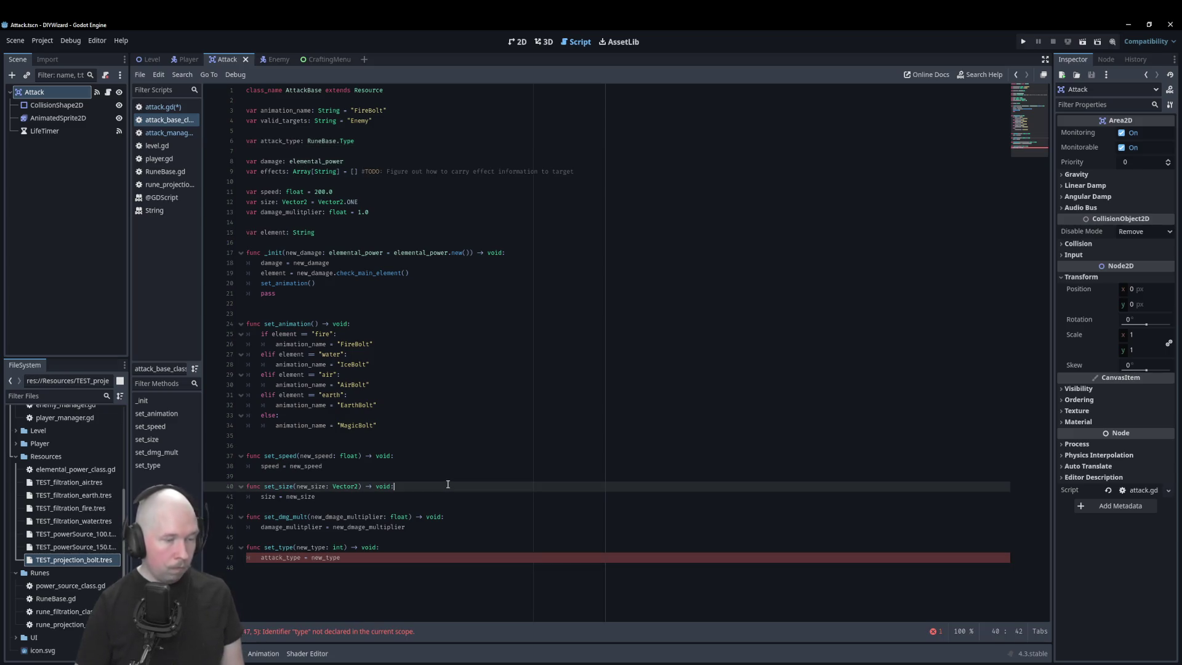
key(ctrl+s)
click(162, 108)
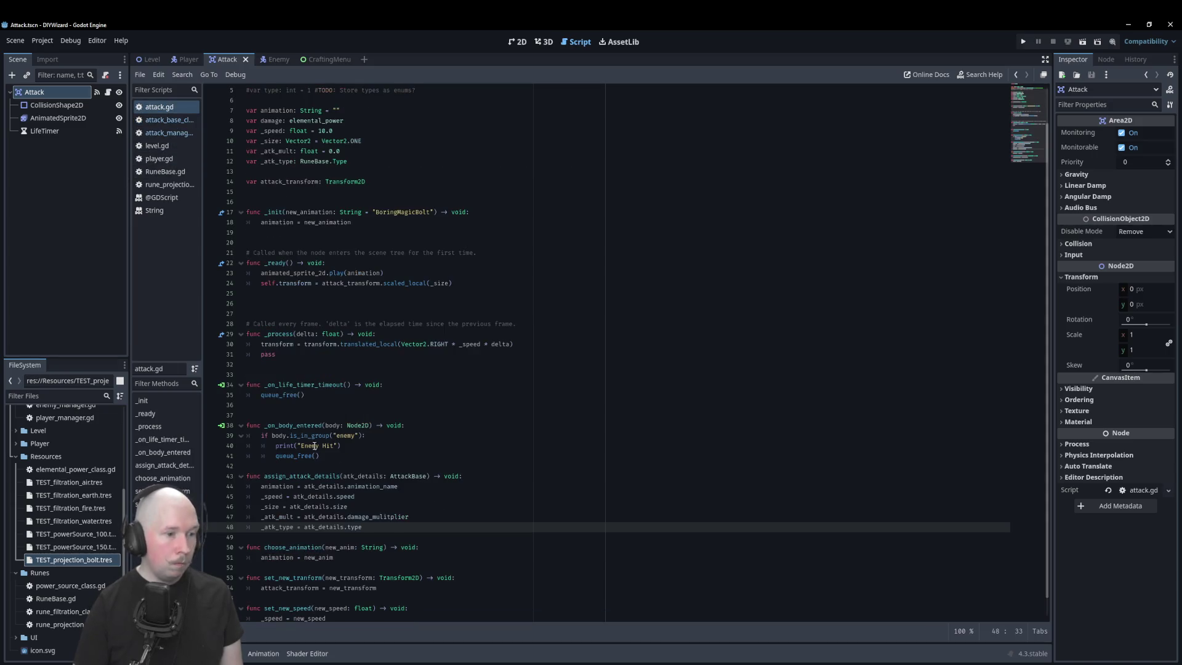
- Make line 48 read atk_details.attack_type and rename _atk_mult to _dmg_mult on line 47
double_click(361, 528)
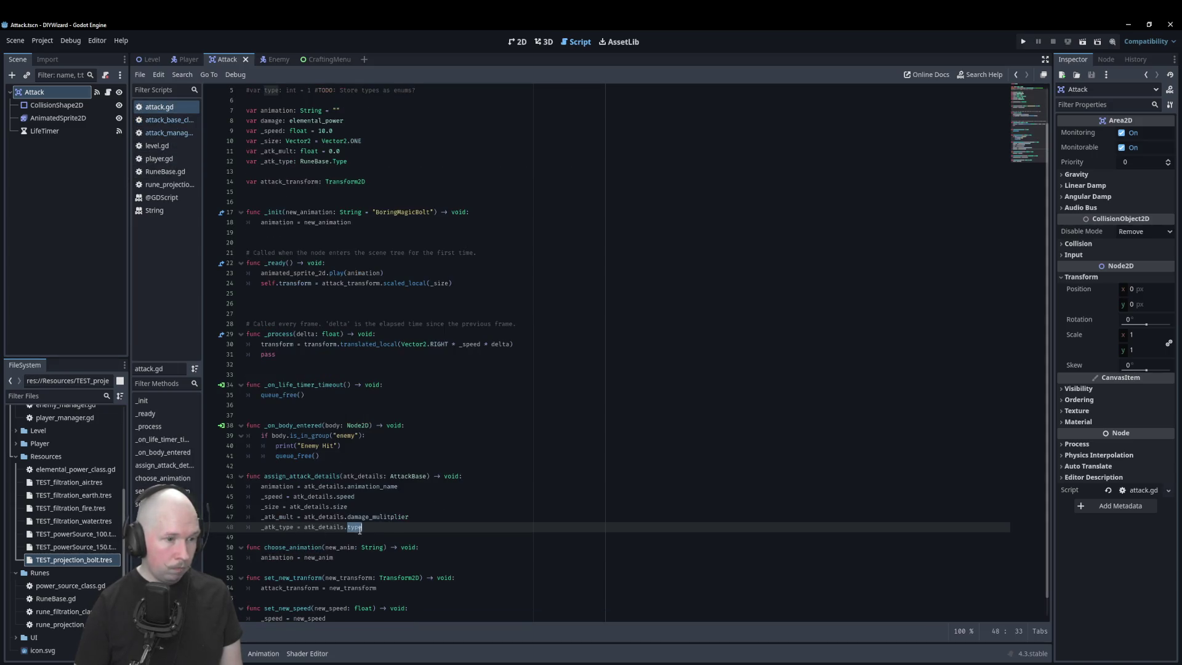
text(attack_type)
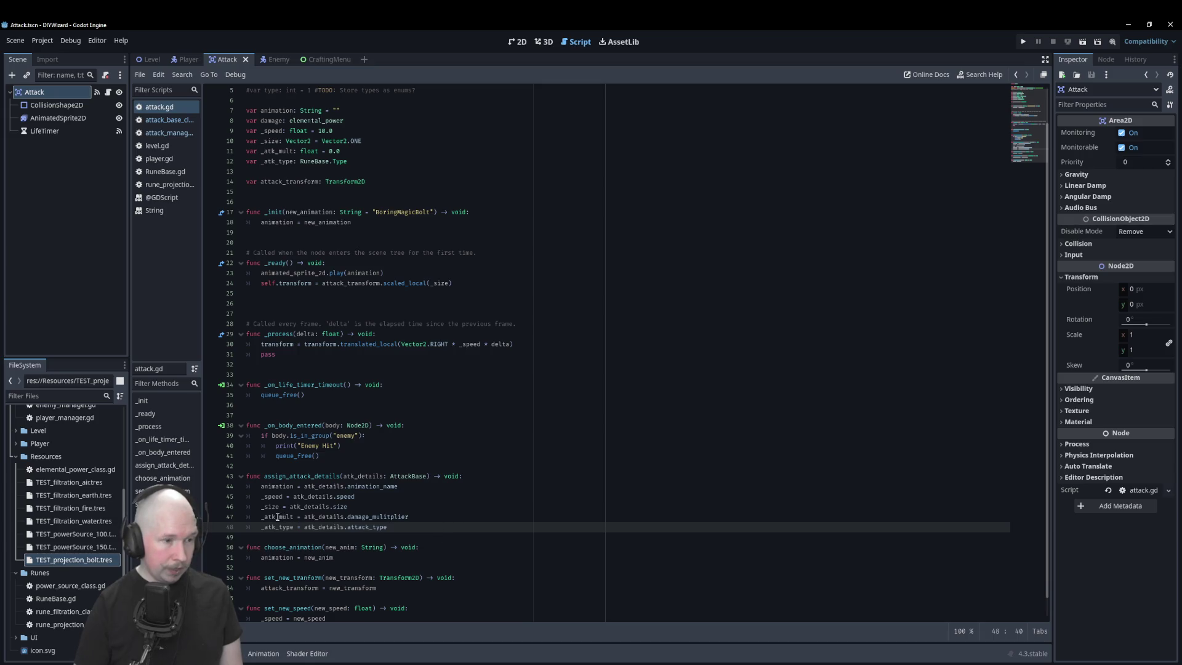
click(278, 518)
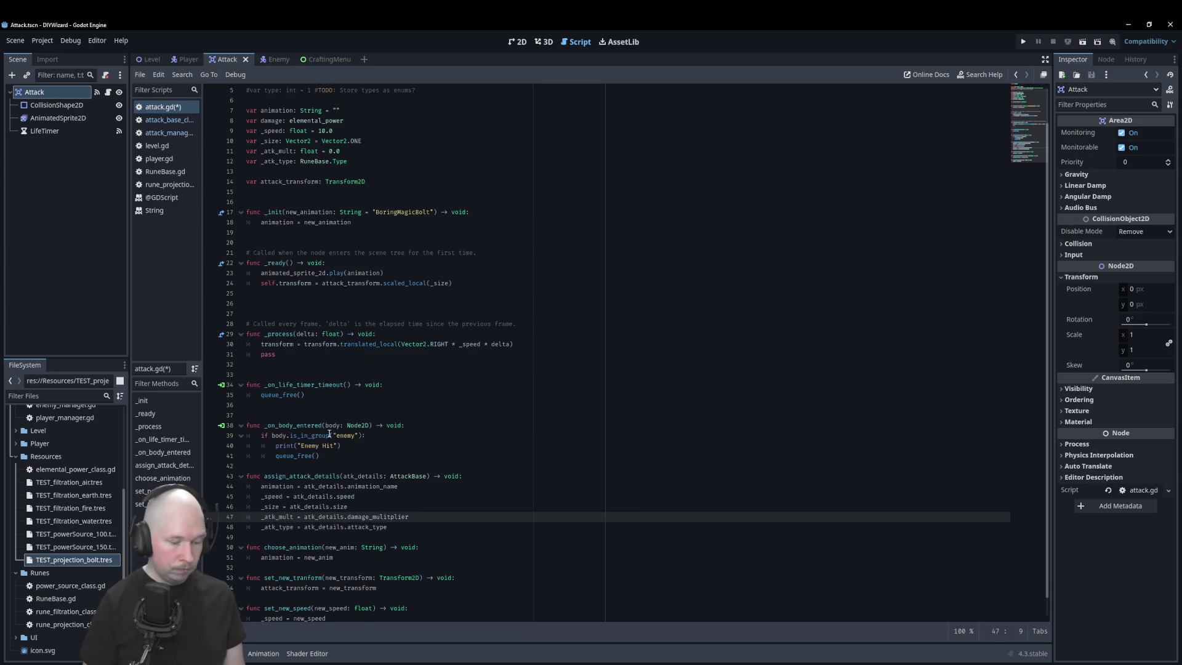
key(BackSpace)
key(BackSpace)
key(BackSpace)
text(dmg)
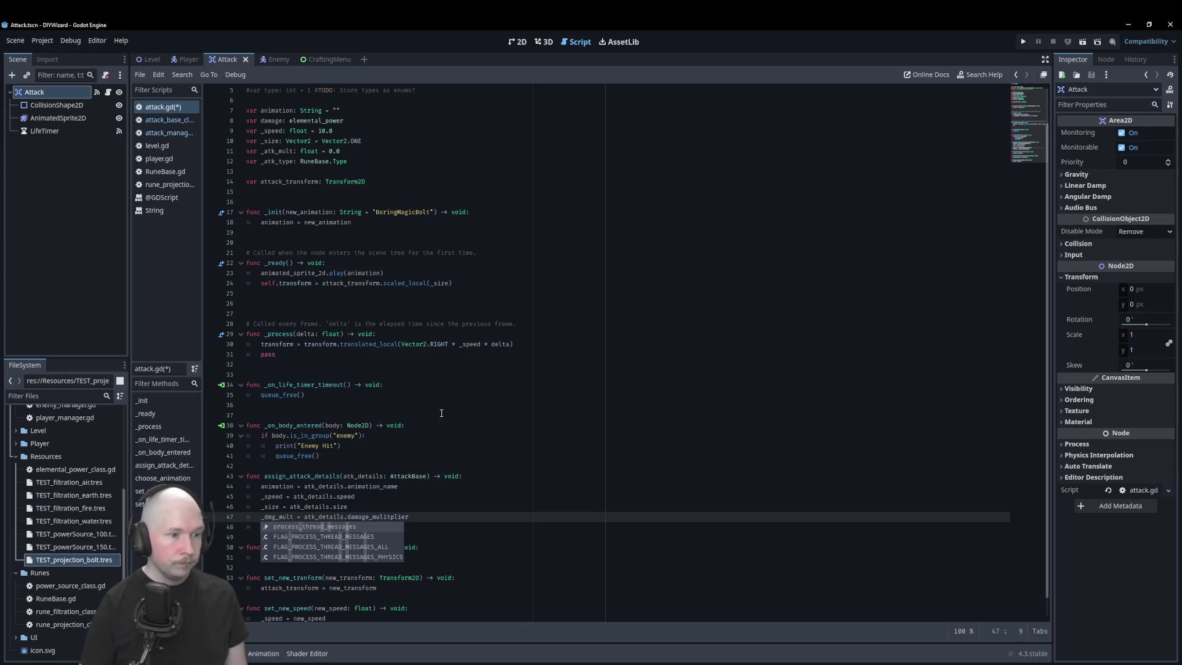
click(442, 412)
- Rename the _atk_mult declaration on line 11 to _dmg_mult and save attack.gd
scroll(441, 413, up, 2)
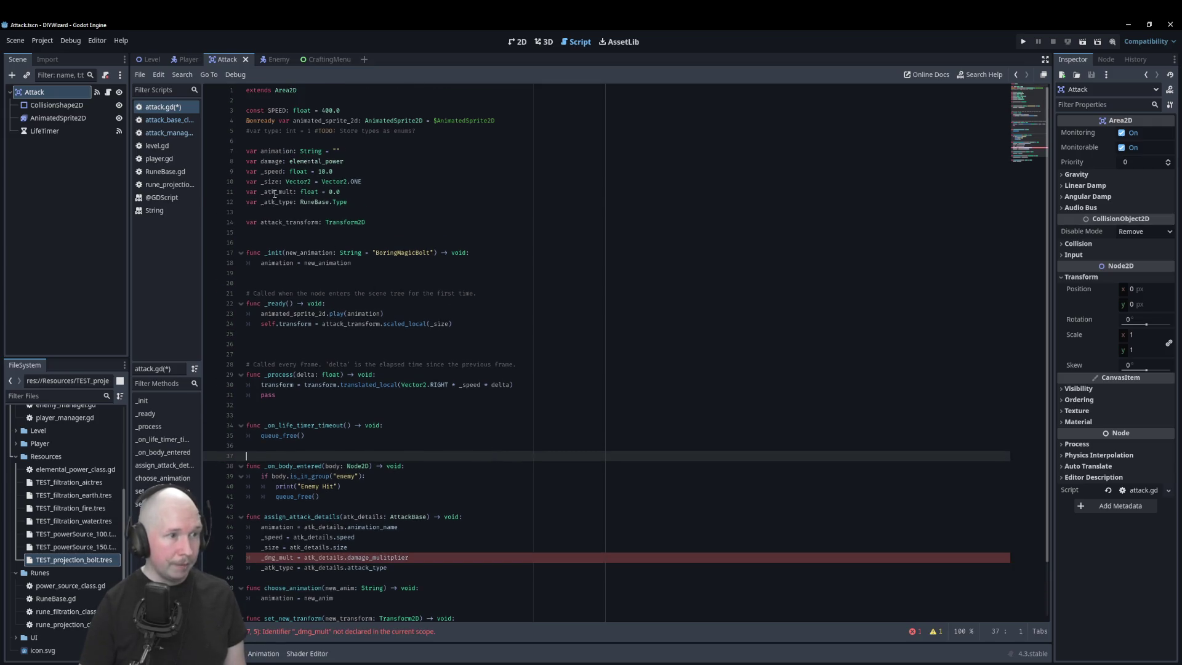
click(275, 195)
key(BackSpace)
key(BackSpace)
key(BackSpace)
text(dmg)
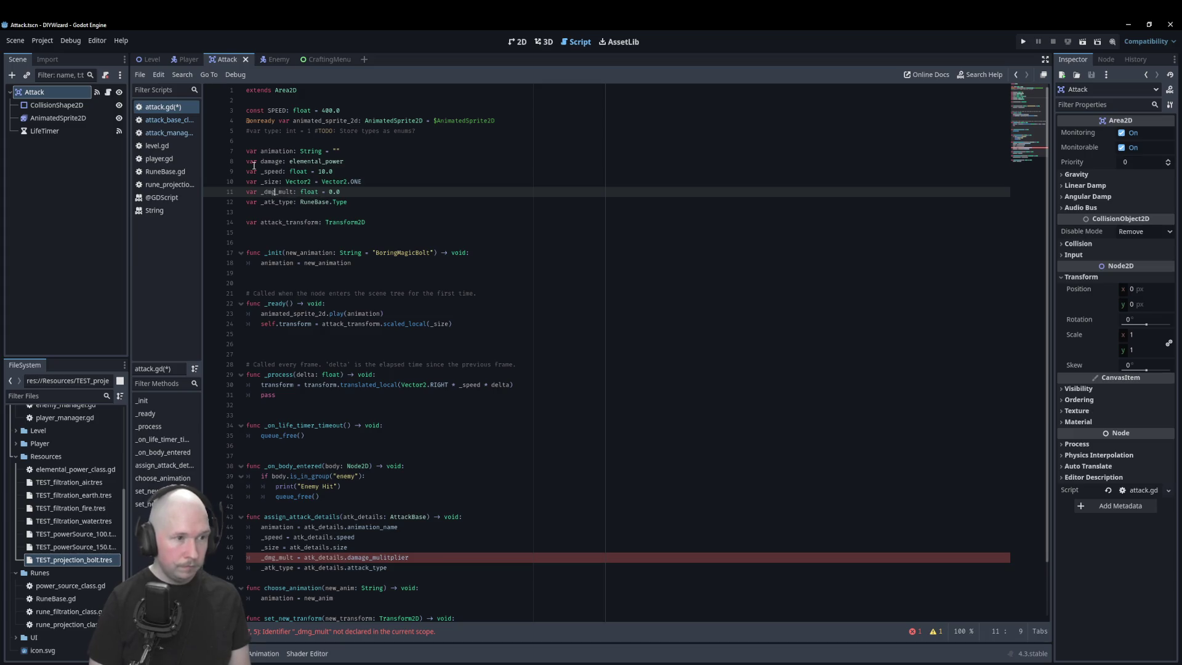
click(520, 221)
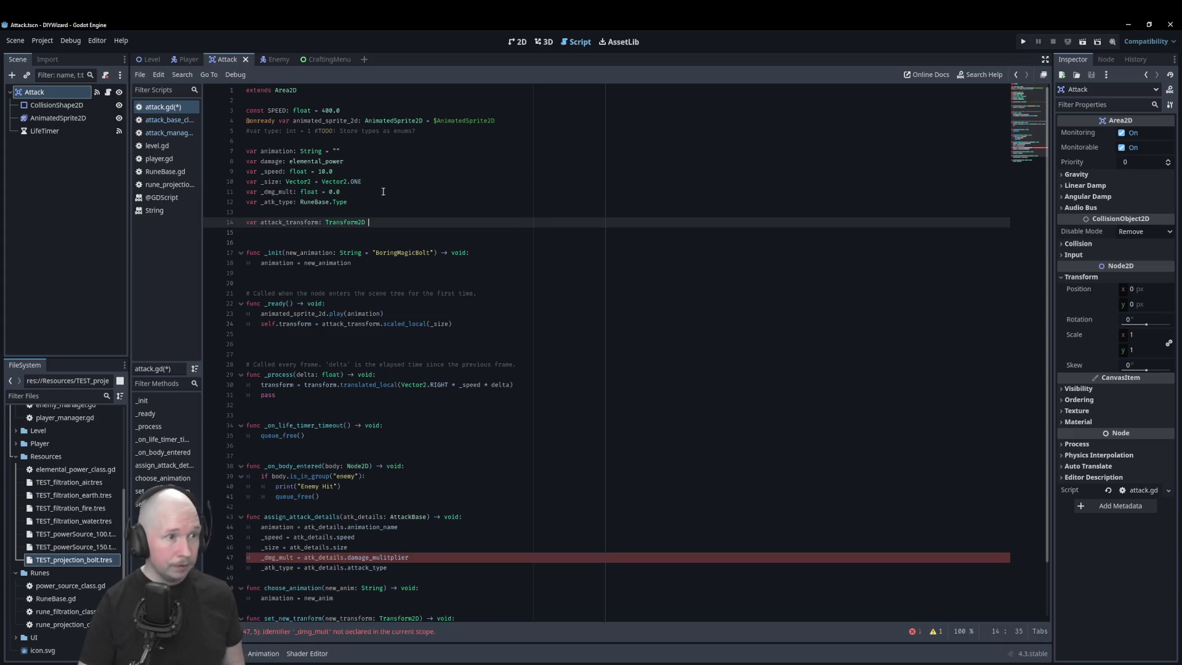
key(ctrl+s)
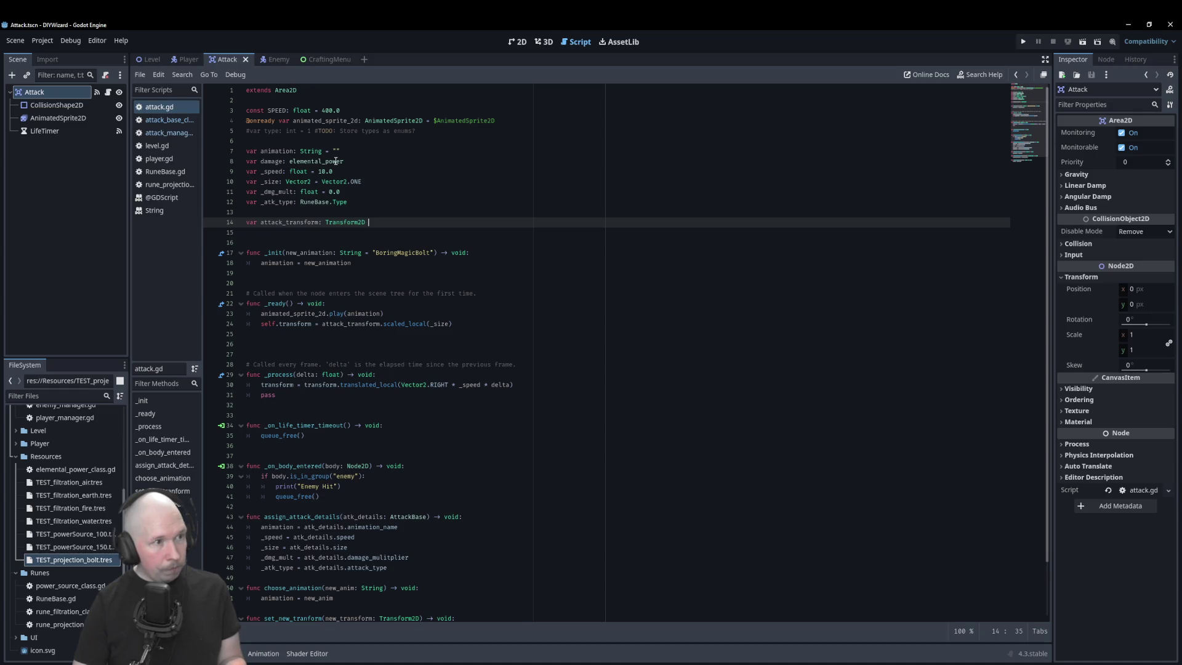
scroll(335, 159, down, 2)
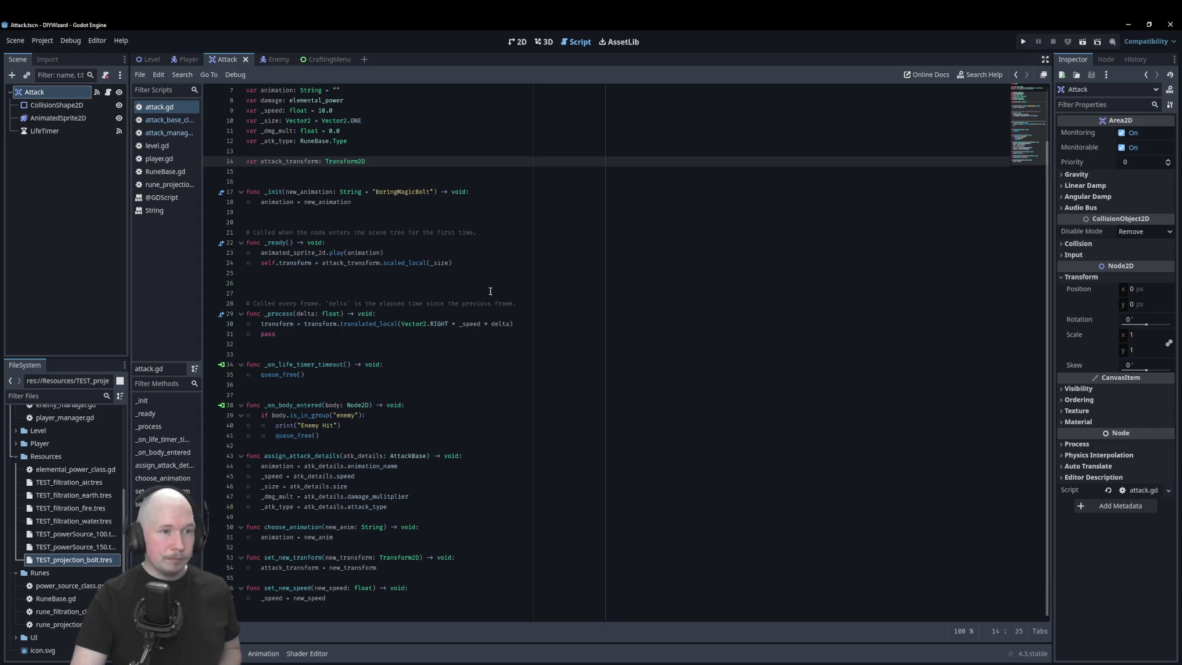
scroll(524, 349, up, 2)
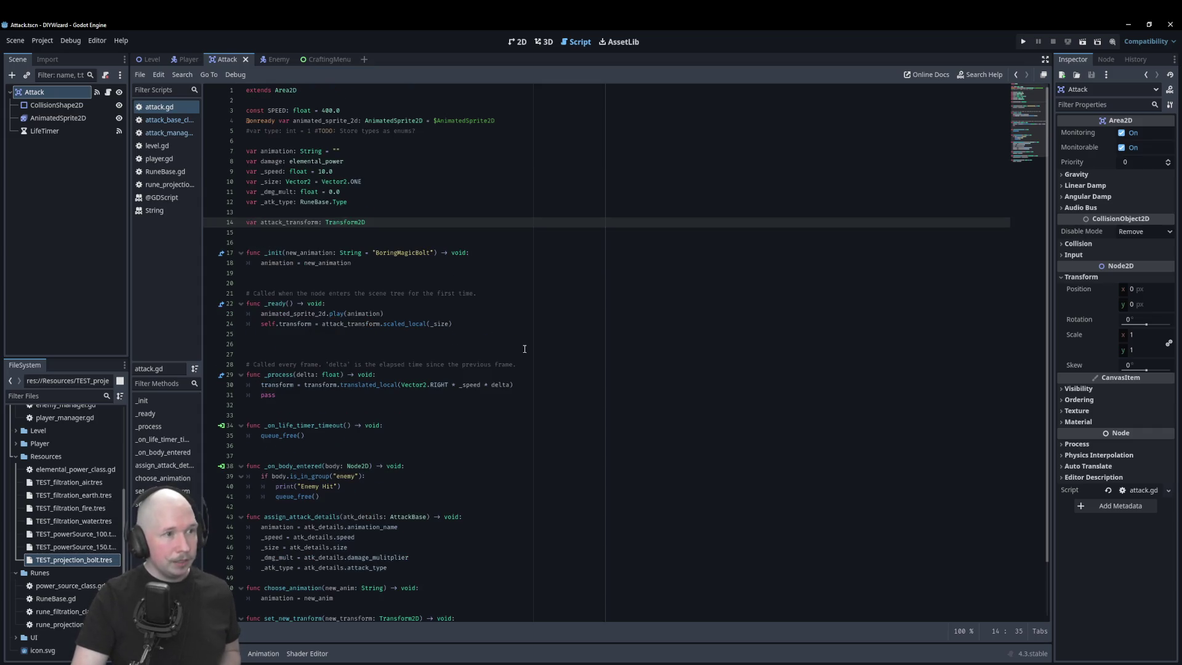
double_click(281, 111)
drag(361, 106, 236, 104)
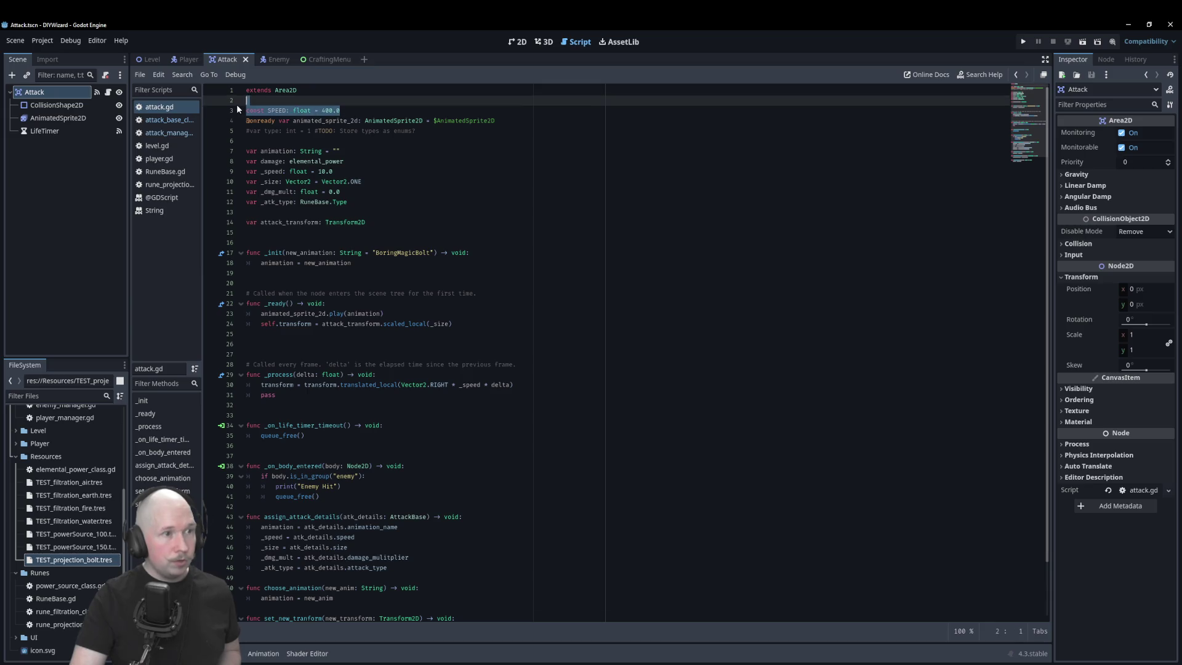
- Delete the SPEED constant and the leftover pass on line 31, saving attack.gd
key(BackSpace)
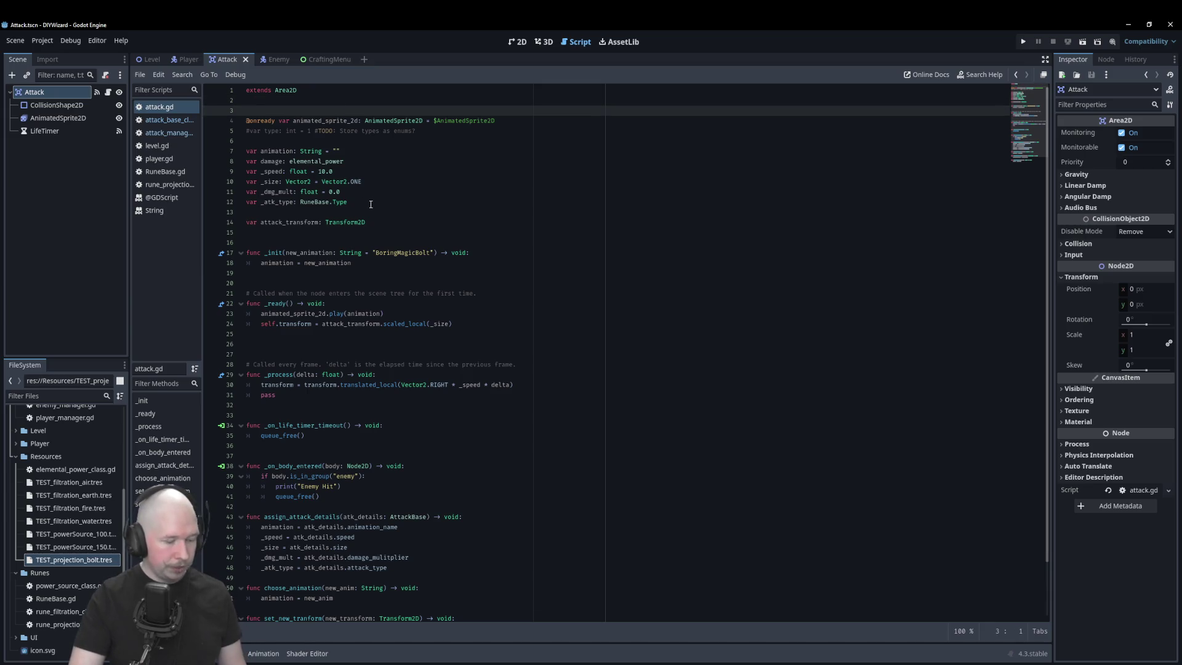
key(ctrl+s)
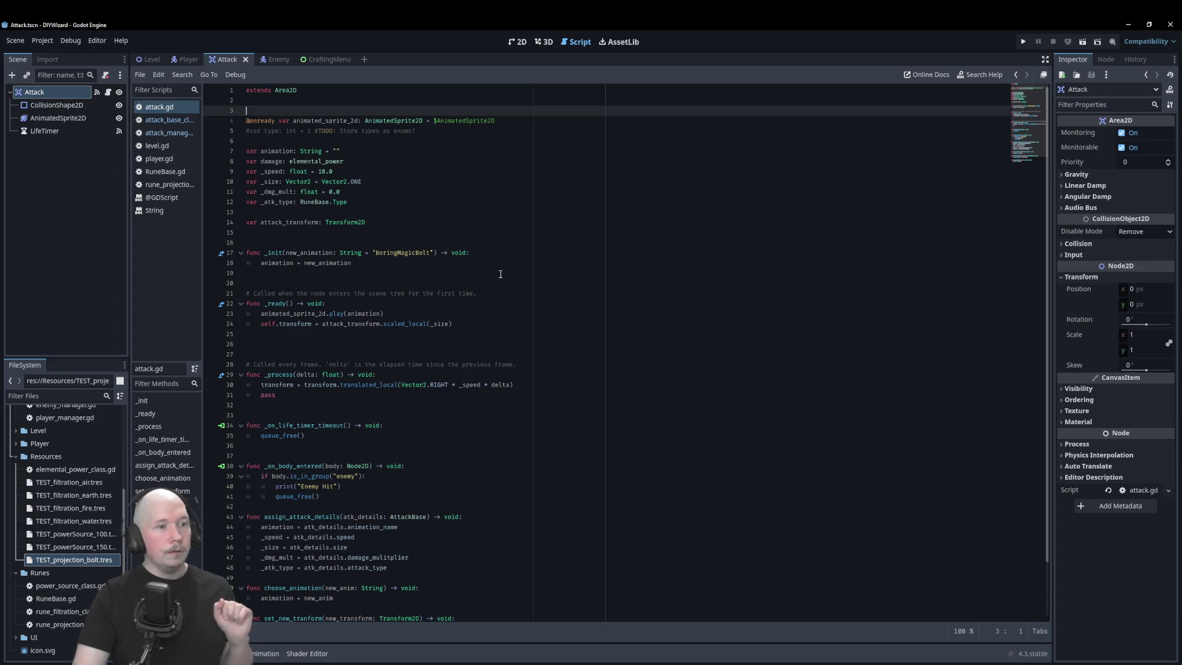
drag(276, 395, 246, 395)
key(BackSpace)
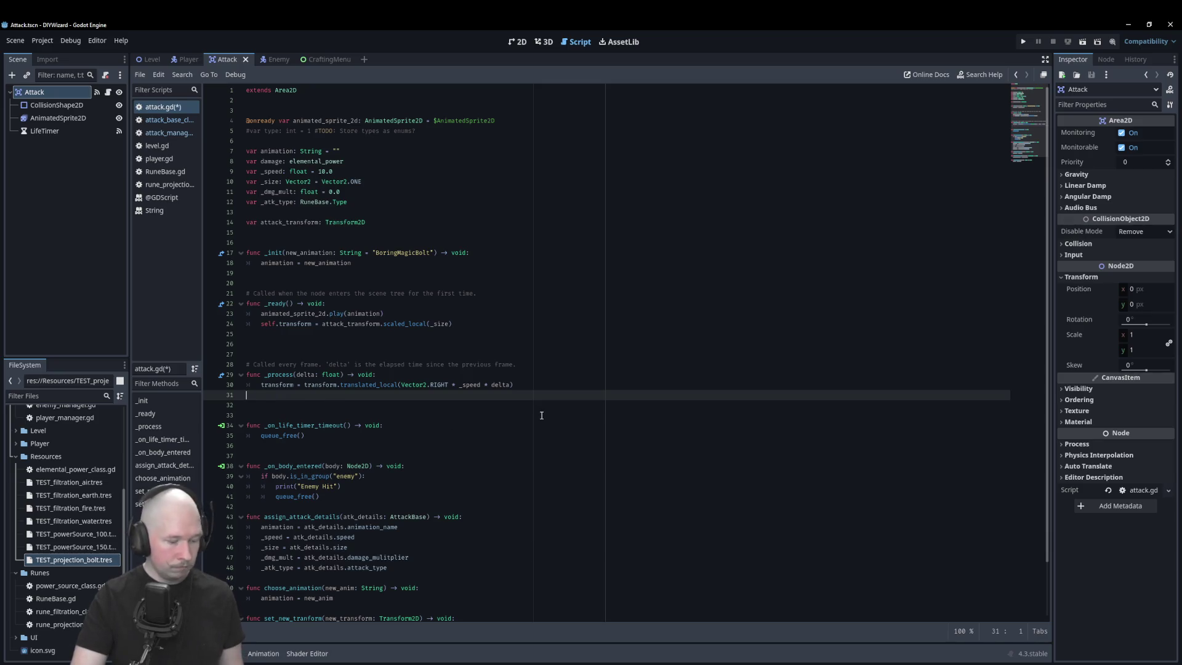
scroll(543, 415, down, 2)
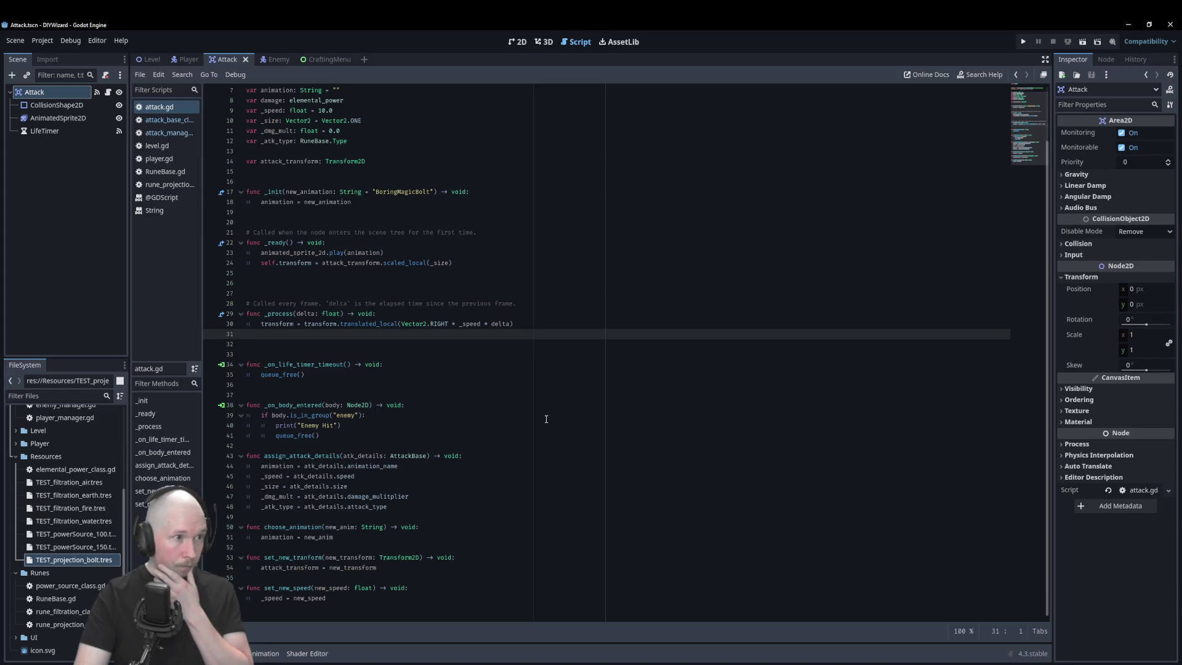
click(156, 63)
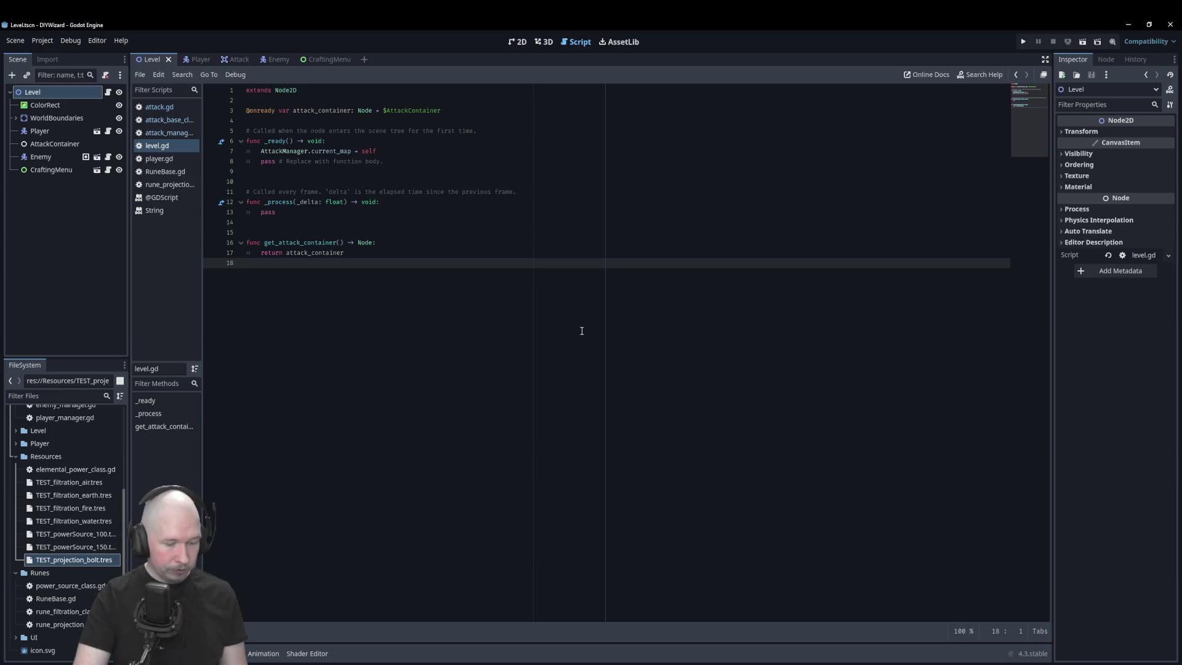
- Run the game with the Power_100 and Earth runes equipped, then view the Remote scene tree
key(F5)
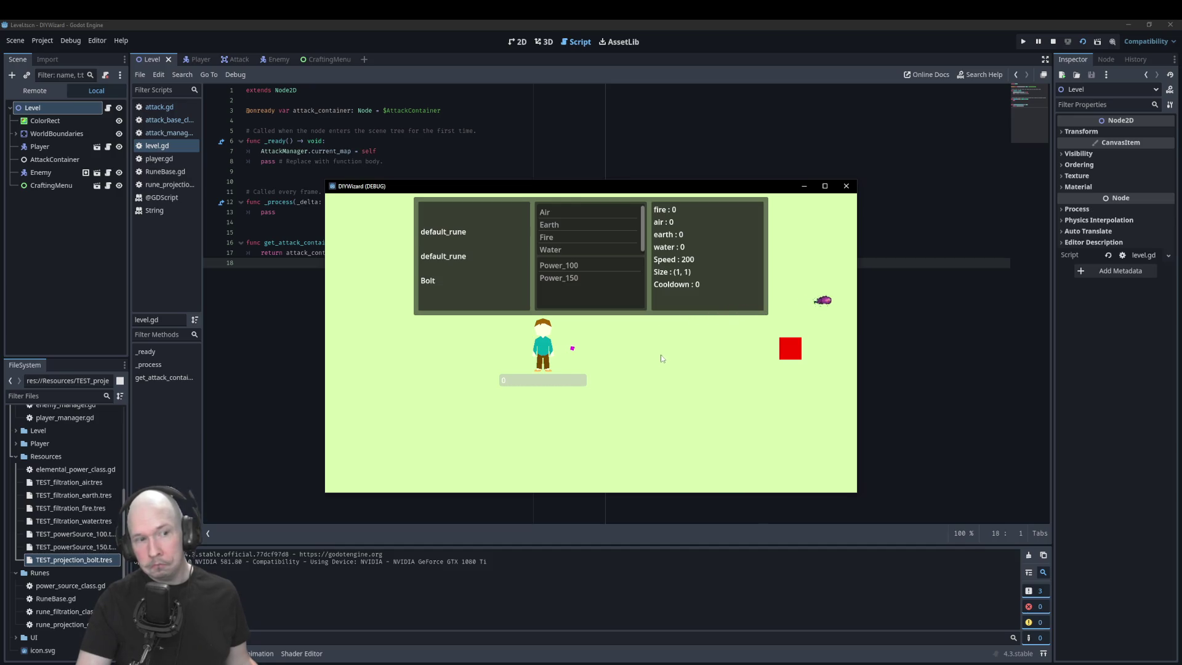
click(596, 265)
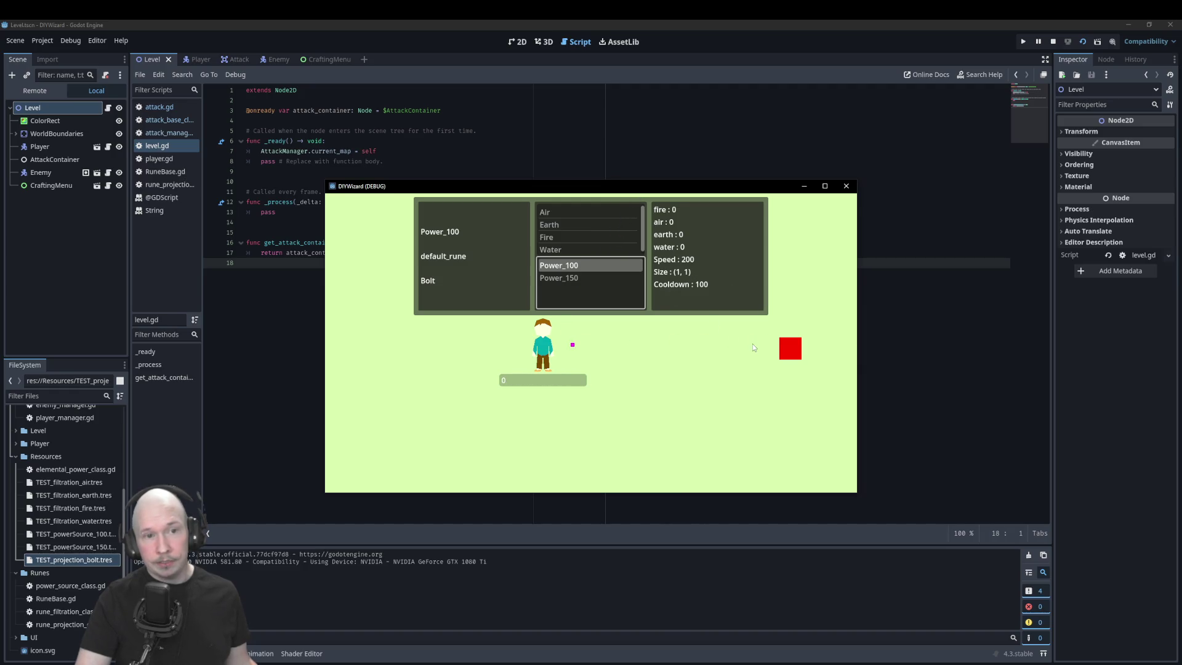
click(578, 227)
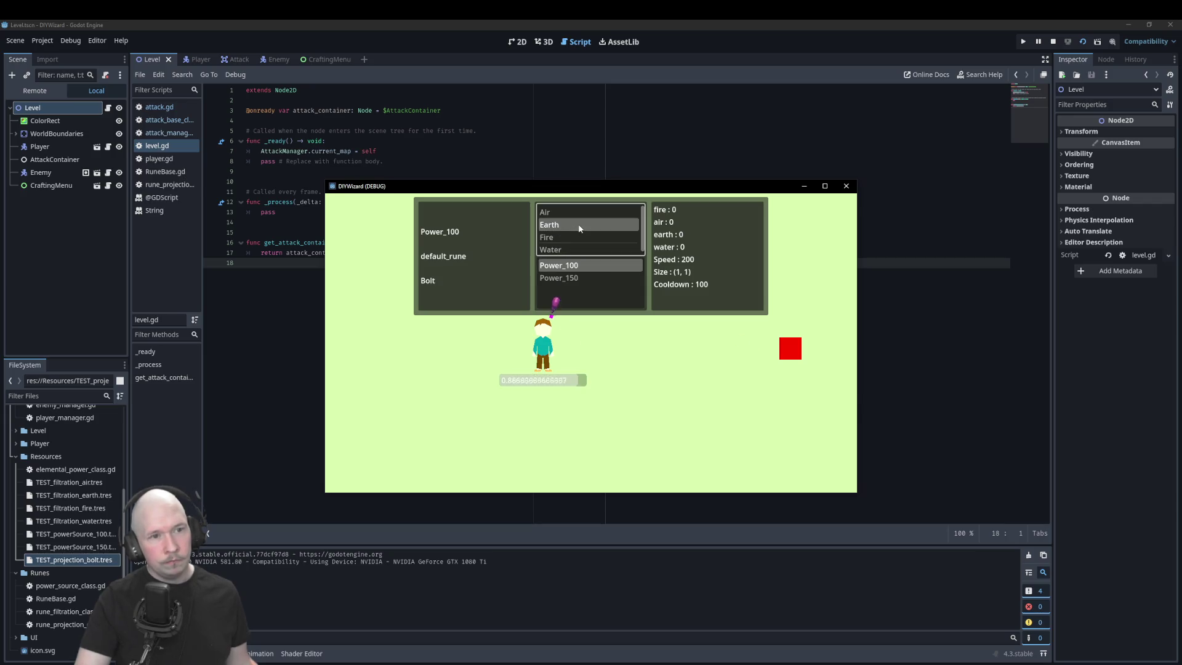
click(579, 228)
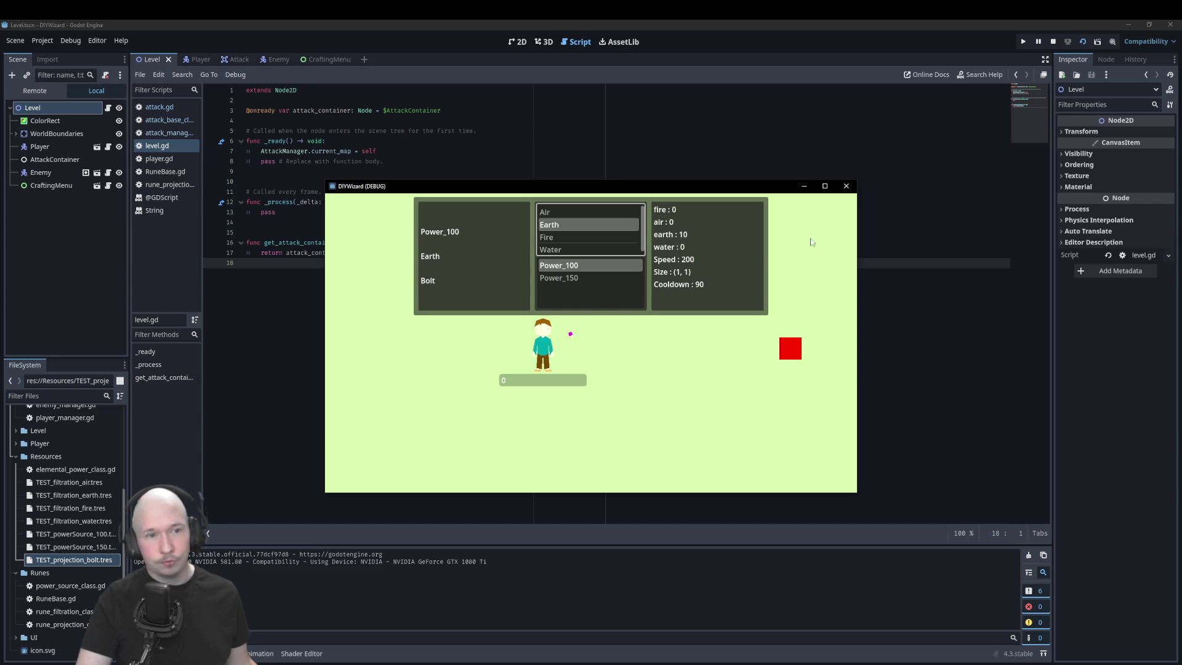
click(39, 91)
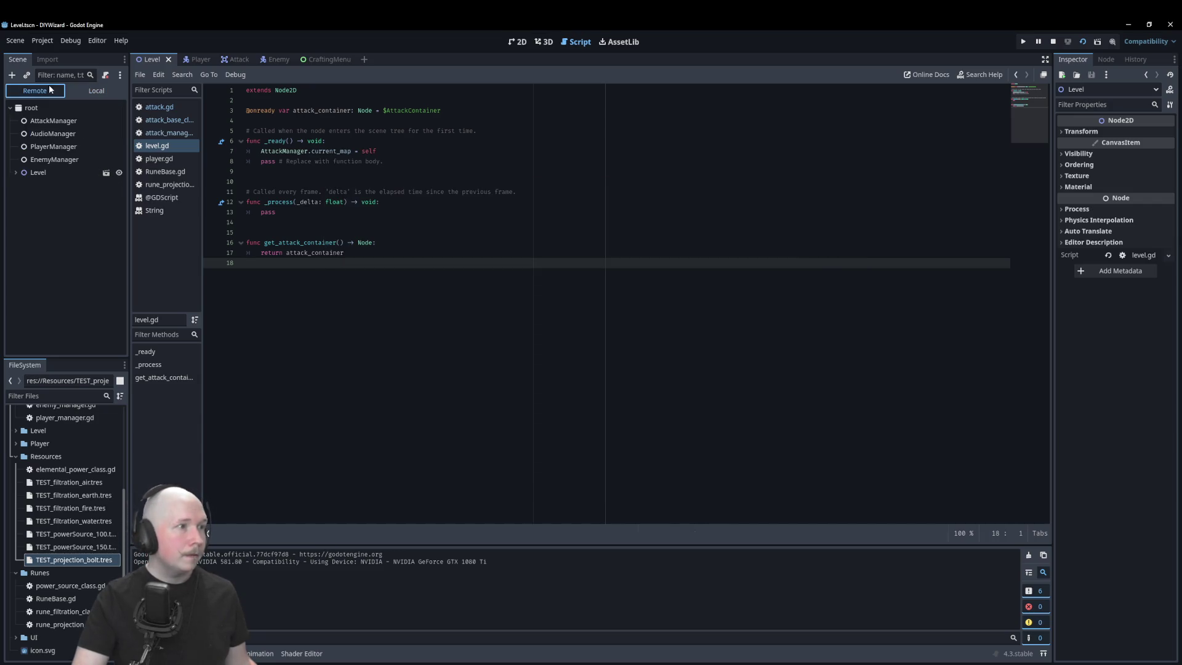
- Inspect the PlayerManager's Runic Circle to confirm its Final Attack is EarthBolt
click(71, 124)
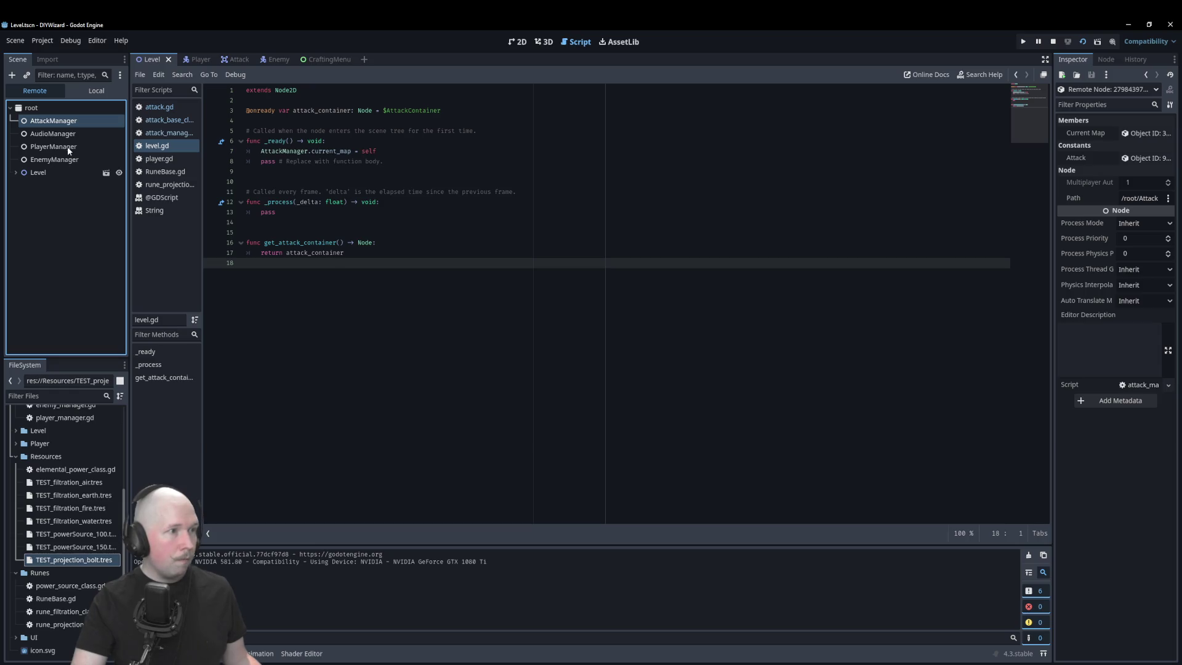
click(67, 146)
click(1132, 197)
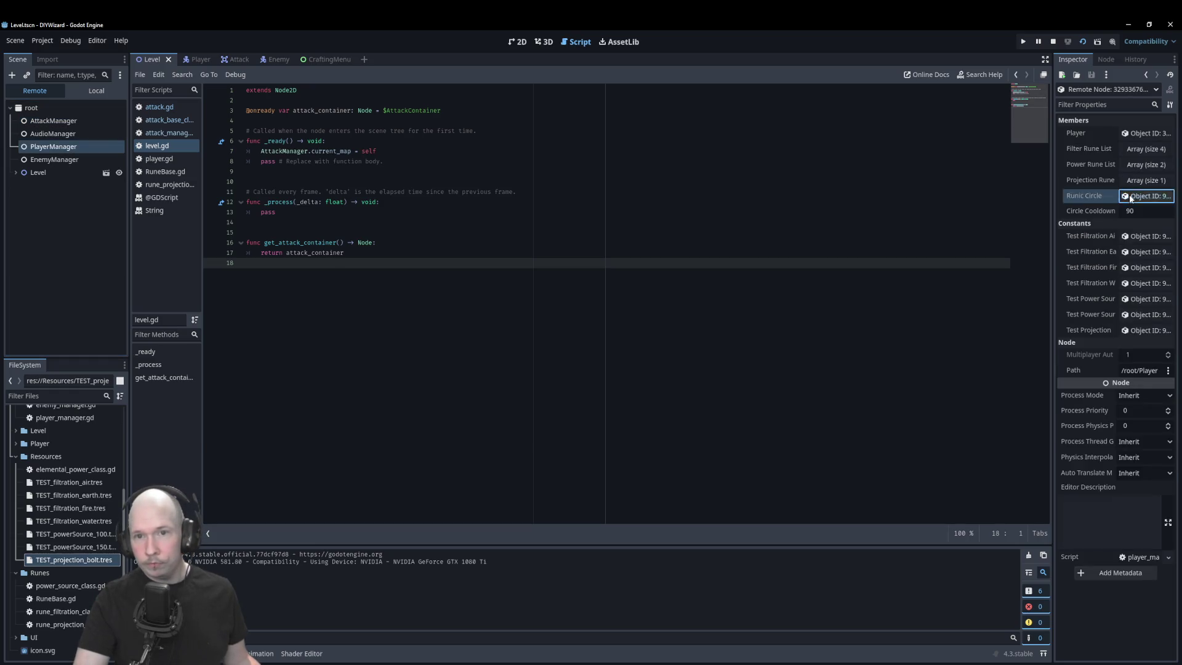
click(1138, 214)
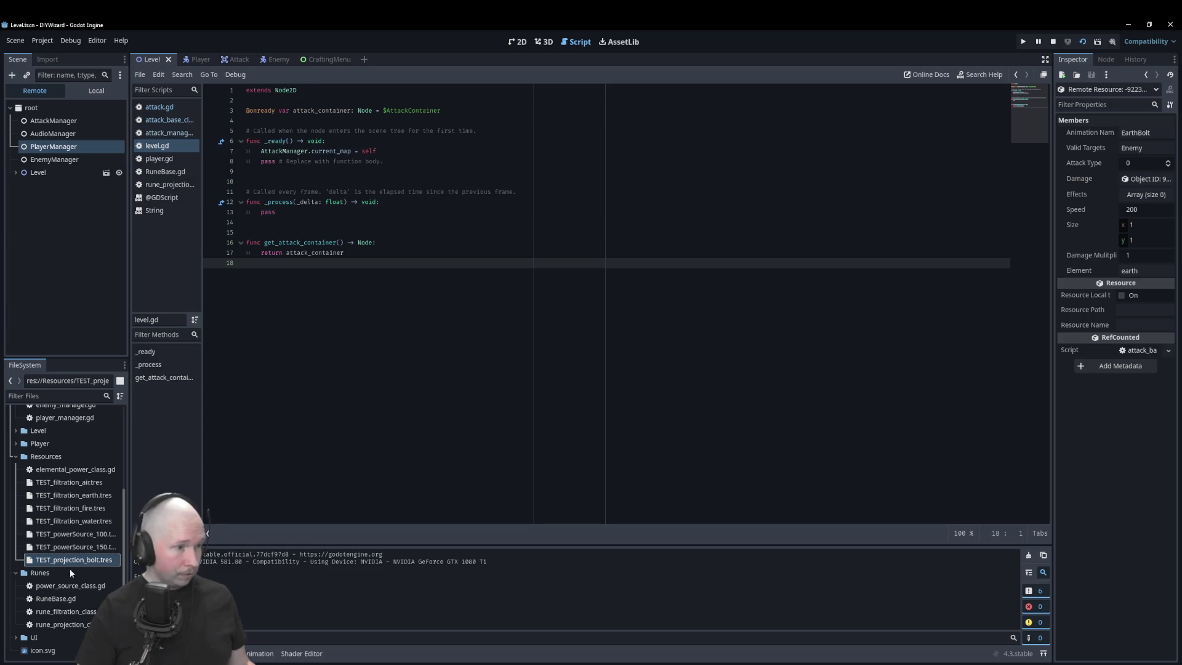
- Expand the Circles folder and open circle_base.gd in the script editor
scroll(25, 446, up, 3)
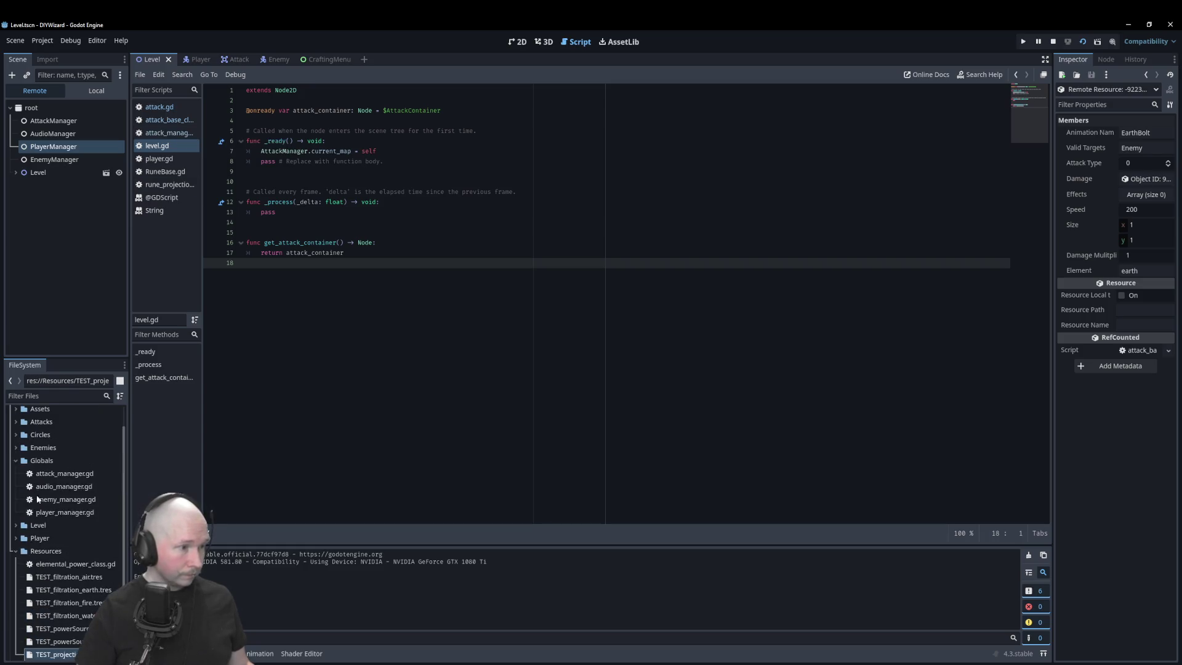
click(15, 435)
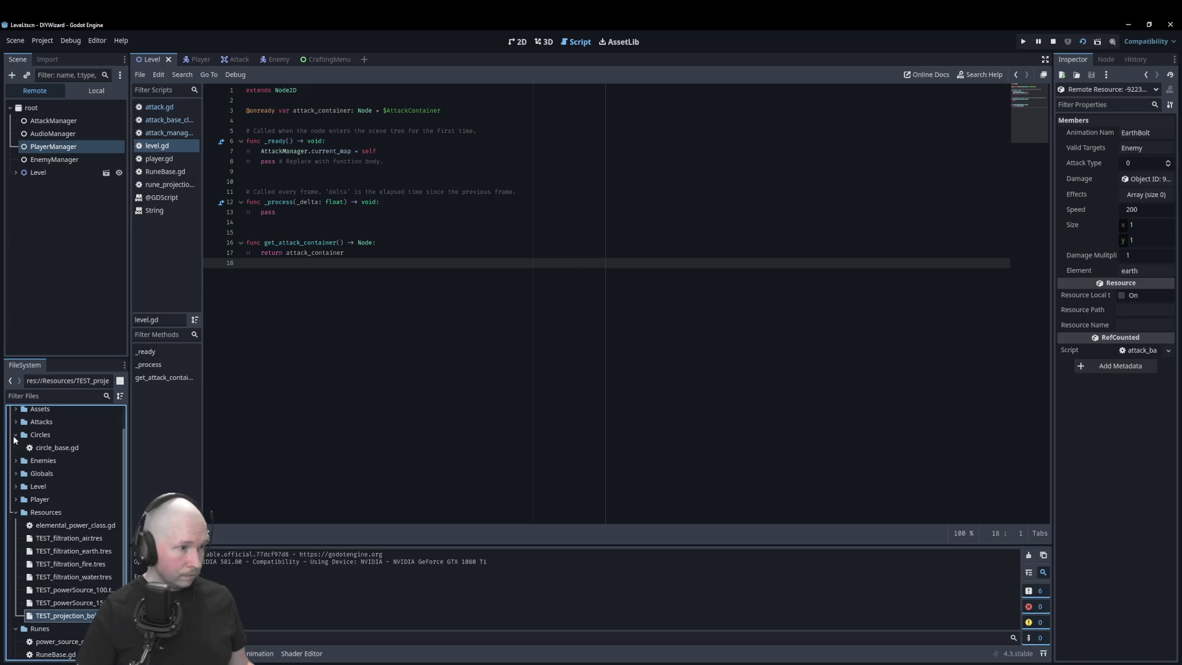
double_click(56, 448)
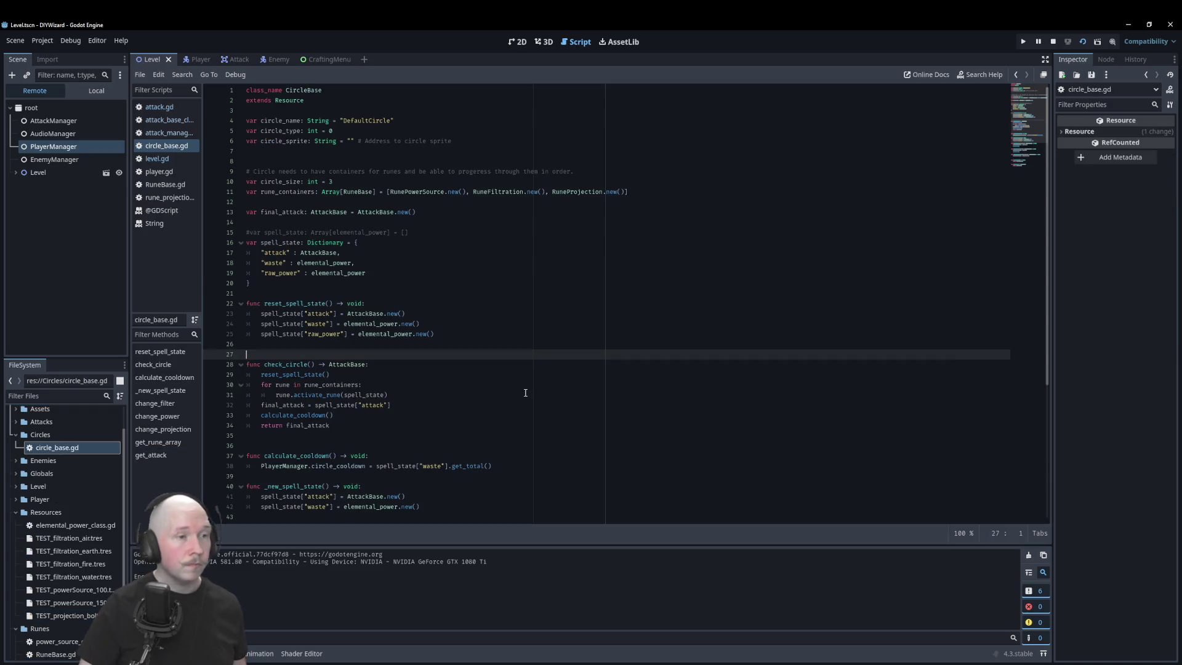
- Stop the game and review spell_state and reset_spell_state in circle_base.gd
scroll(545, 354, down, 1)
scroll(545, 354, up, 1)
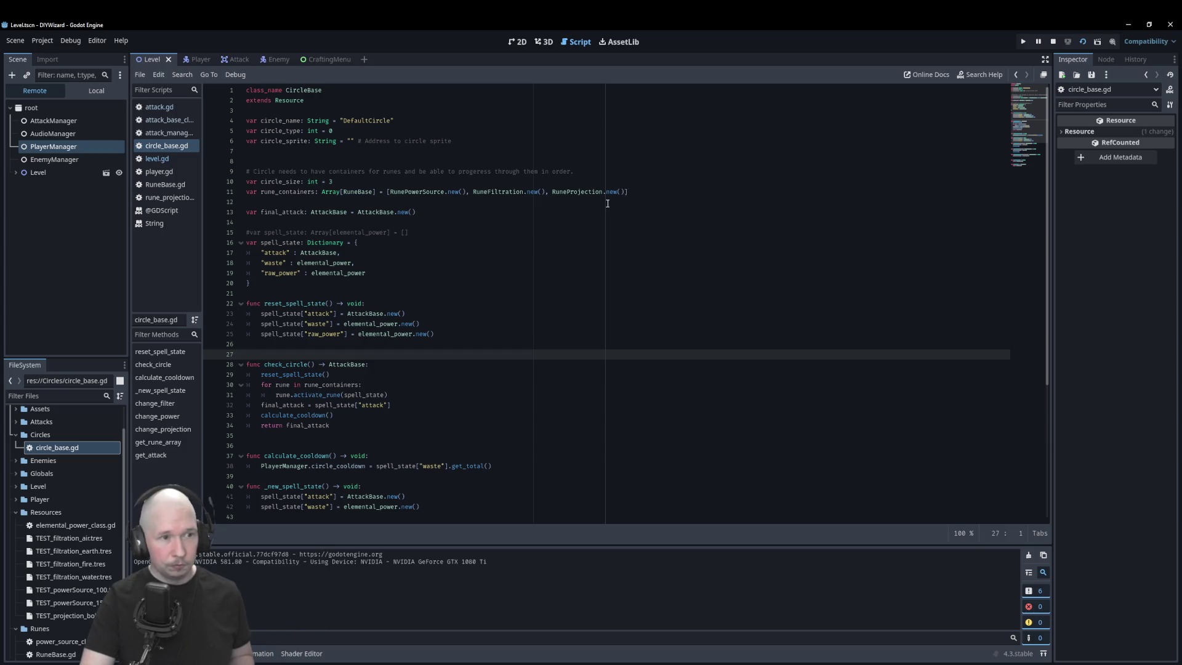
scroll(567, 242, down, 6)
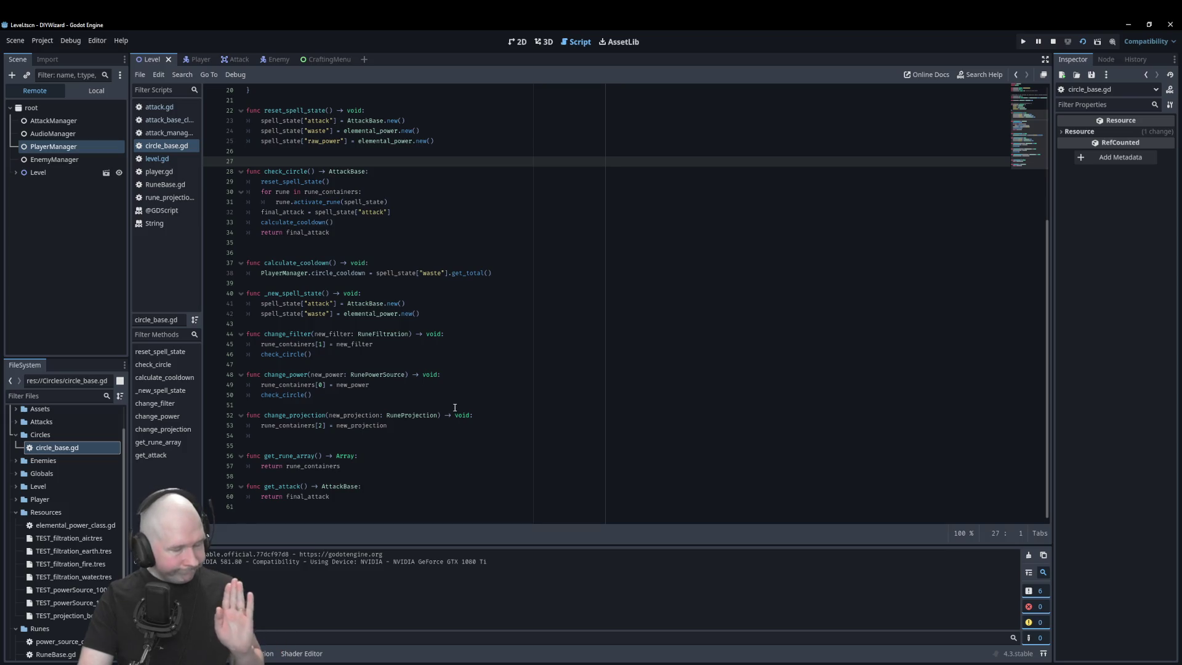
scroll(454, 407, up, 6)
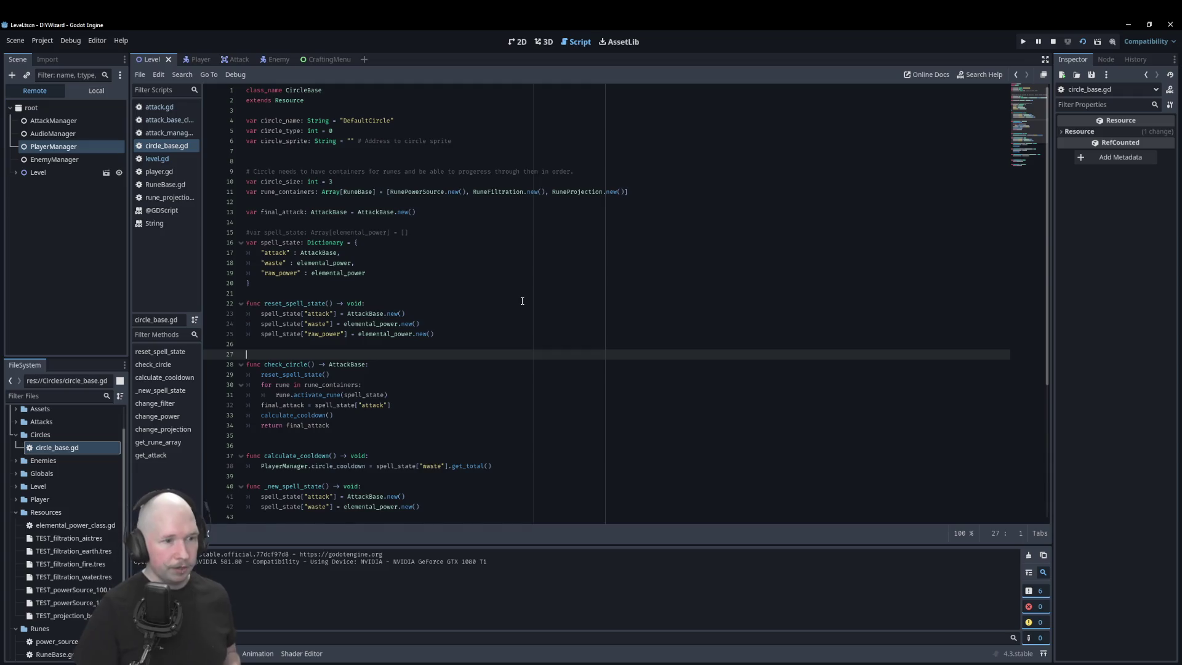
scroll(520, 299, down, 6)
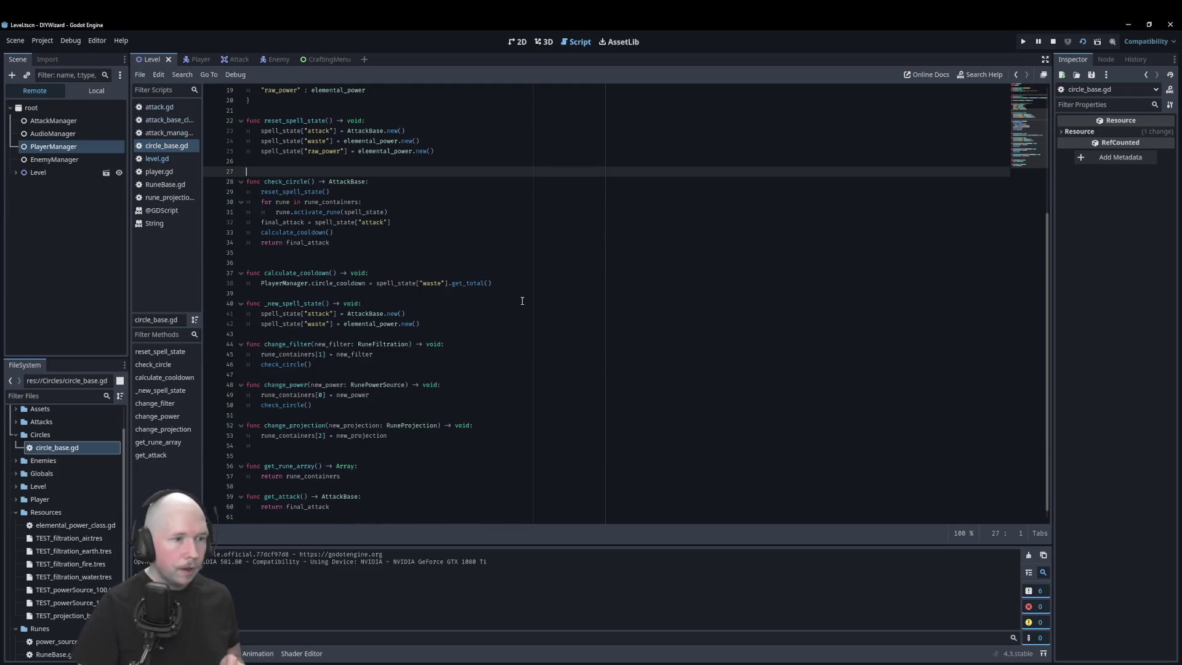
click(1052, 41)
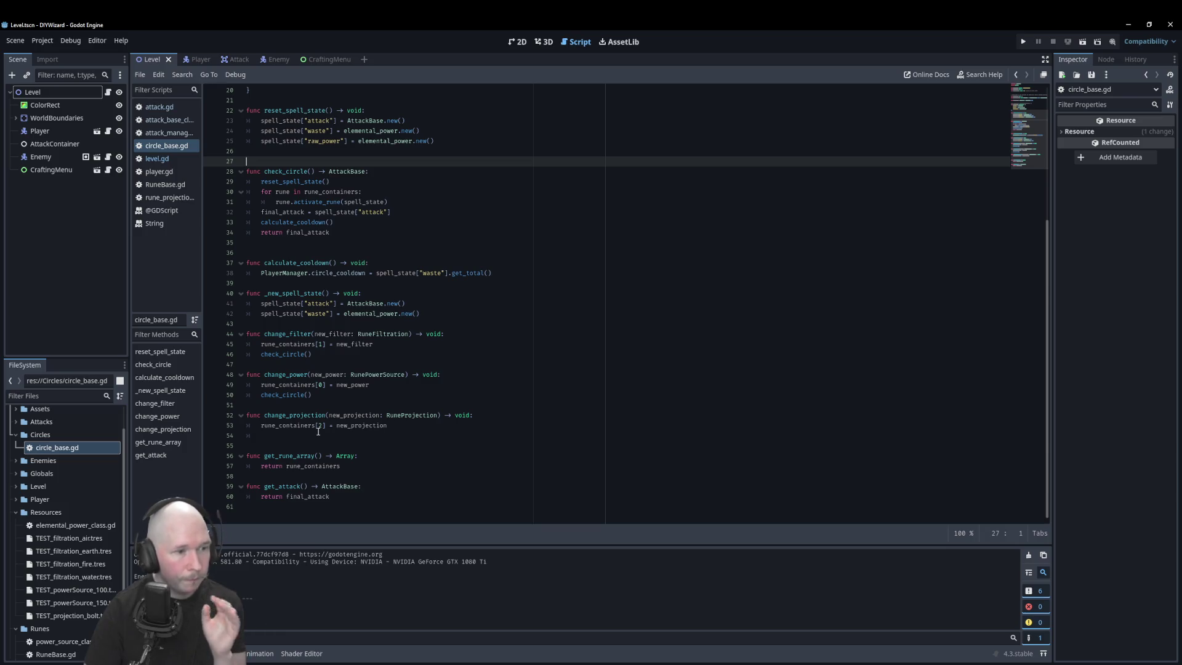
scroll(316, 430, up, 5)
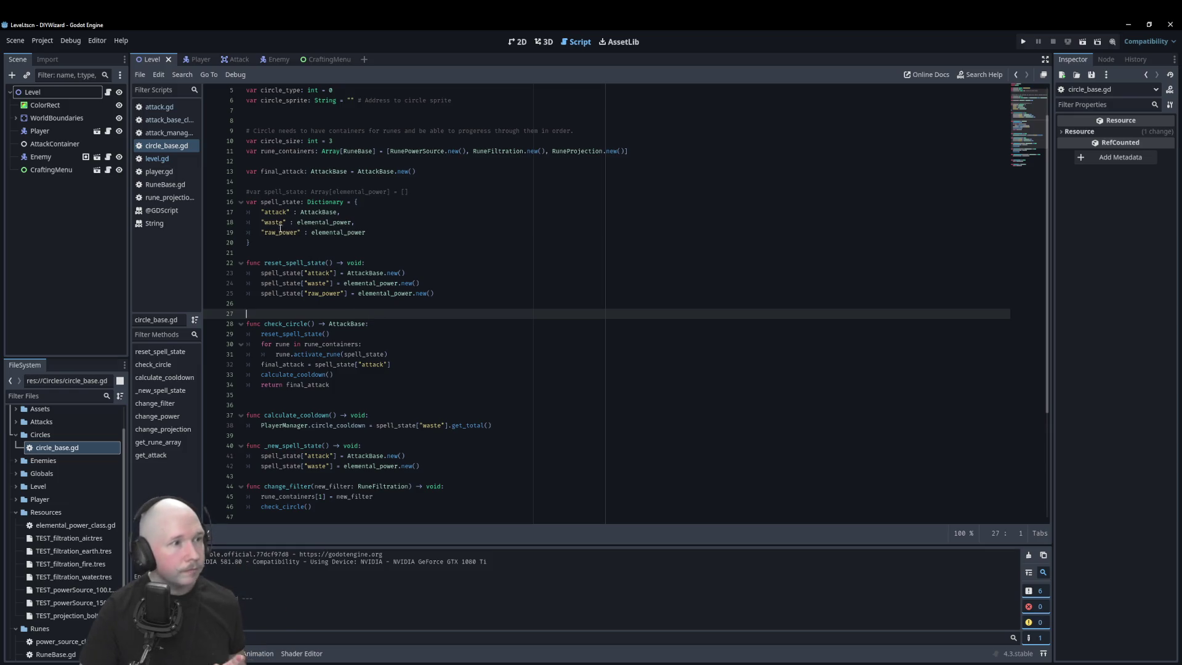
- In rune_projection.gd's activate_rune, add set_attack_parameters(spell_state) on line 29 and run the game
click(171, 197)
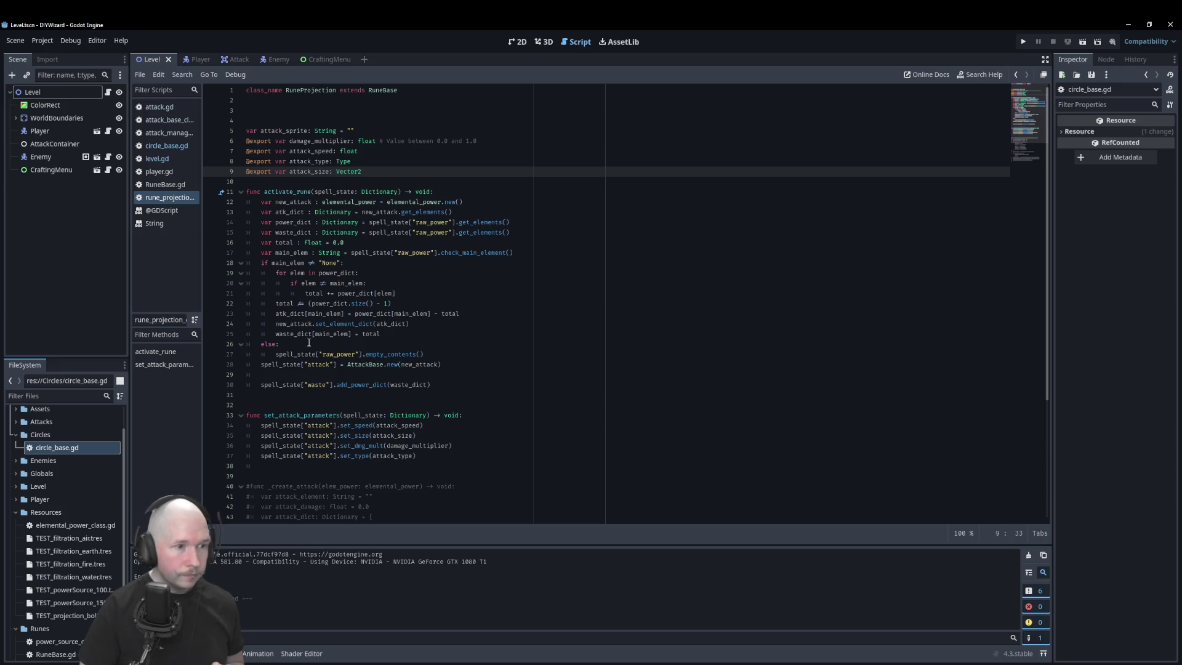
click(499, 374)
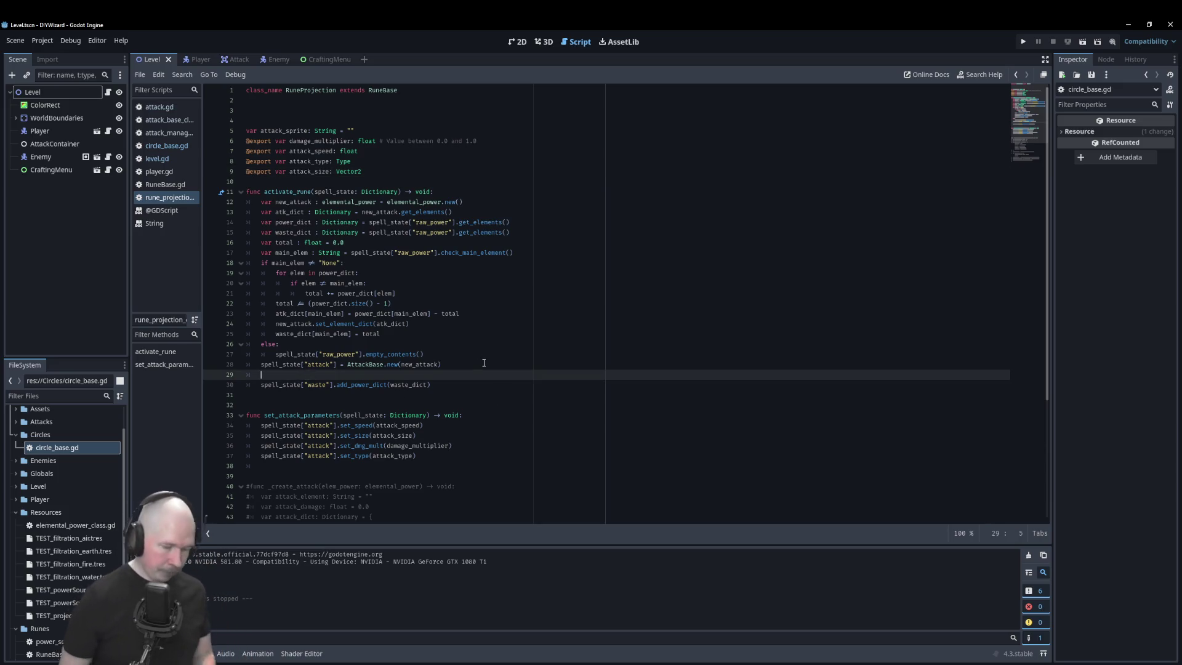
text(set_attack_parameters()
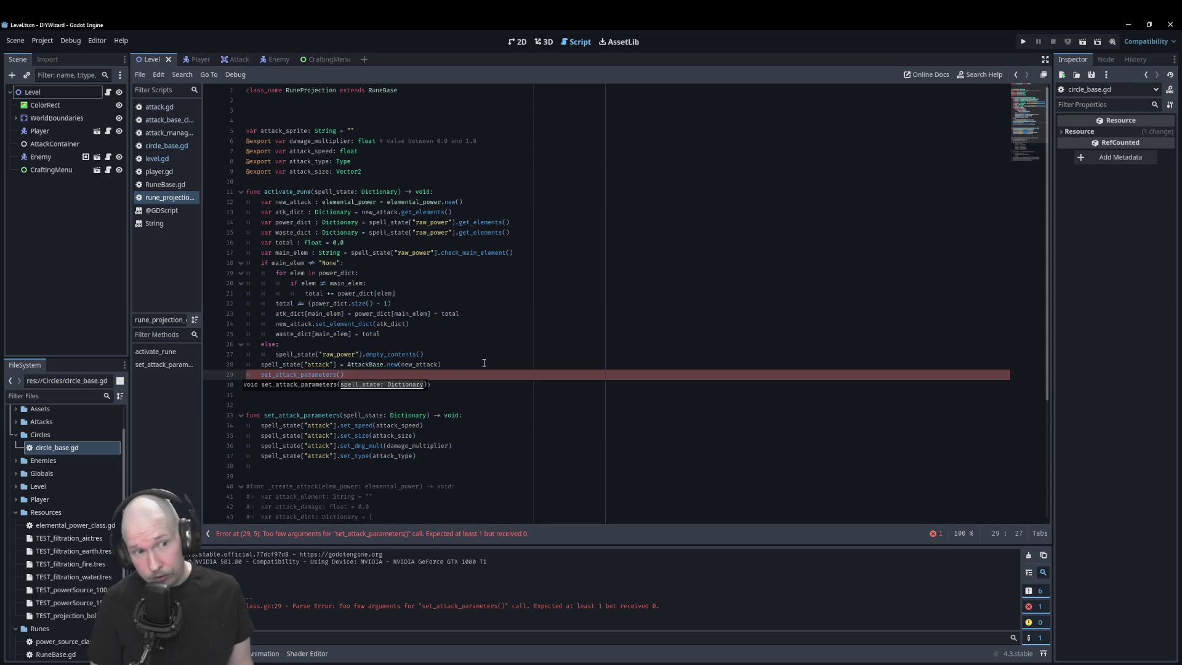
text(spell_state)
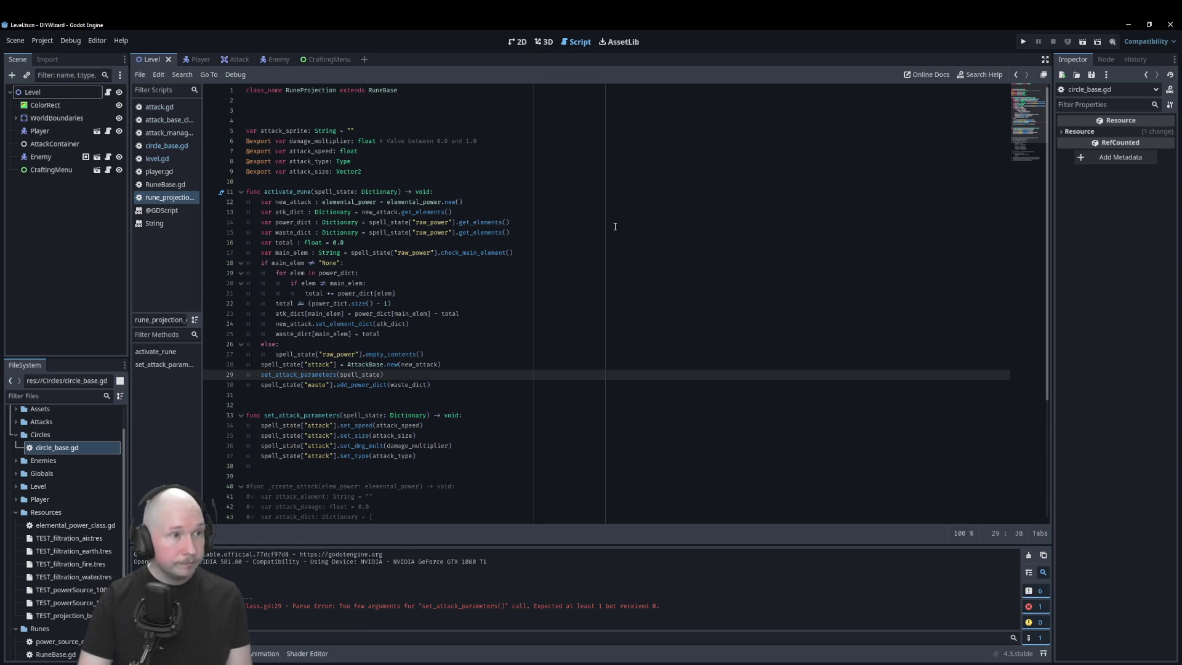
key(F5)
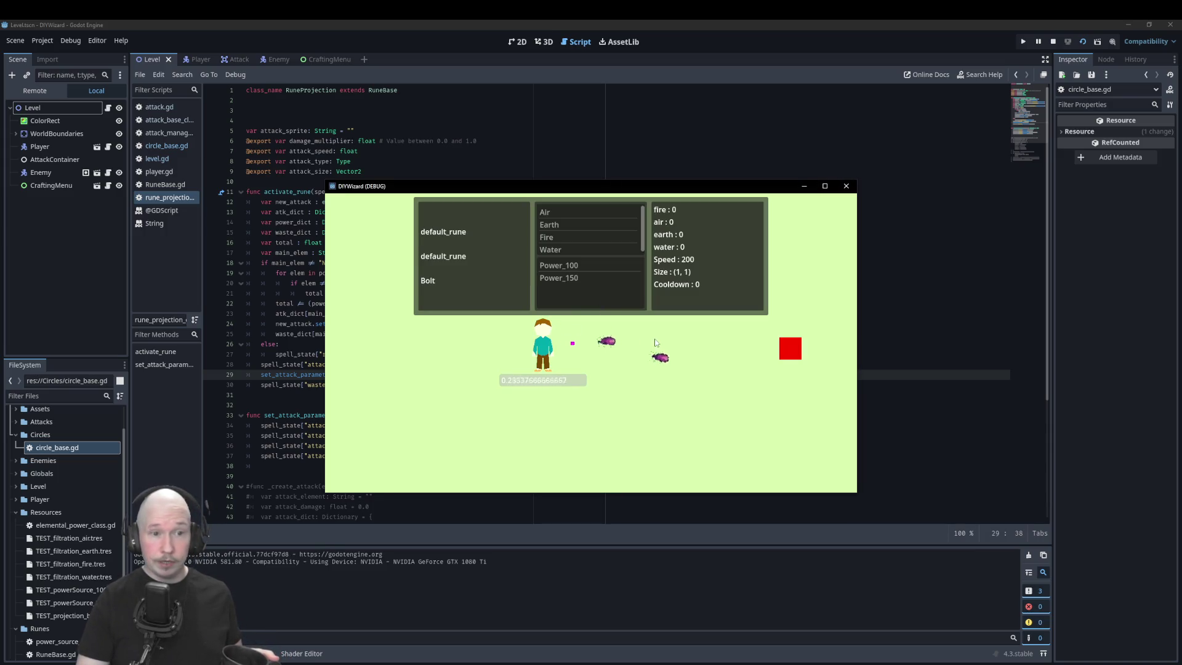
- Fire bolts with Power_100 and Fire equipped (fire 10, cooldown 90), then close DIYWizard
click(565, 266)
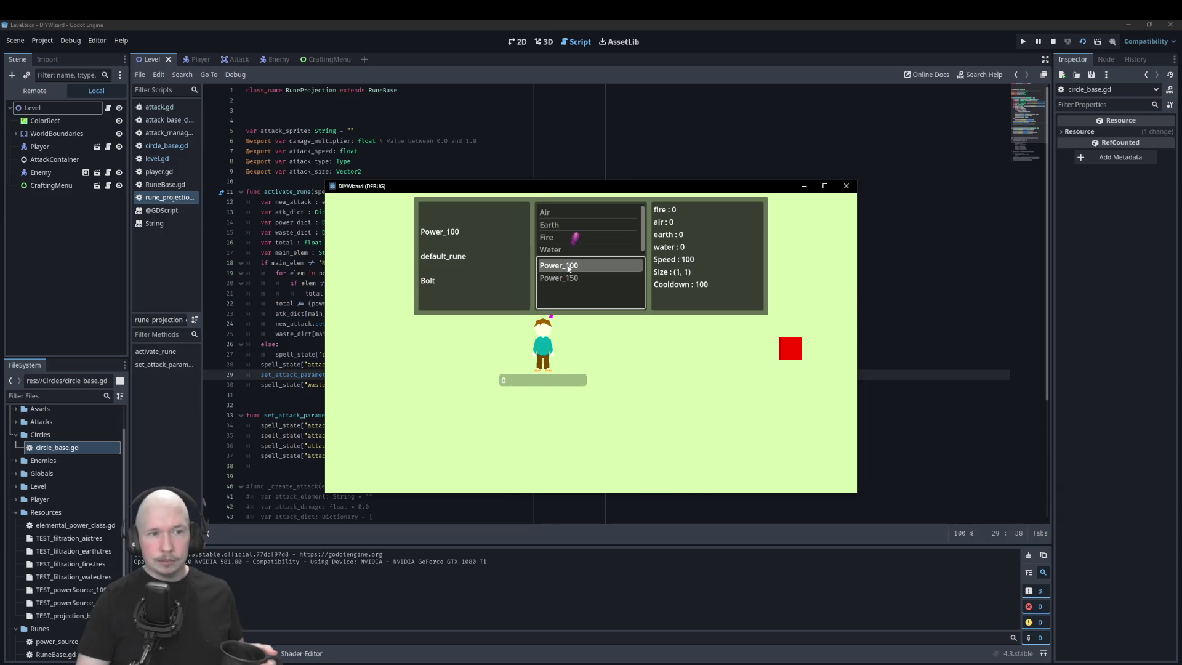
click(539, 237)
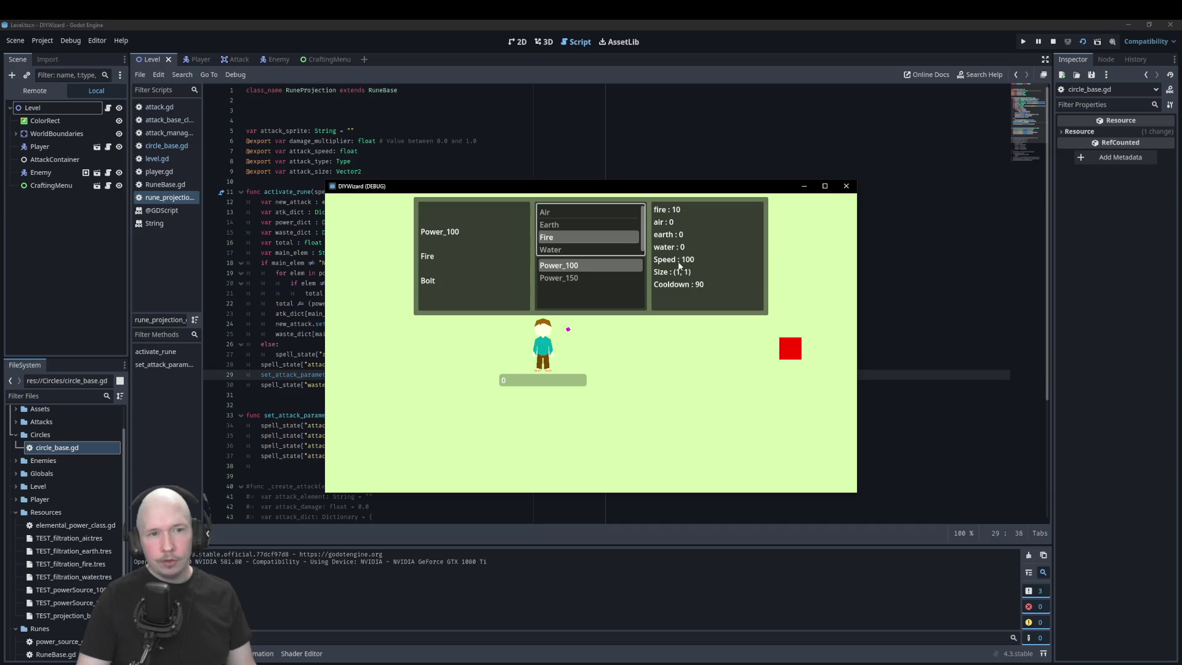
click(846, 186)
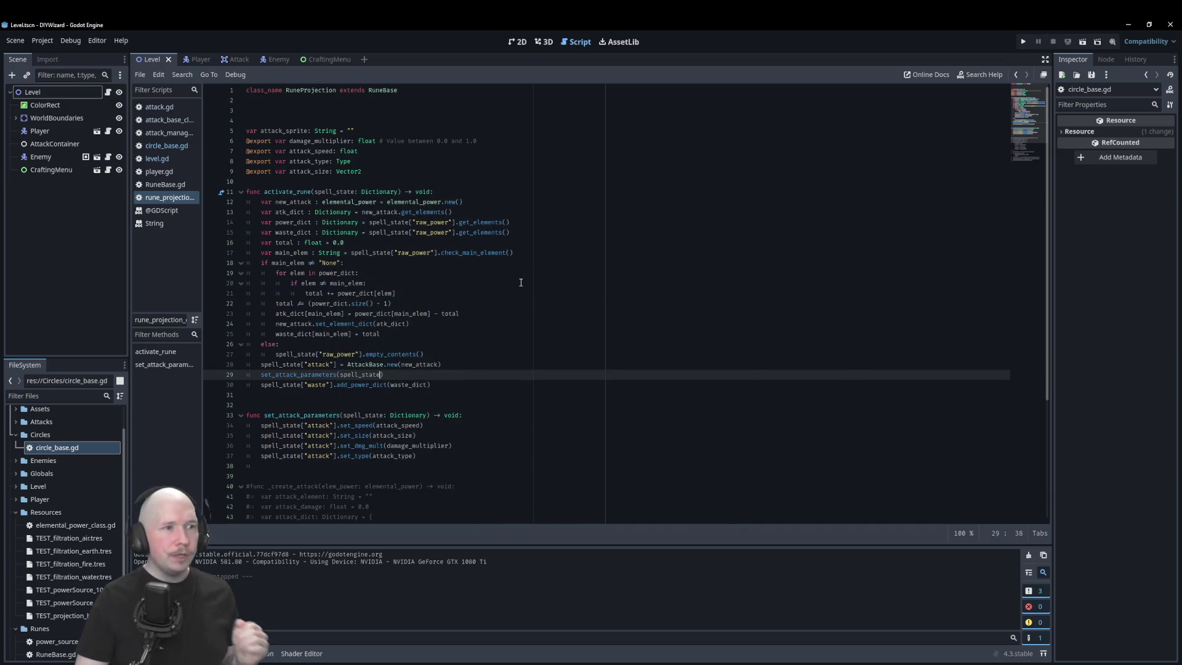
- Change the default speed in attack_base_class.gd from 200.0 to 10.0 and save
scroll(528, 281, down, 5)
scroll(528, 281, up, 5)
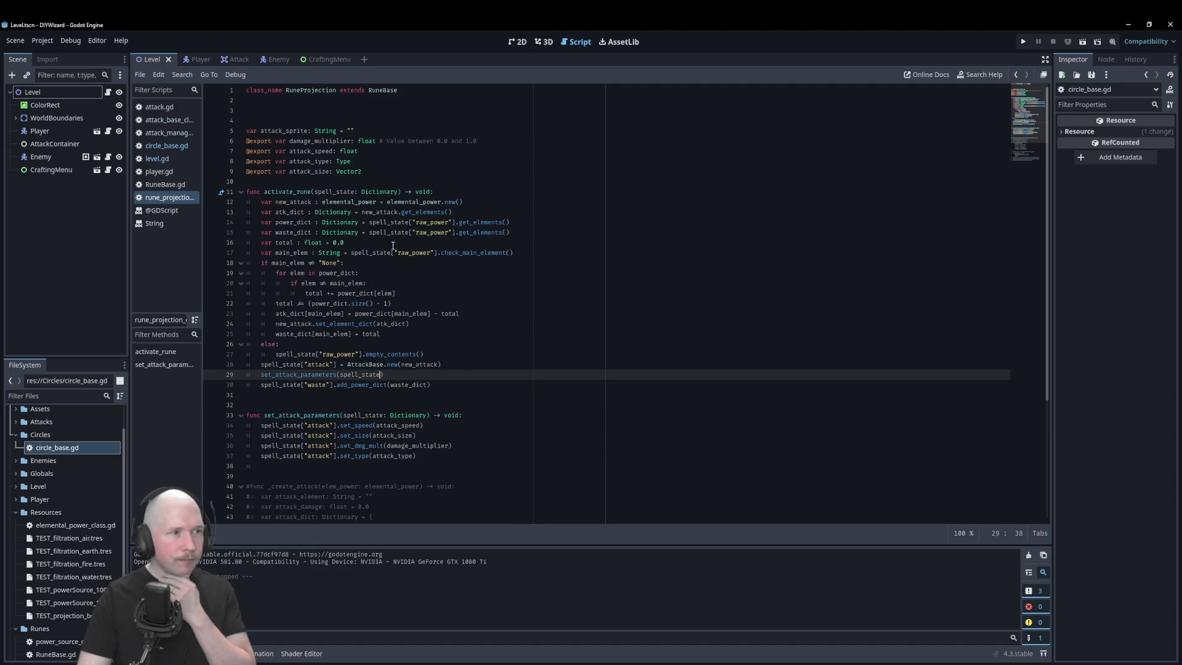
click(163, 132)
click(167, 146)
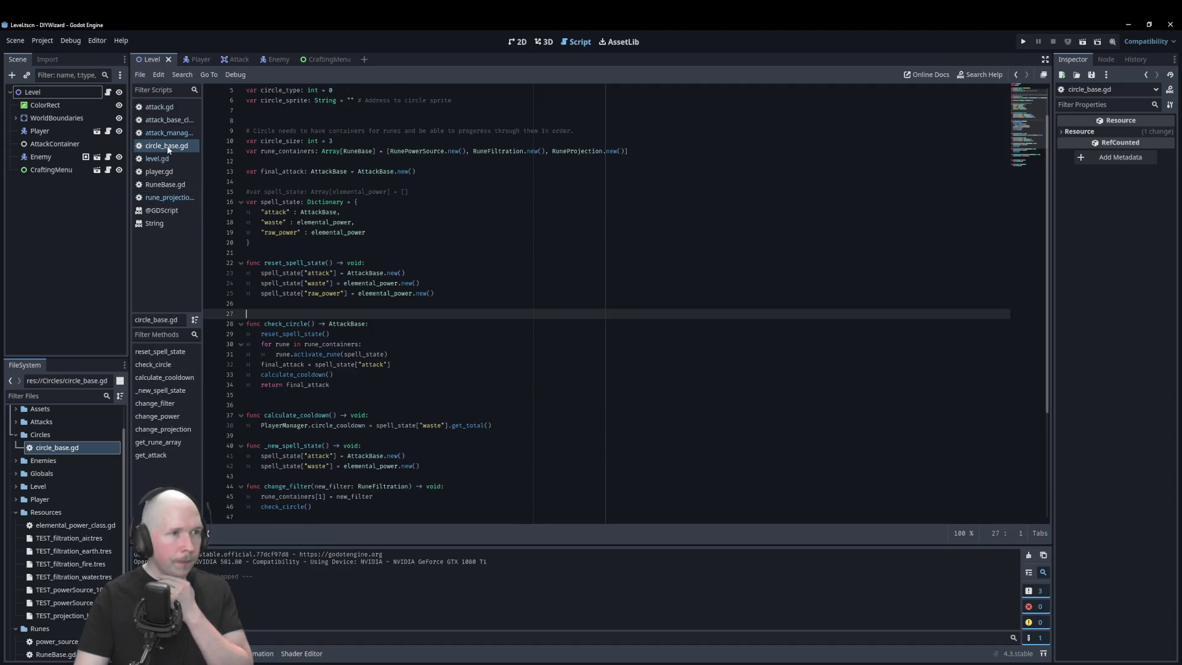
click(172, 122)
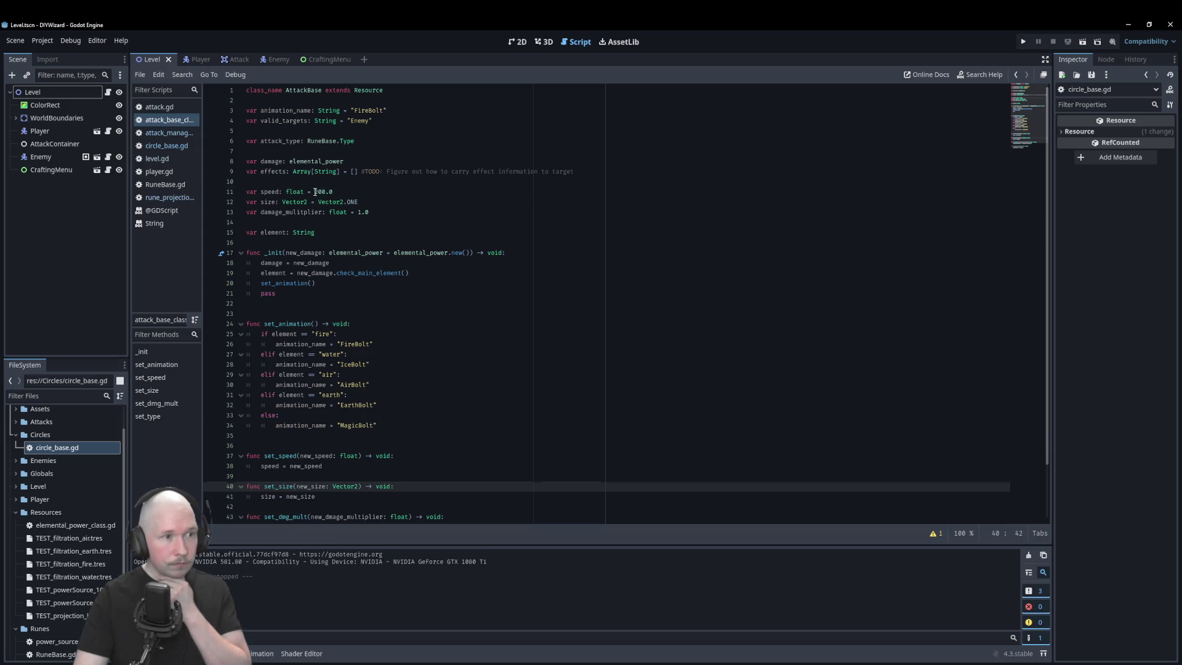
drag(315, 192, 323, 192)
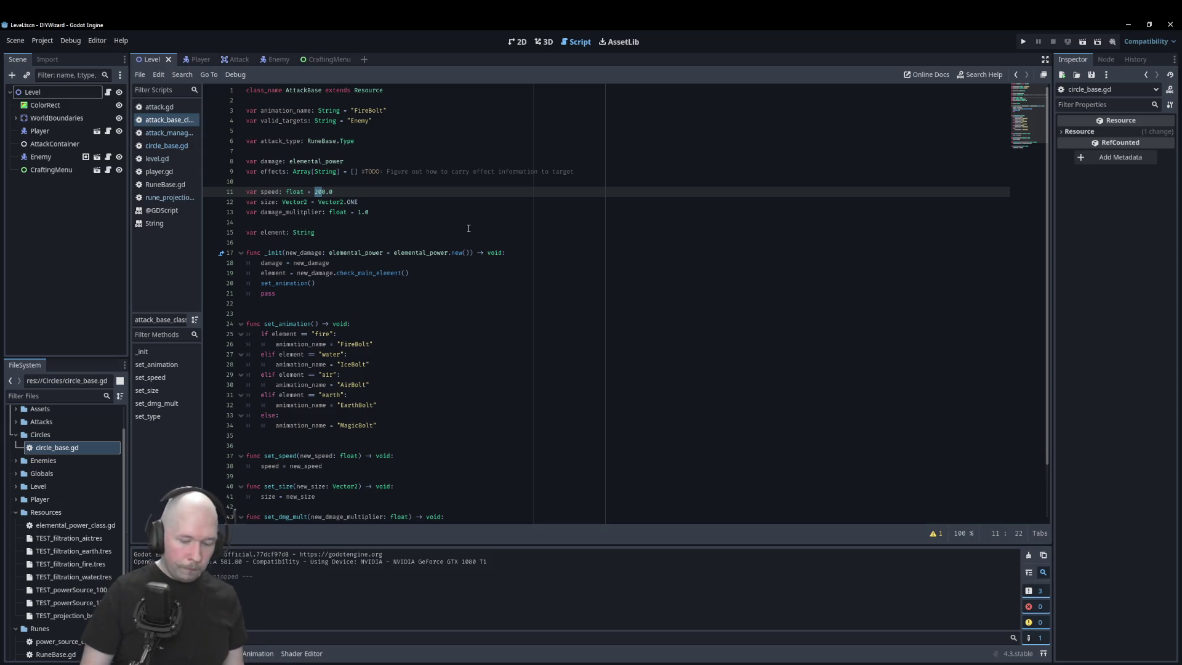
text(1)
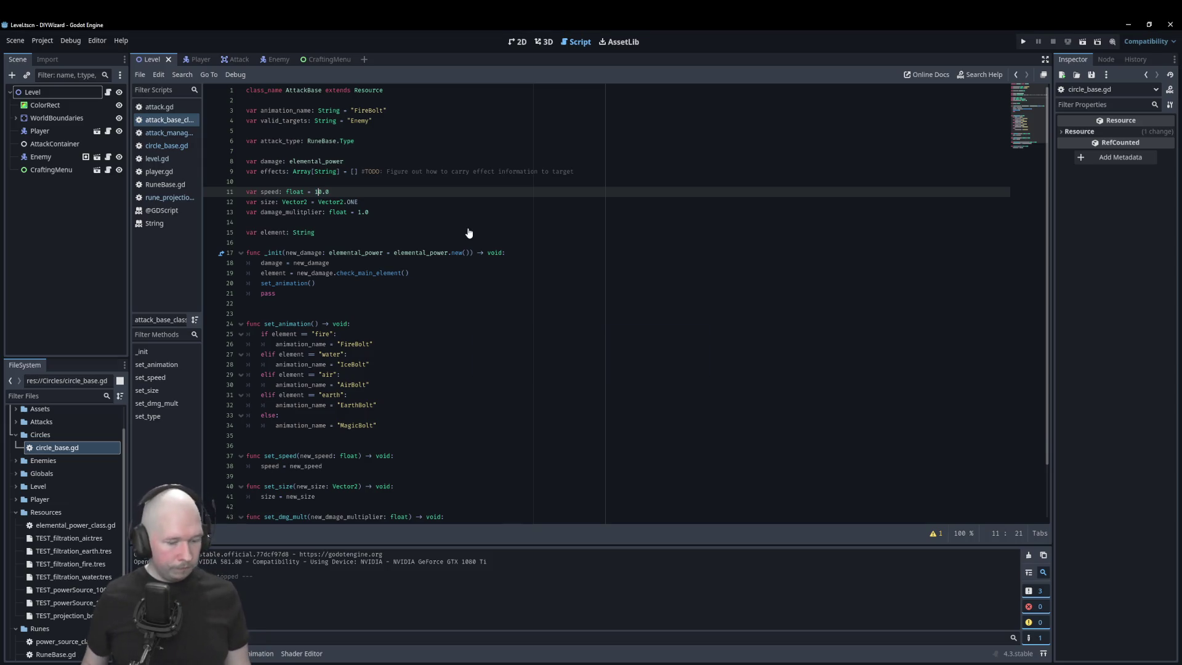
key(ctrl+s)
- Test-run the game with Power_100 equipped, then select the speed, size and multiplier lines
key(F5)
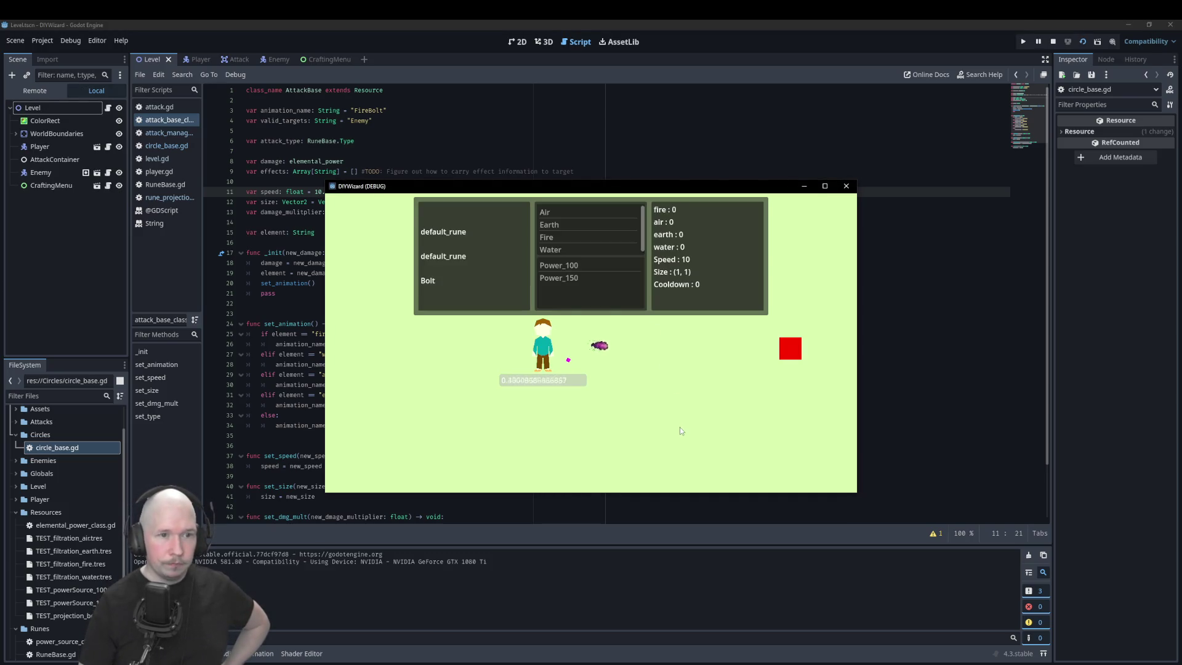
click(563, 266)
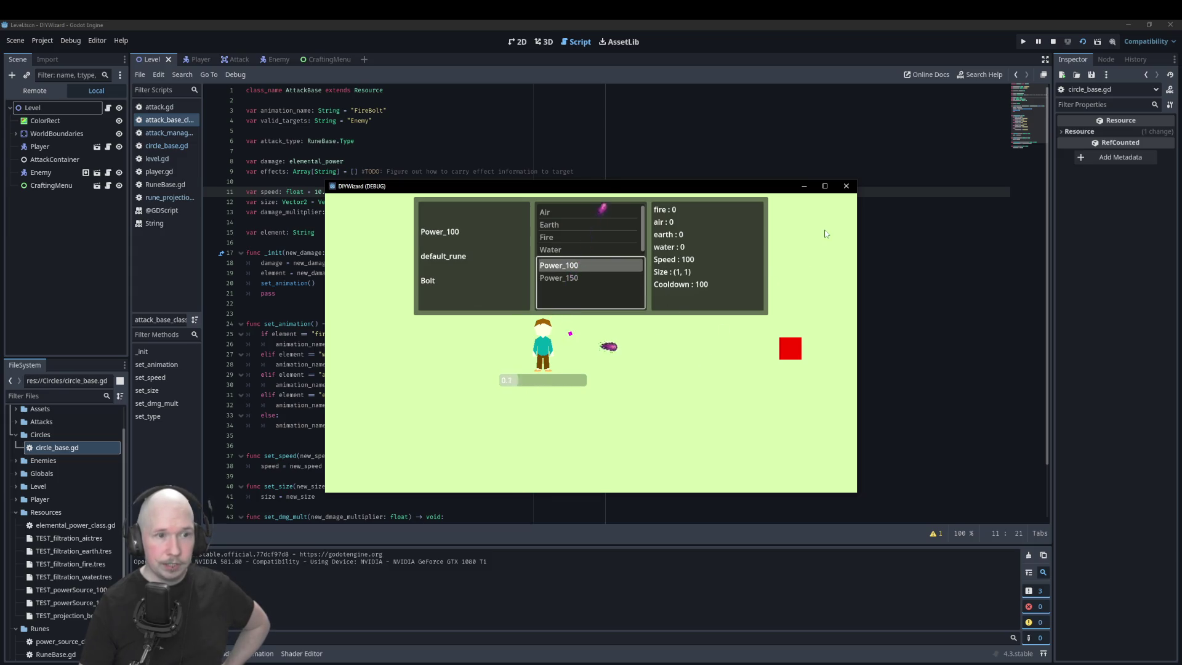
click(846, 186)
right_click(723, 253)
drag(690, 186, 655, 211)
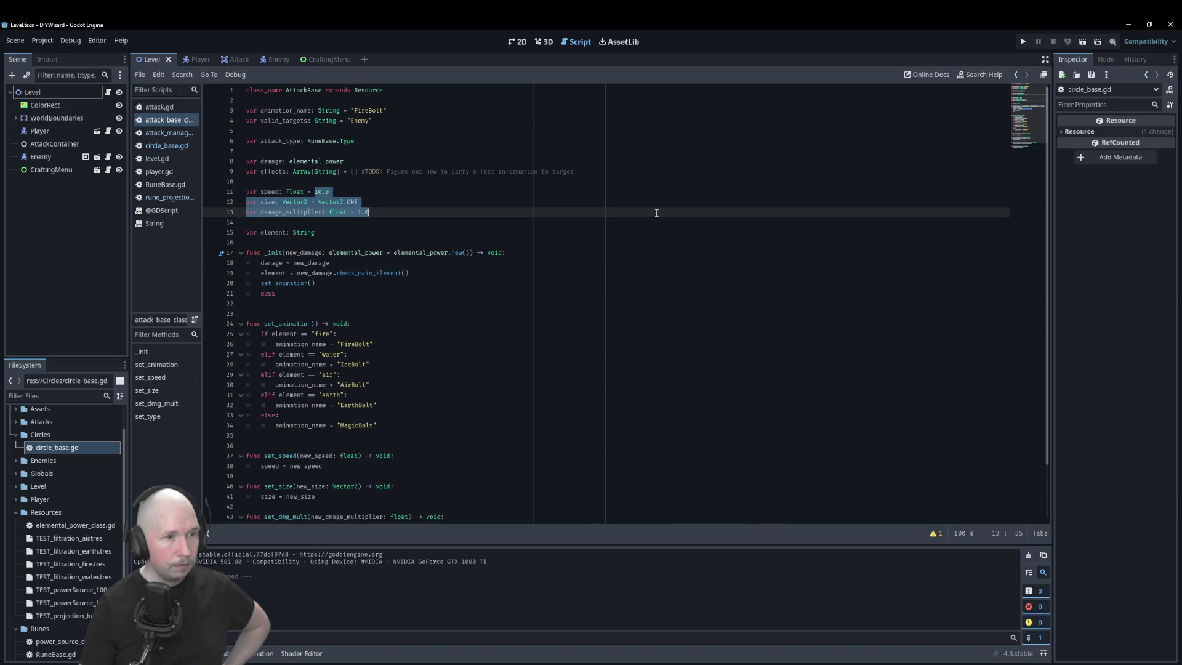
- Draw a checkmark beside 'Bolt variations' in the Krita goals drawing, then return to attack_base_class.gd
click(656, 213)
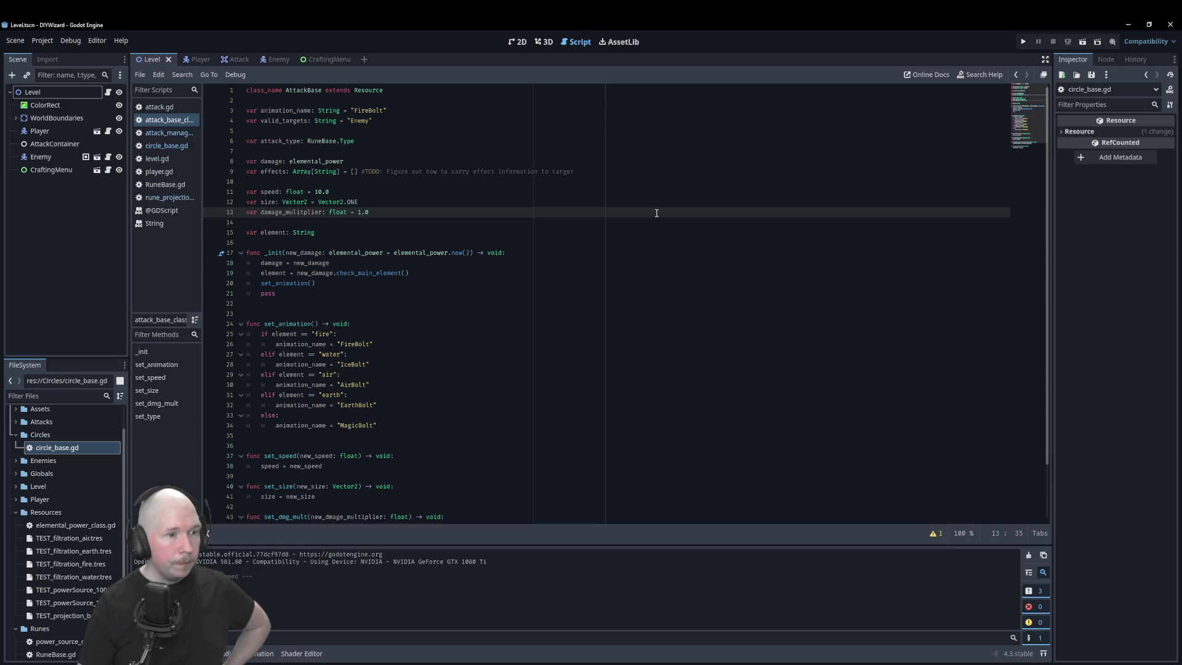
scroll(573, 356, down, 2)
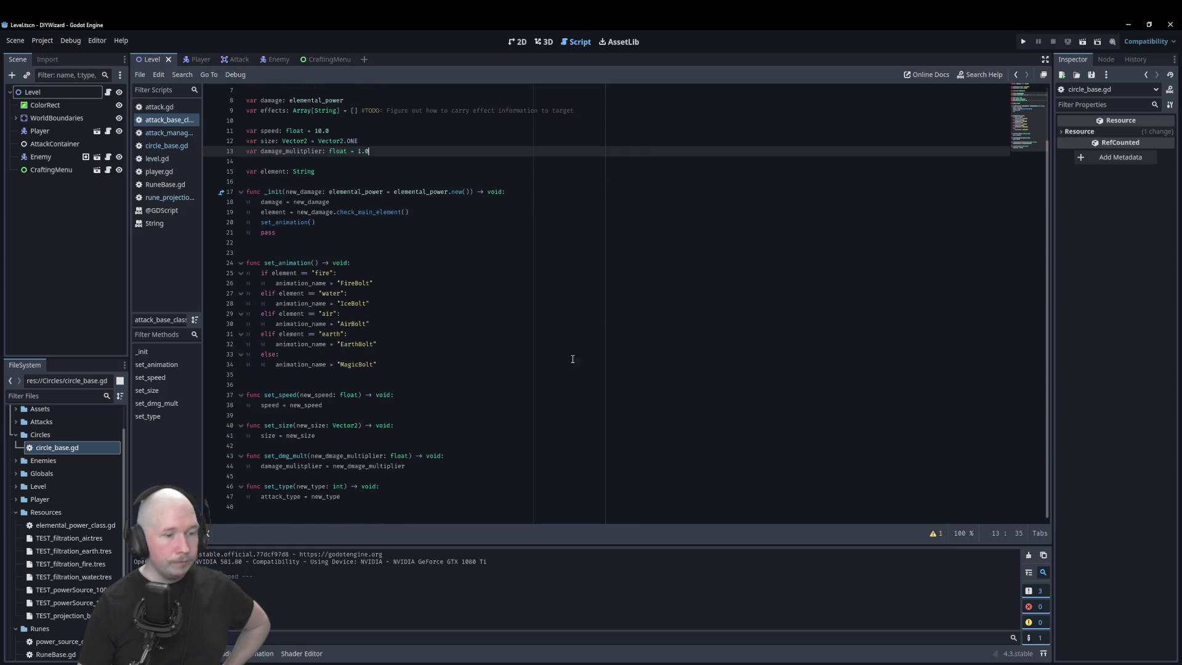
key(alt+Tab)
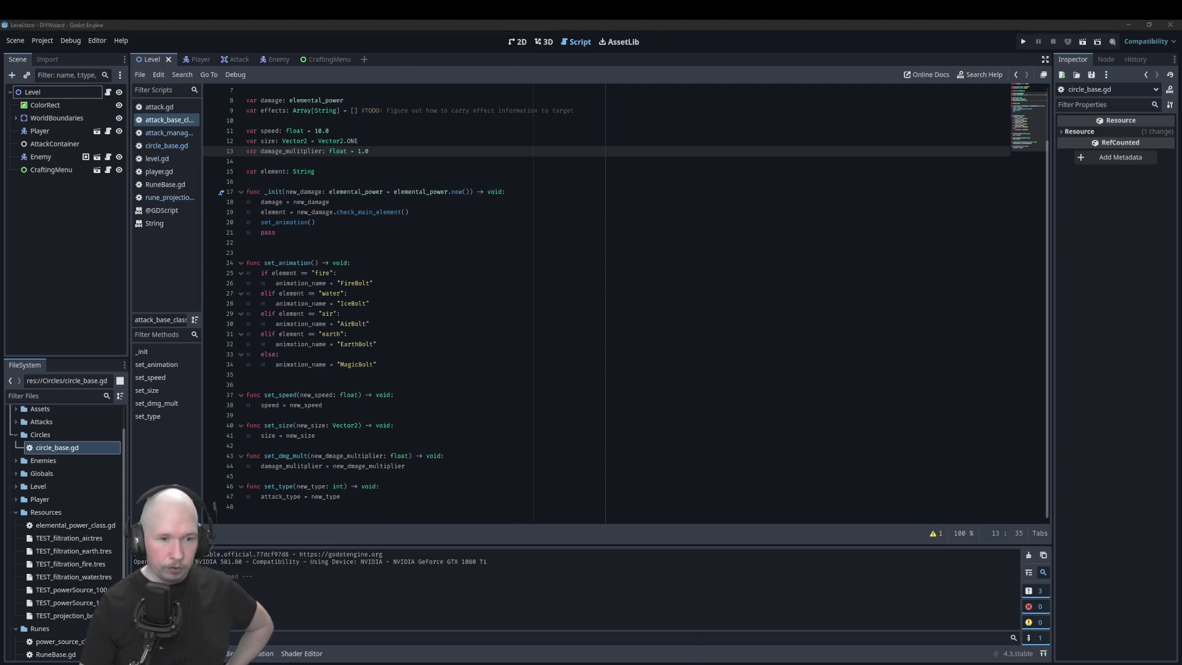
drag(668, 262, 740, 234)
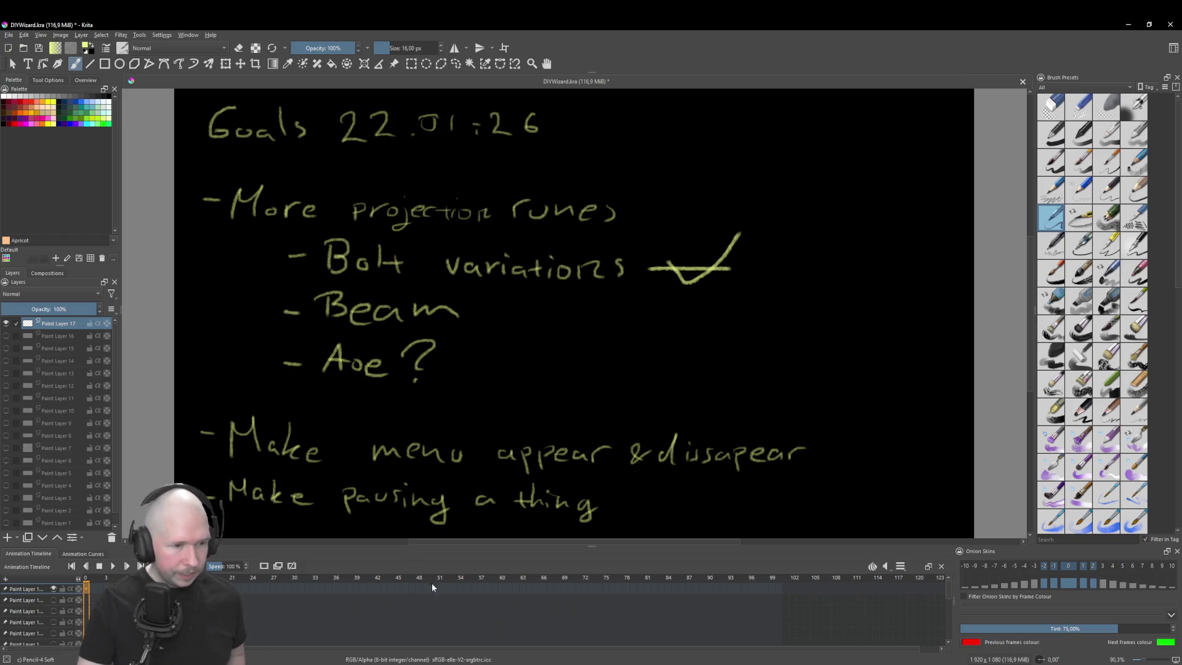
key(alt+Tab)
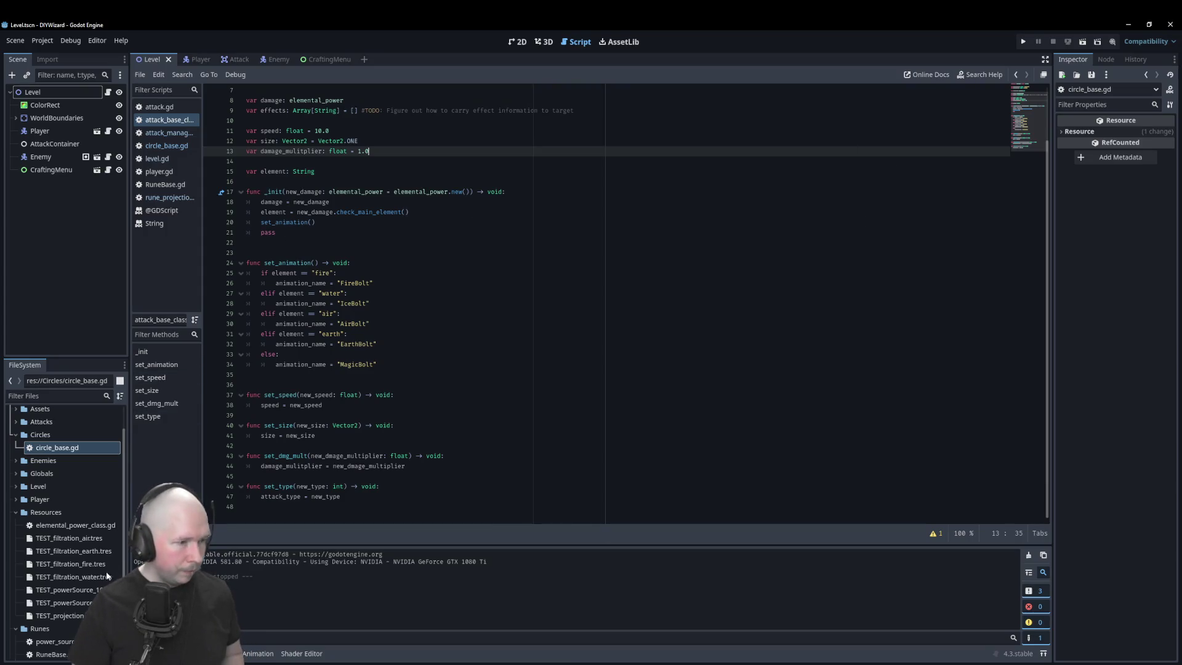
- Set TEST_projection_bolt's Attack Size x to 2 and fire bolts in a test run
click(82, 617)
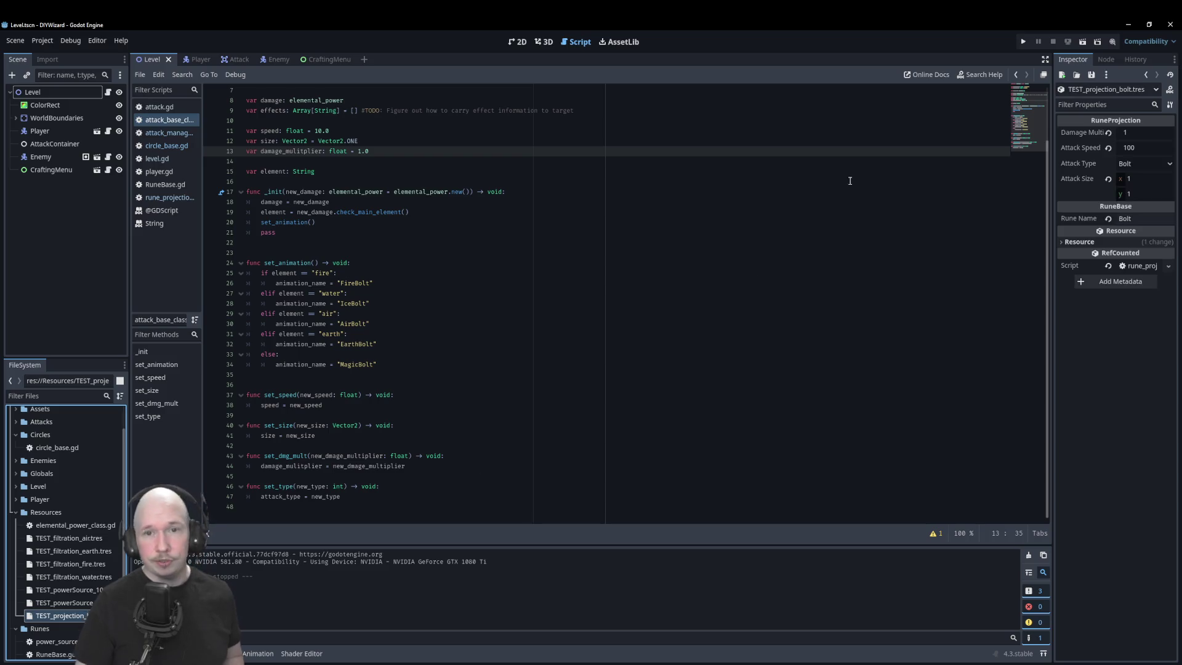
click(1142, 179)
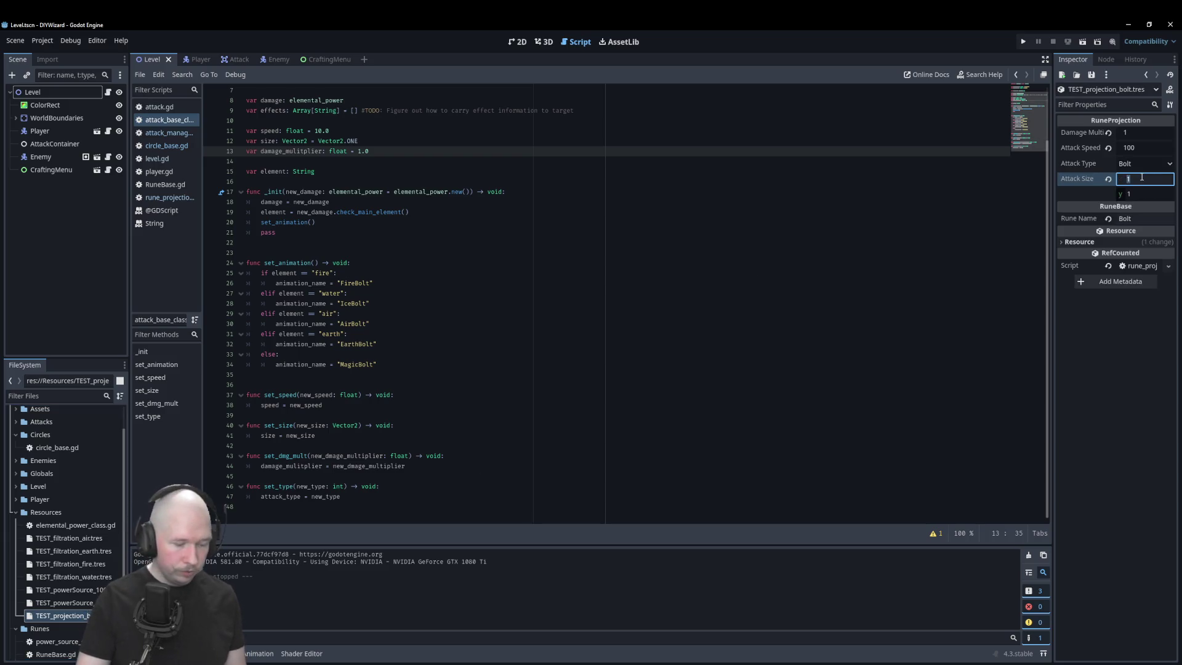
text(2)
click(990, 221)
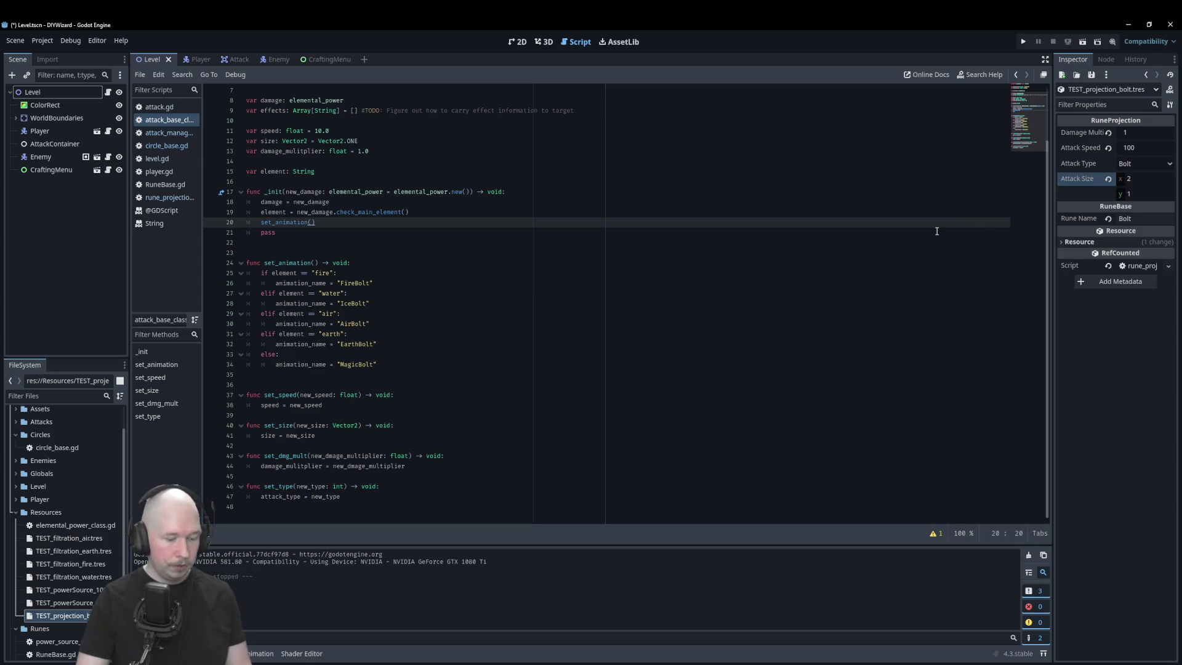
key(F6)
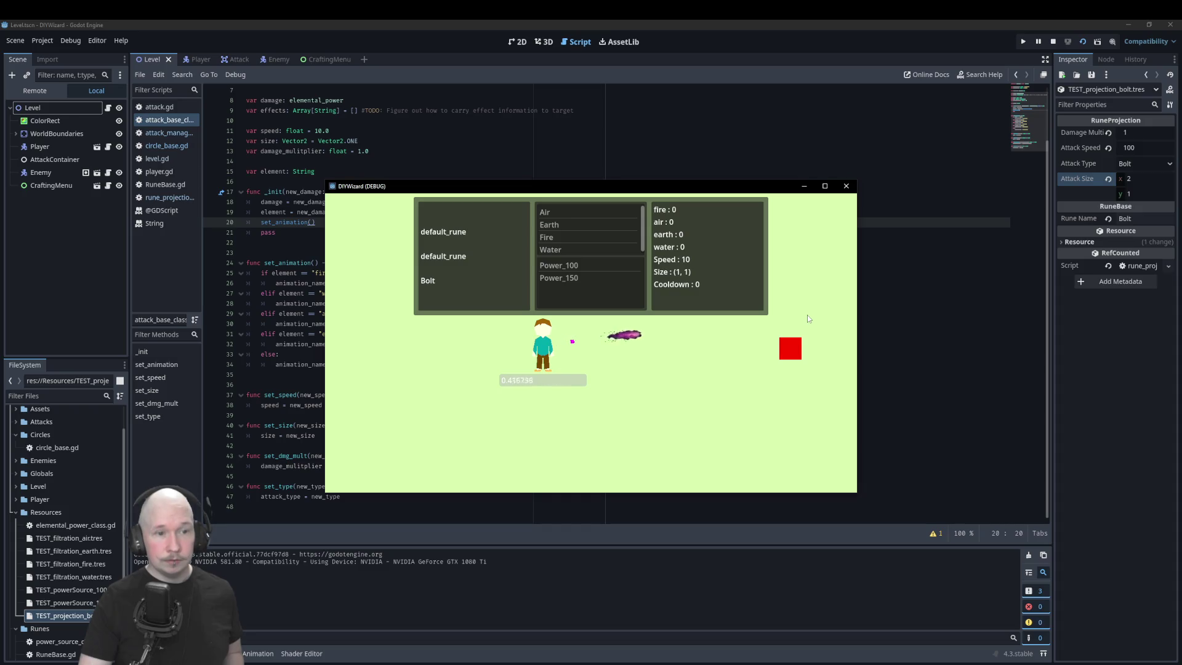
click(817, 350)
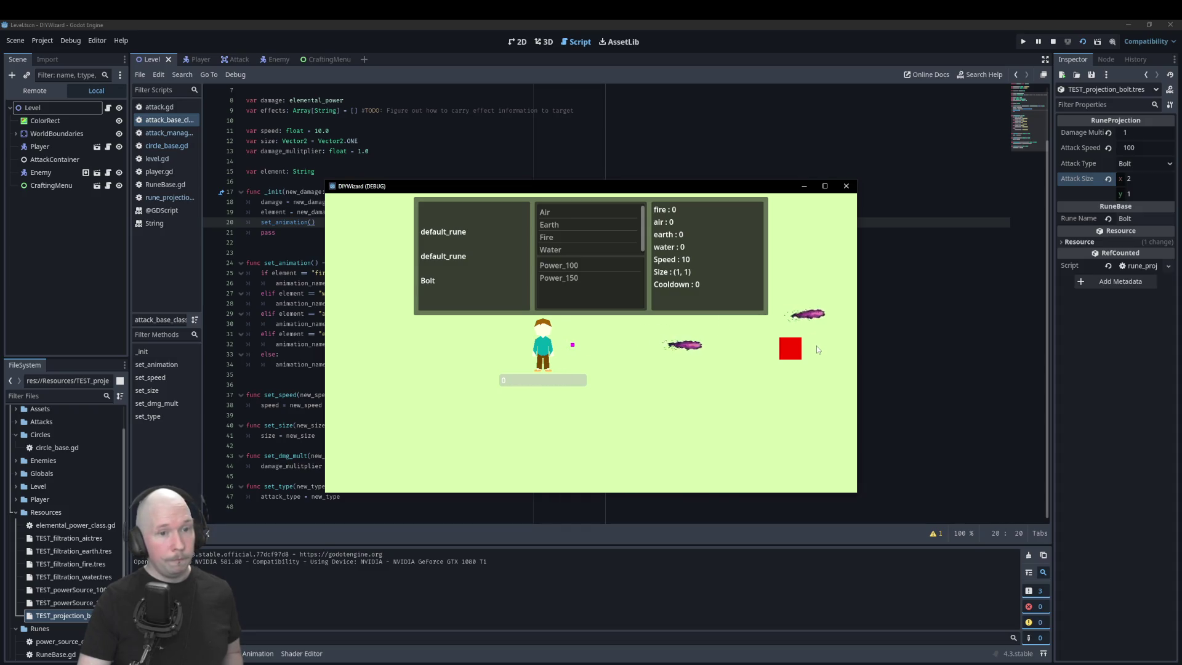
click(817, 333)
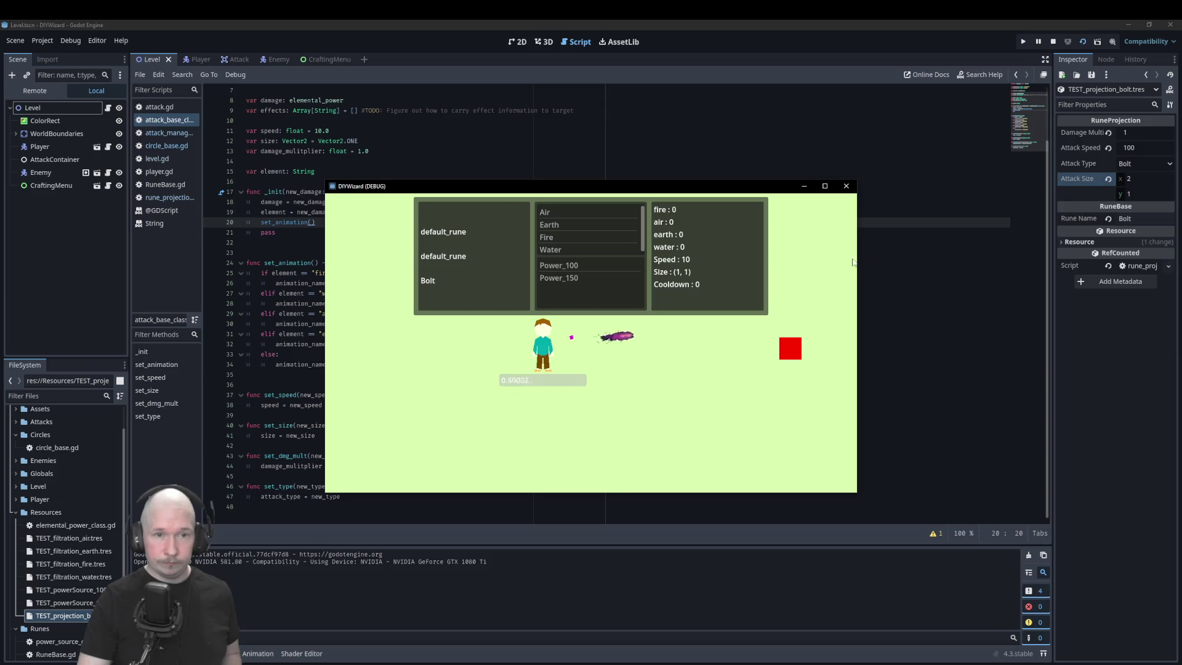
- Close the game and set Attack Size x back to 1 before returning to the script
click(846, 185)
click(1144, 179)
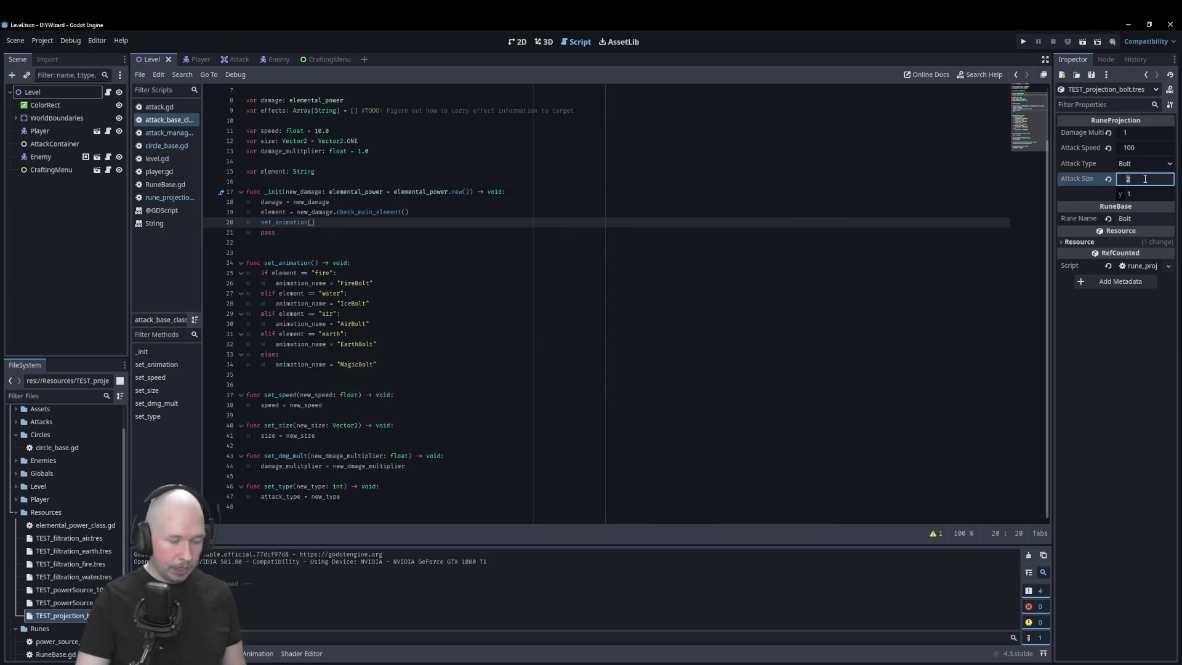
text(1)
click(893, 202)
click(846, 251)
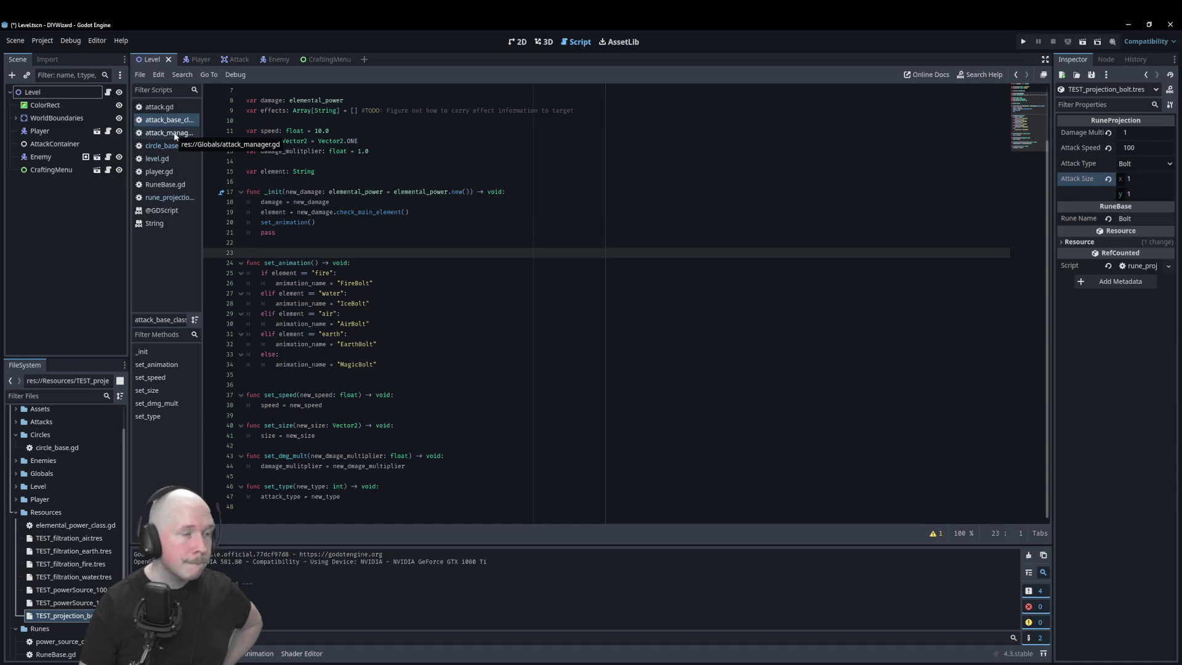
- Open rune_projection.gd to review how activate_rune calls set_attack_parameters(spell_state)
click(169, 197)
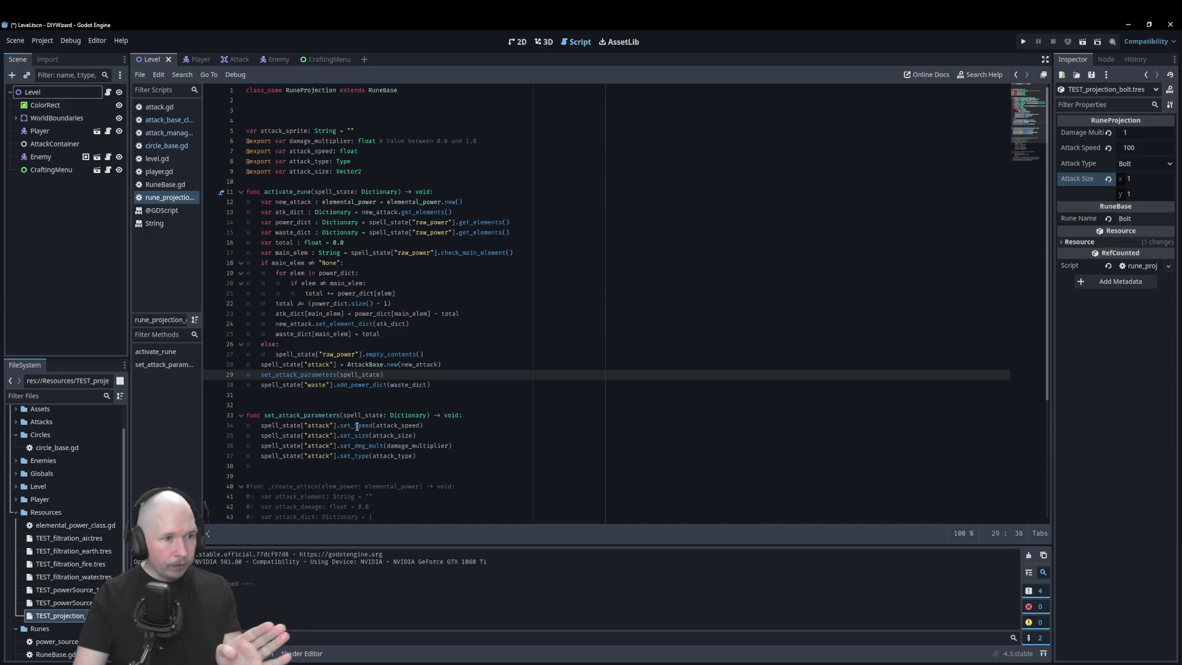
- Switch back to attack_base_class.gd and scroll up to its class declaration
click(177, 120)
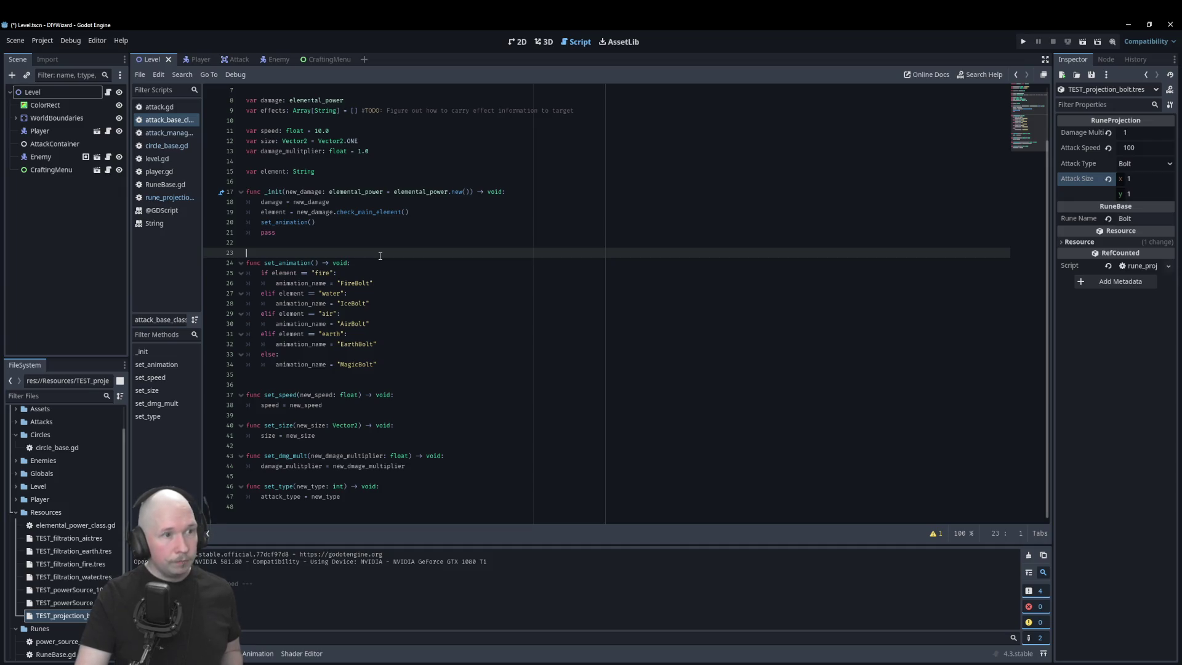
scroll(380, 256, up, 2)
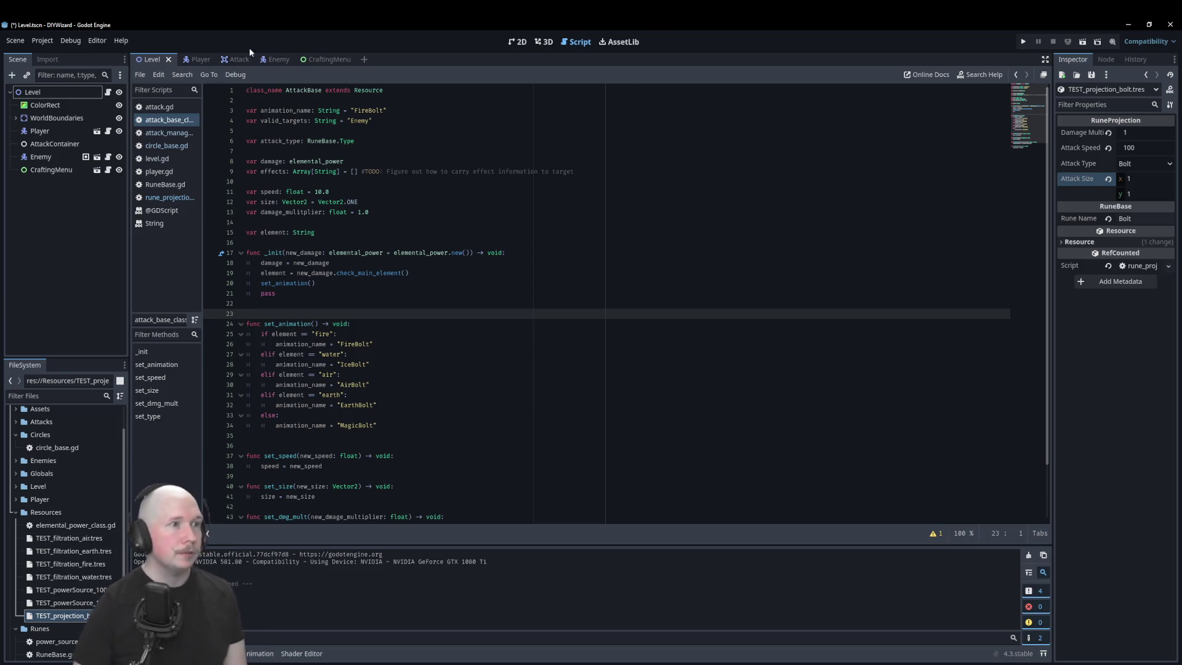
- In the Attack scene, give AnimatedSprite2D a new MagicBeam animation and start adding frames from file
click(184, 60)
mouse_move(50, 118)
mouse_down()
mouse_move(59, 94)
mouse_move(235, 61)
mouse_move(114, 188)
mouse_up()
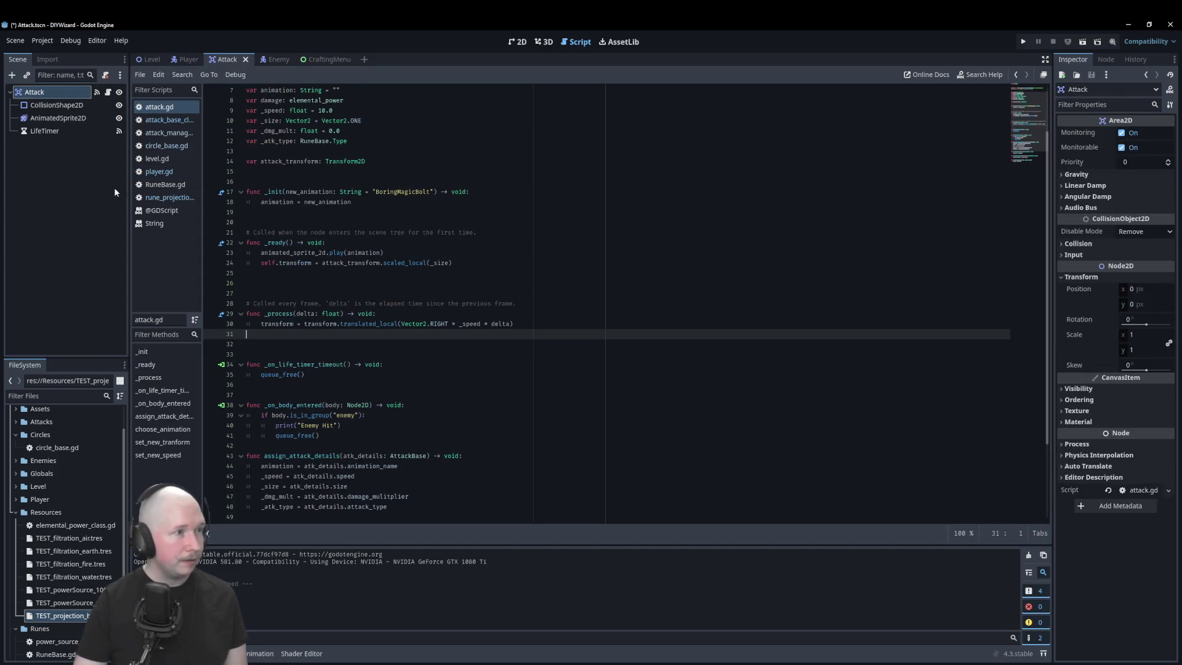
click(76, 120)
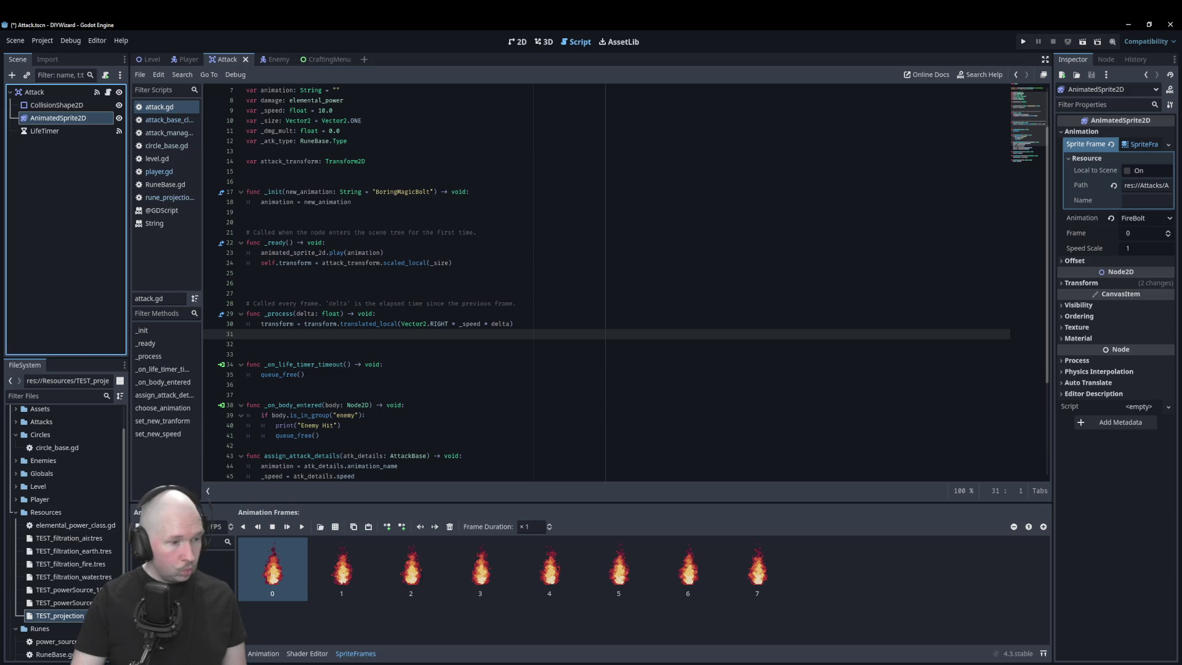
click(139, 527)
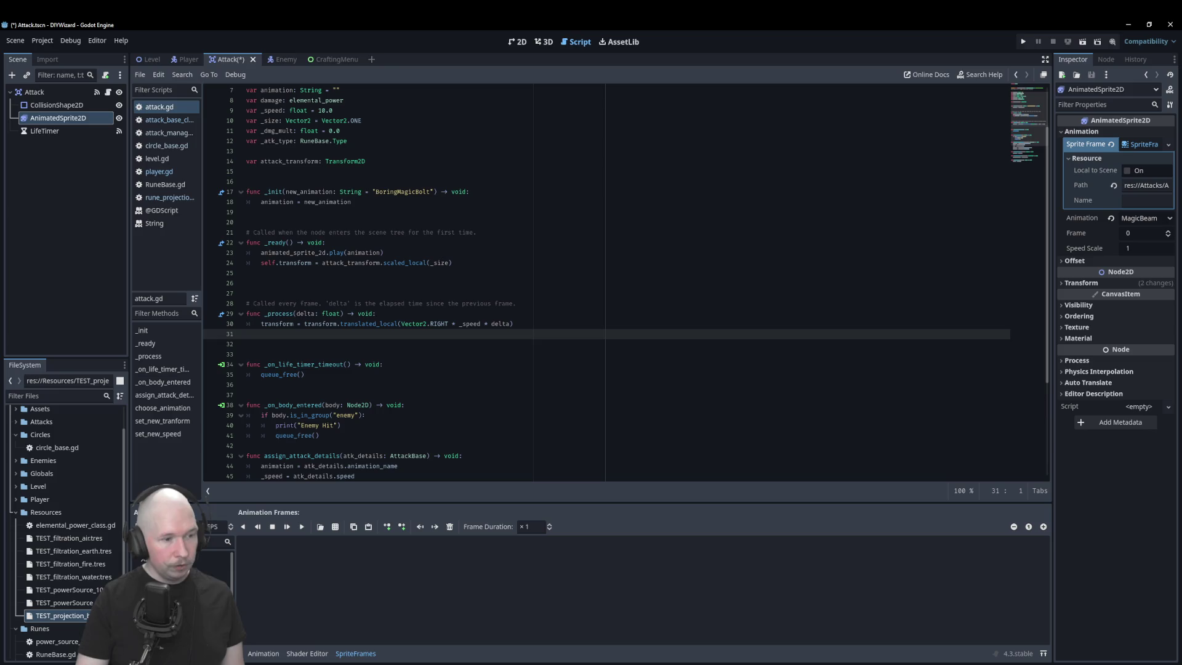
click(338, 528)
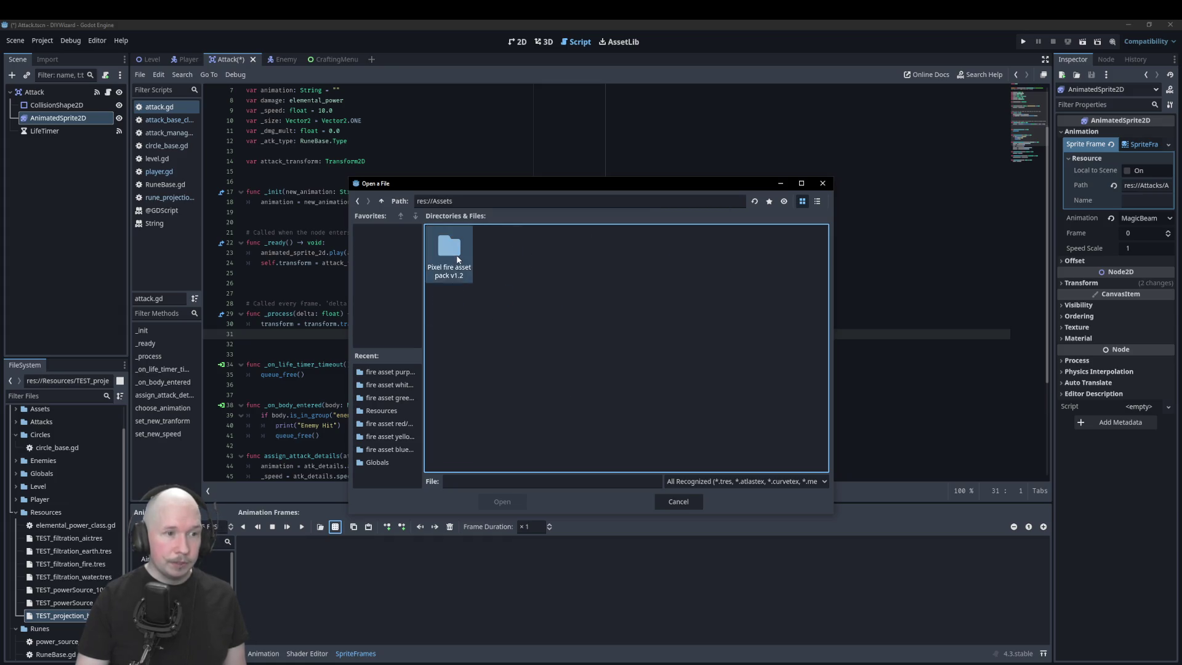
- Browse the Pixel fire asset pack down to the fire asset white folder
double_click(456, 259)
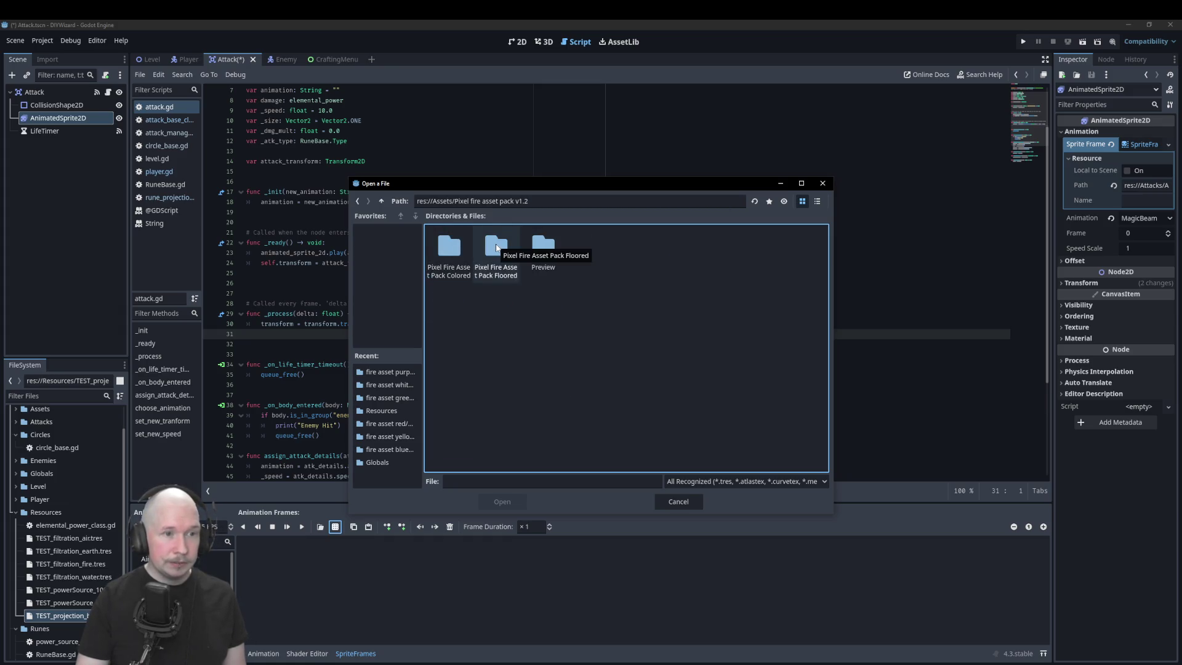
click(553, 253)
double_click(553, 252)
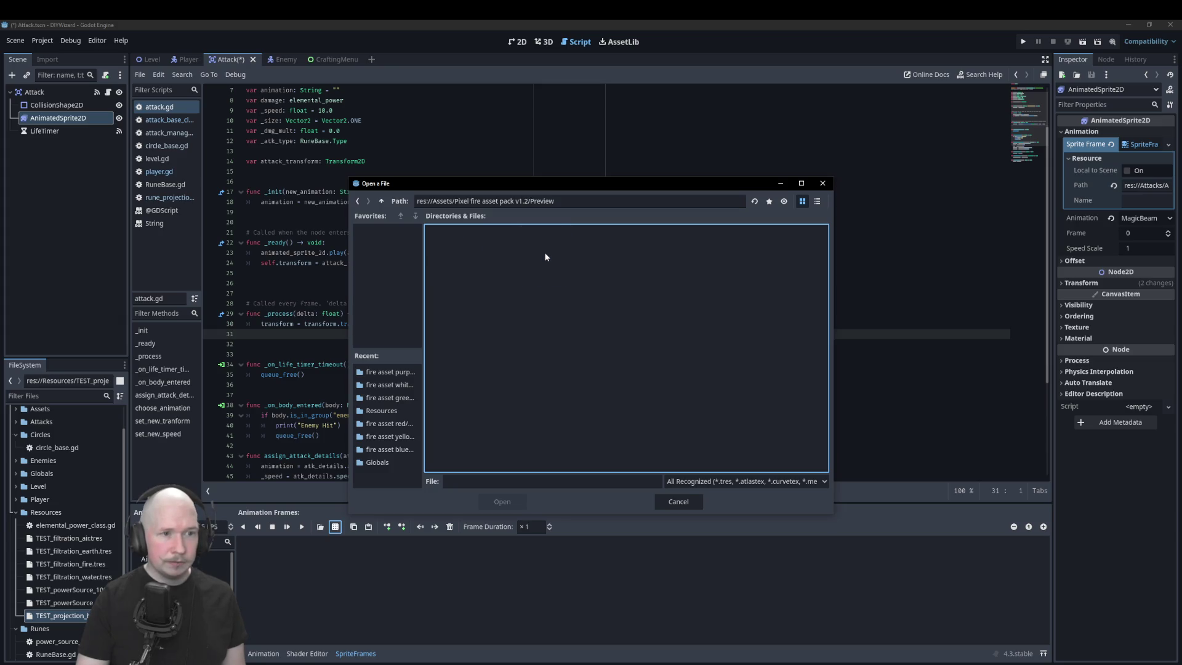
click(381, 200)
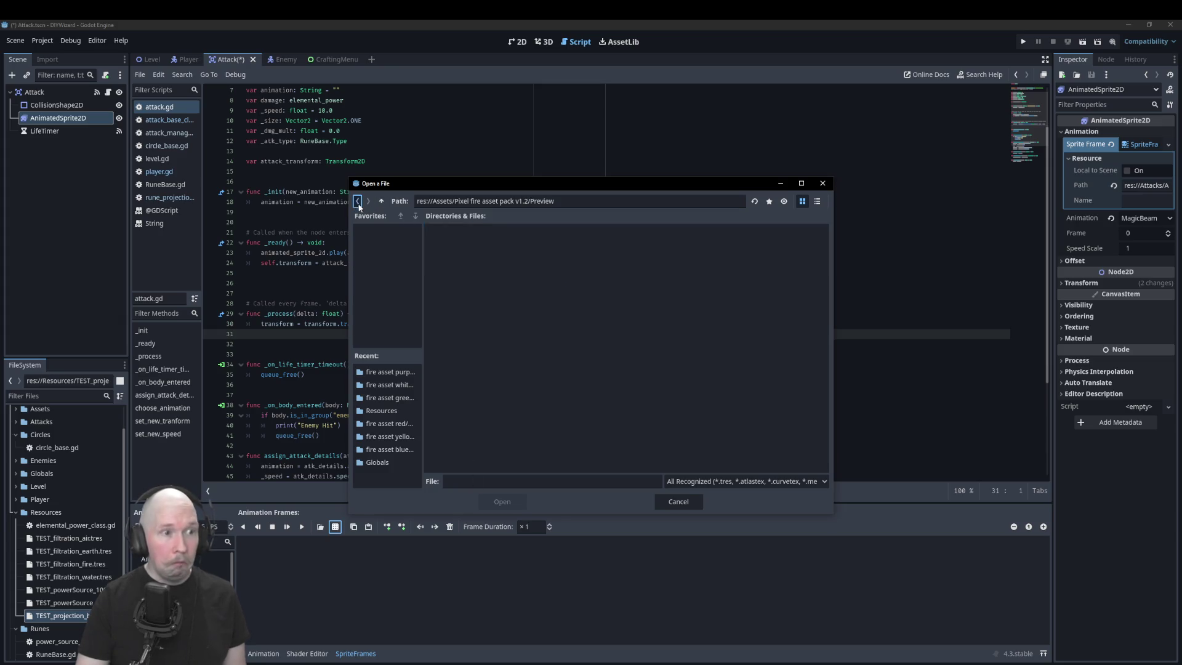
double_click(449, 250)
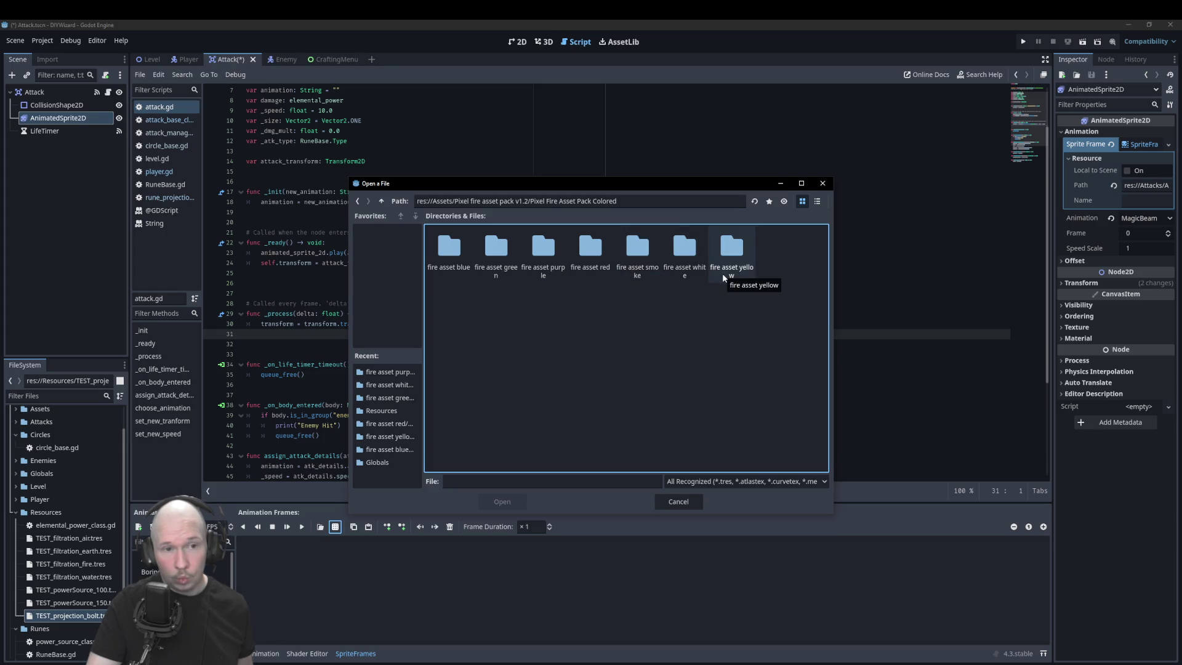
double_click(684, 248)
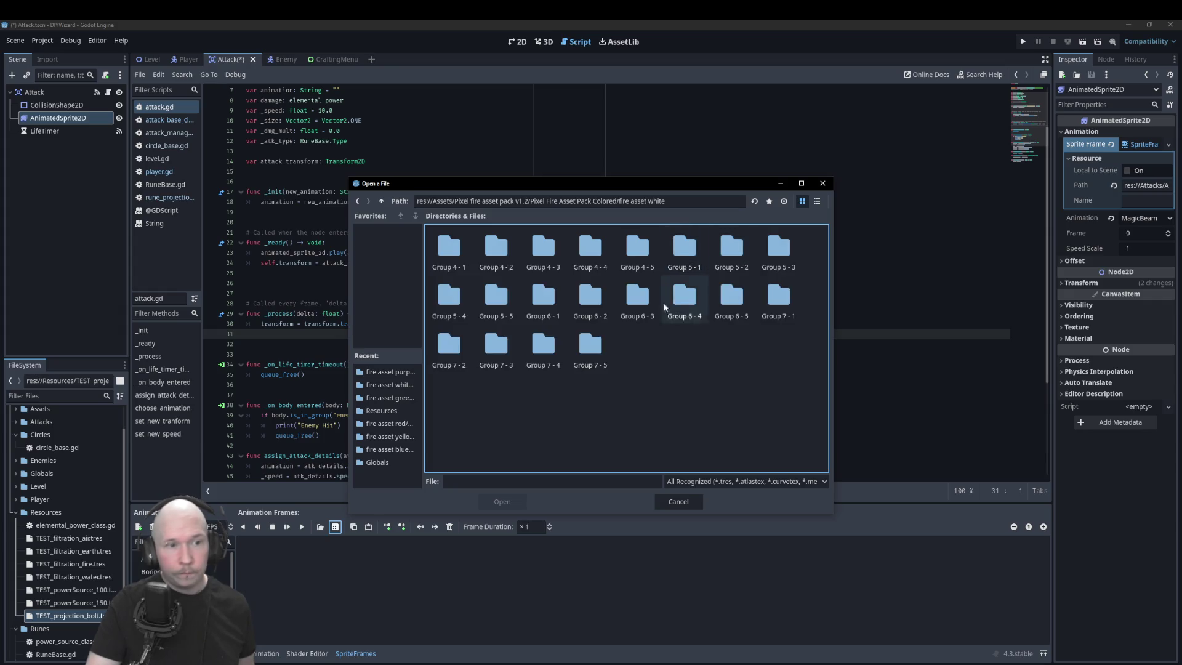
- Look through the Group 4, 5 and 7 frame folders for a suitable fire animation
double_click(455, 249)
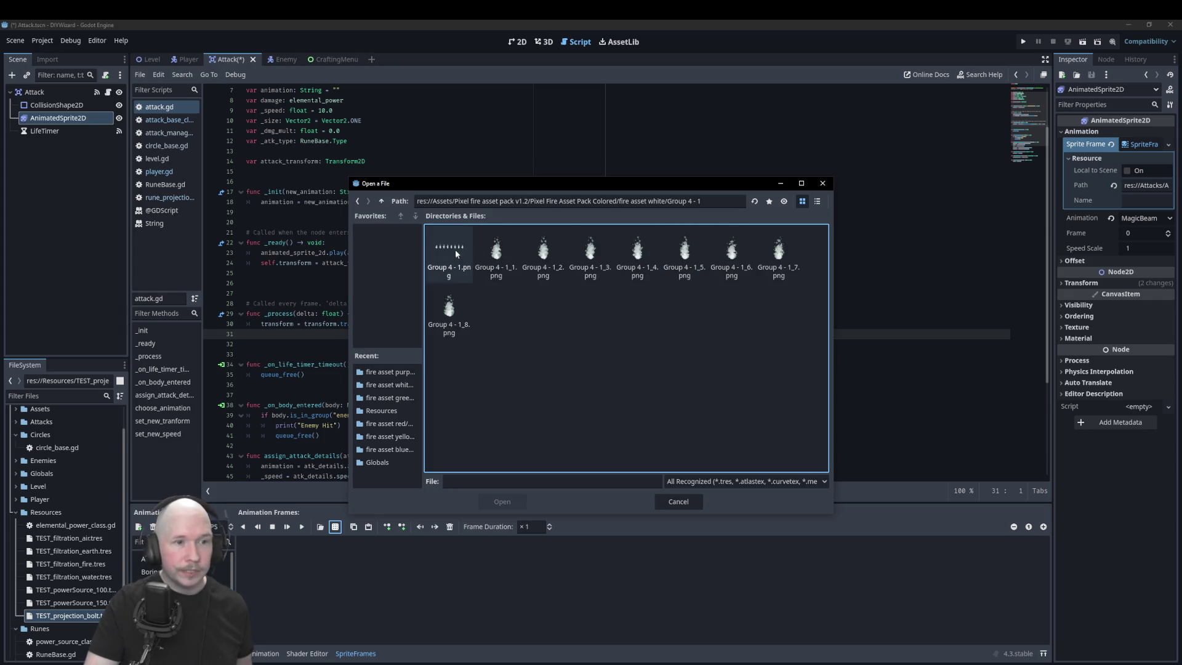
click(357, 201)
double_click(497, 247)
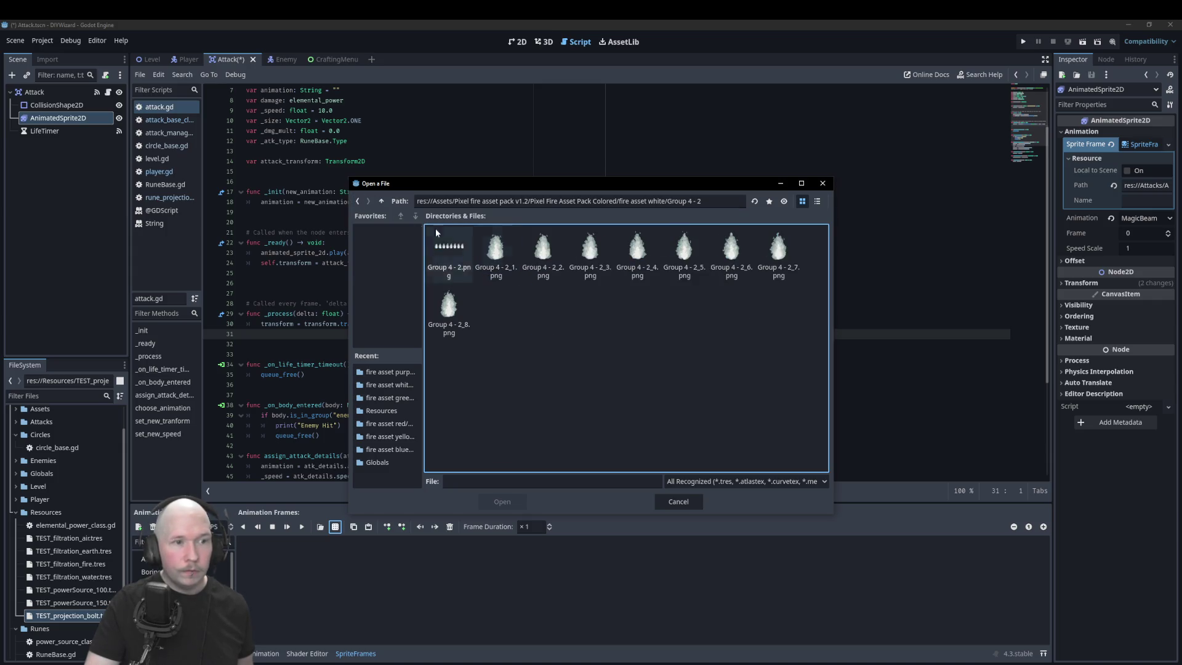
click(357, 202)
double_click(543, 248)
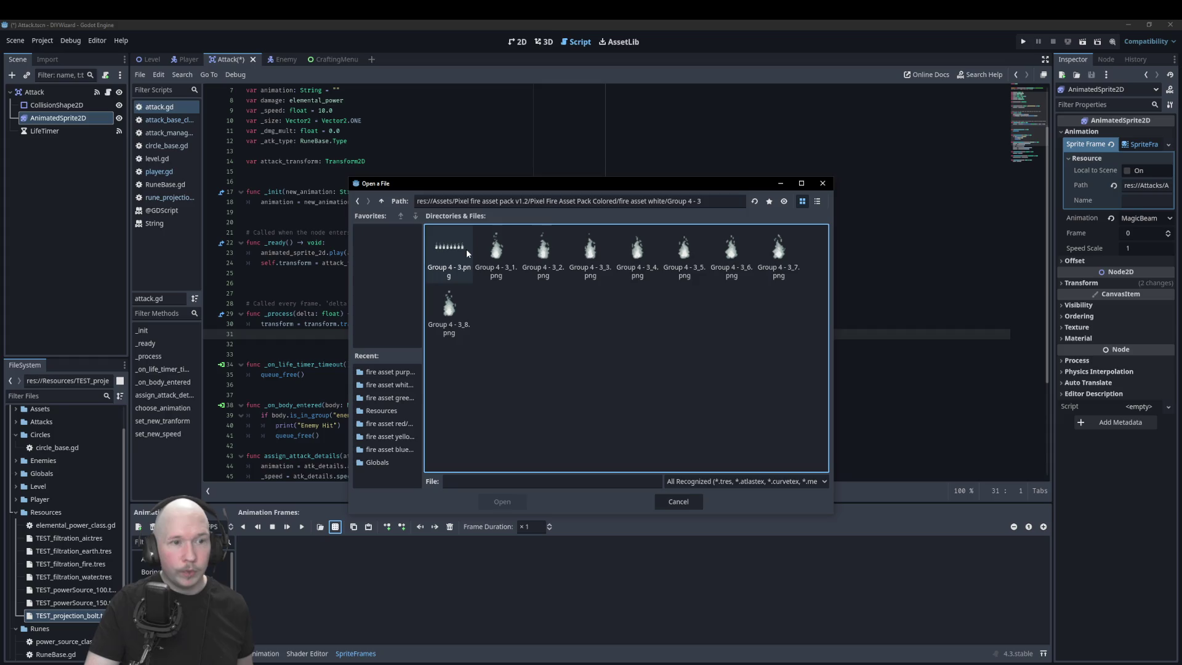
click(357, 201)
double_click(624, 250)
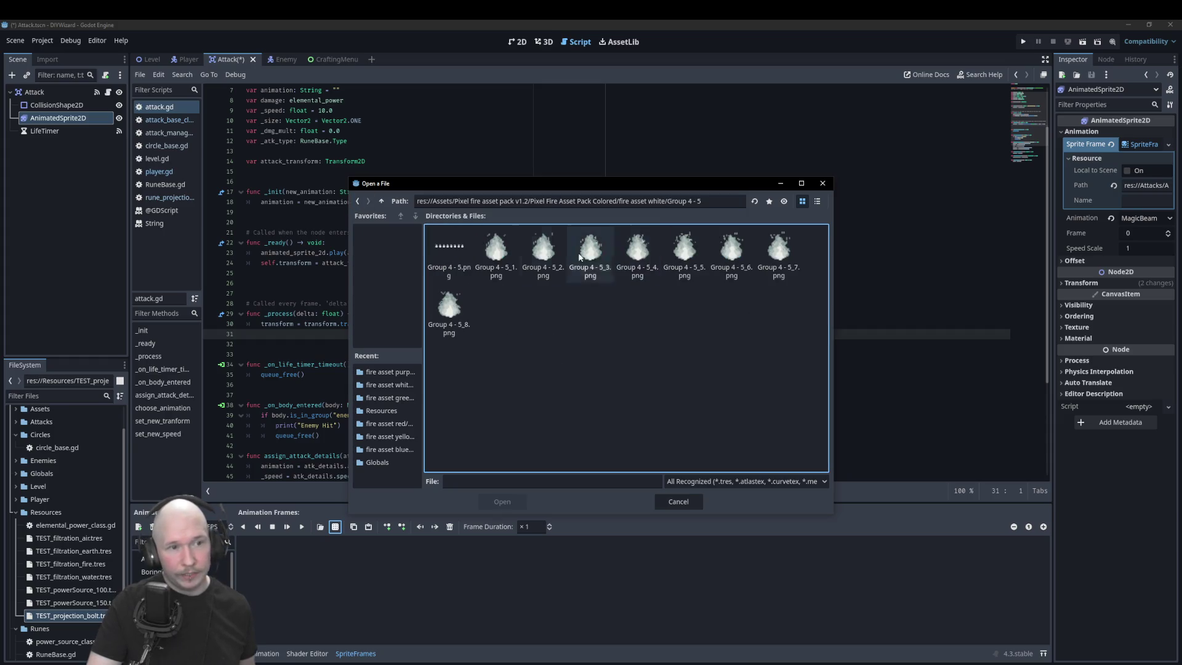
click(357, 201)
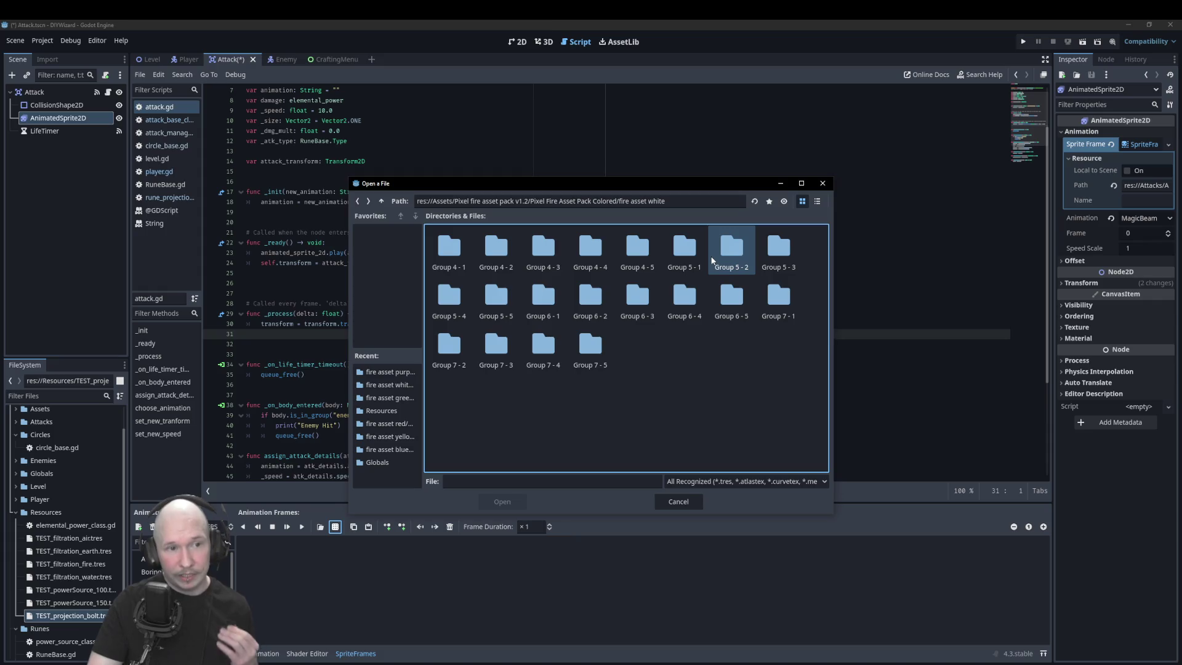
double_click(733, 251)
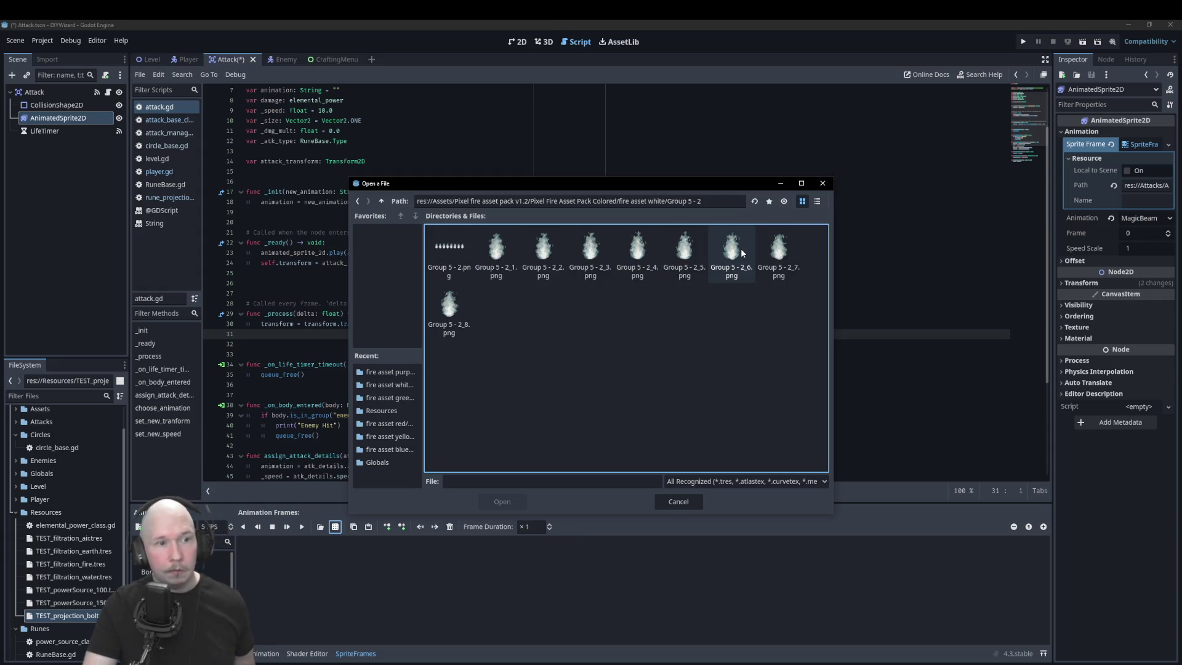
click(358, 202)
double_click(779, 252)
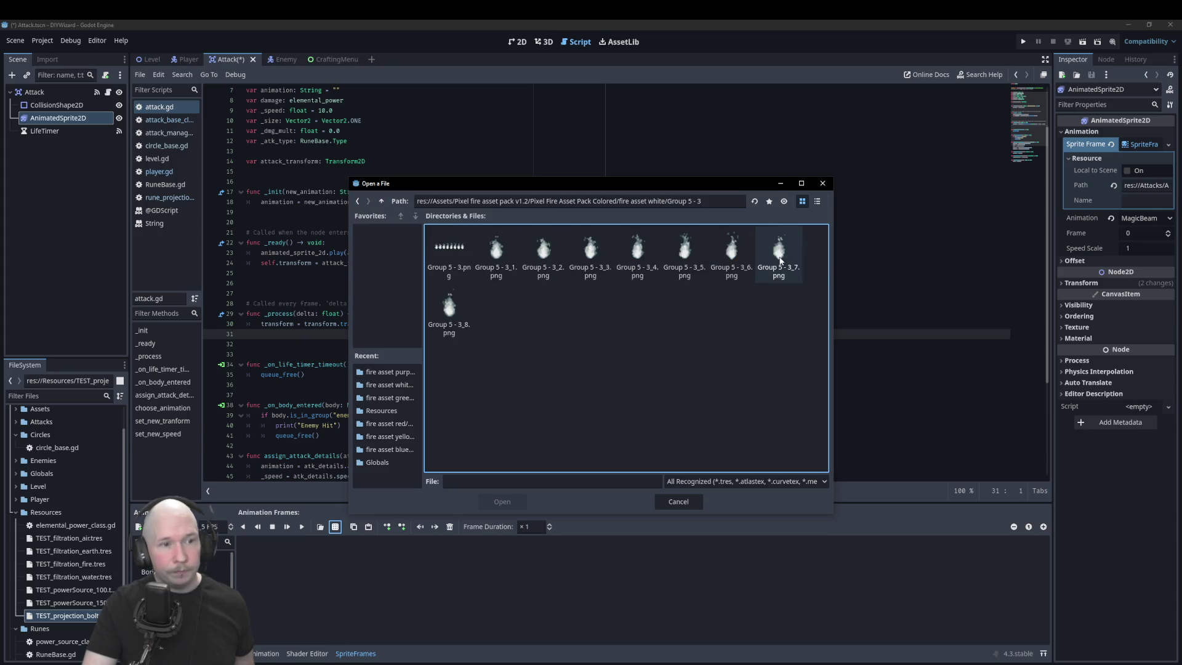
click(357, 201)
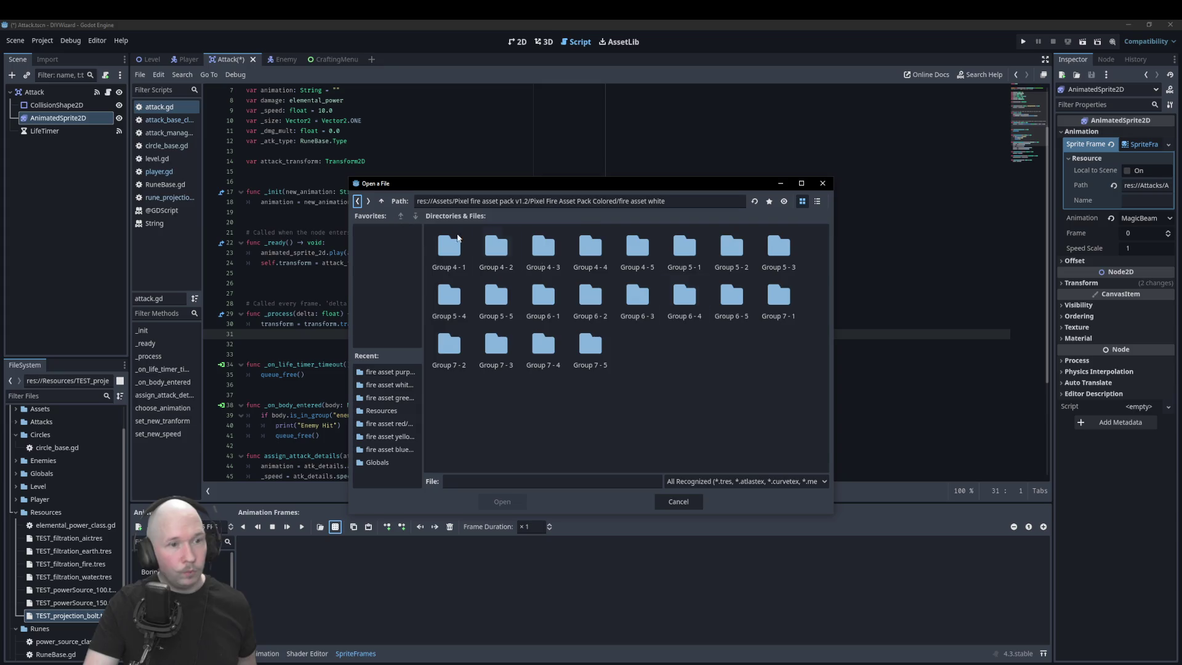
double_click(770, 296)
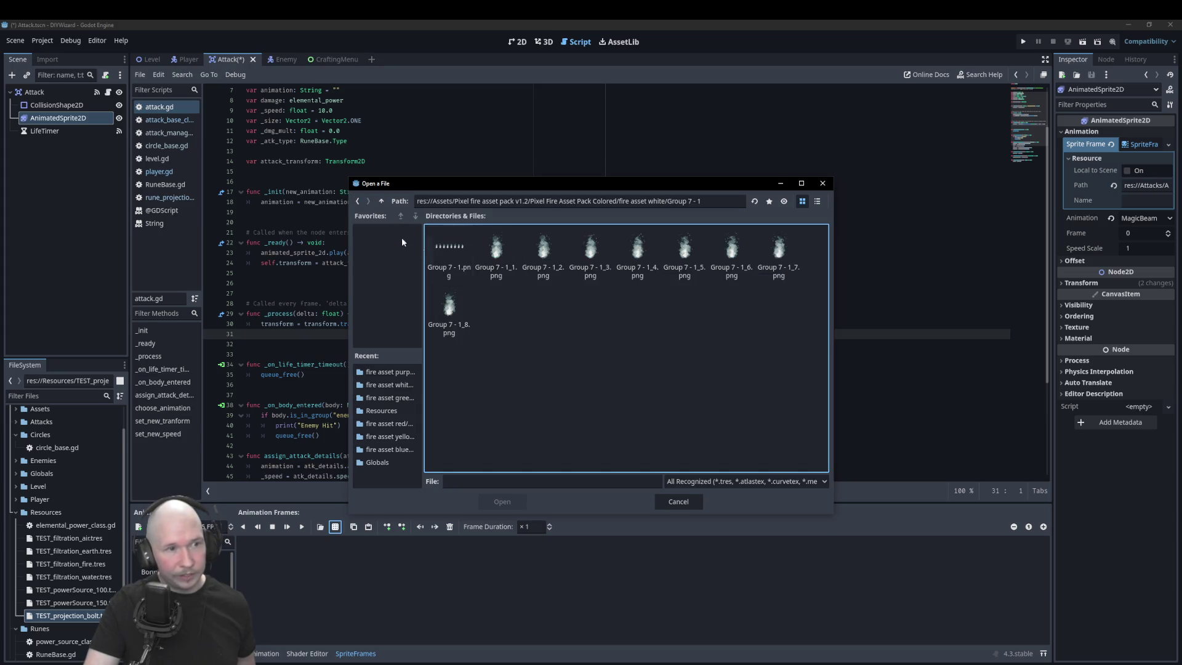
click(358, 202)
double_click(590, 344)
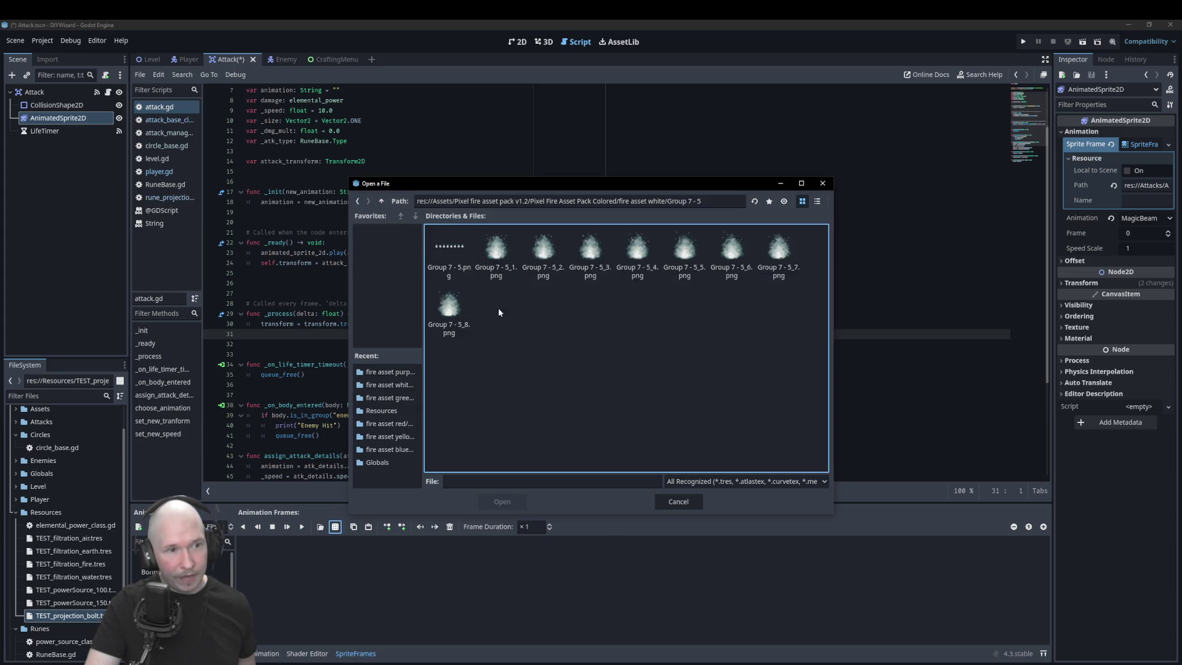
click(358, 202)
double_click(536, 342)
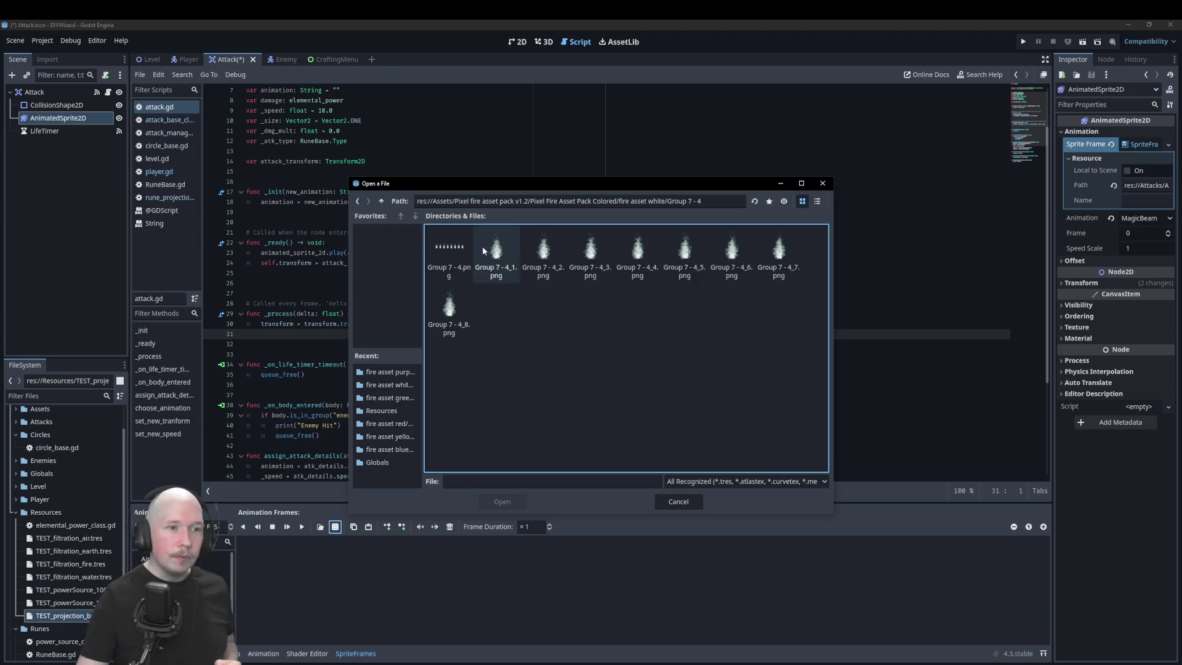
click(359, 201)
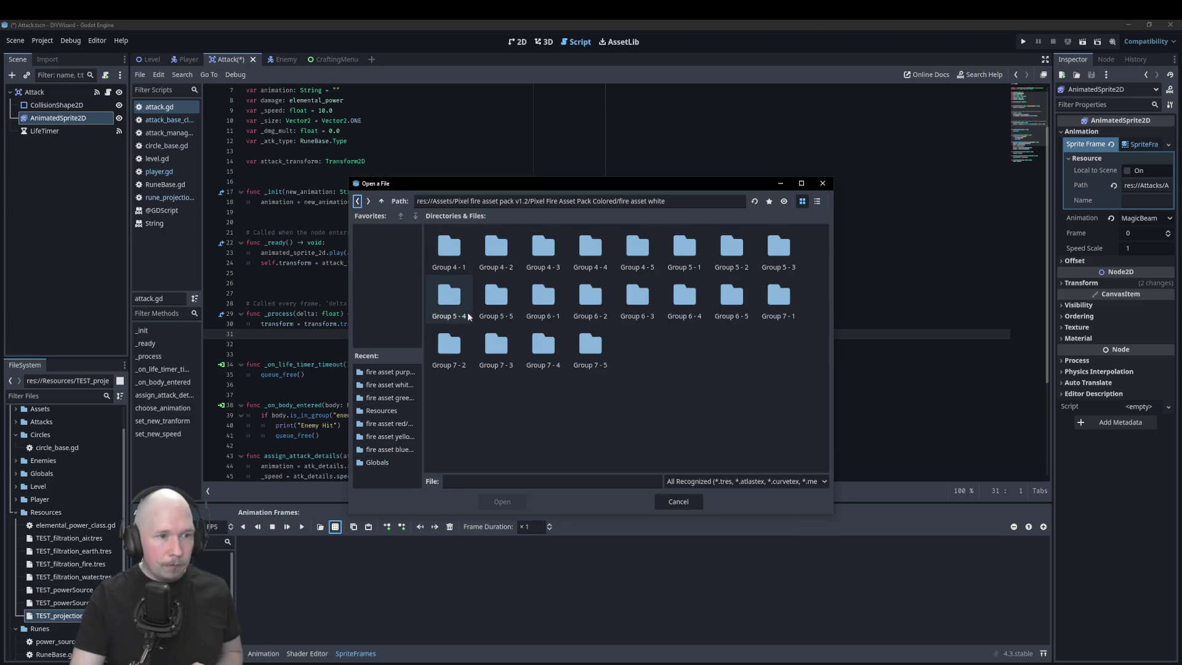
double_click(497, 250)
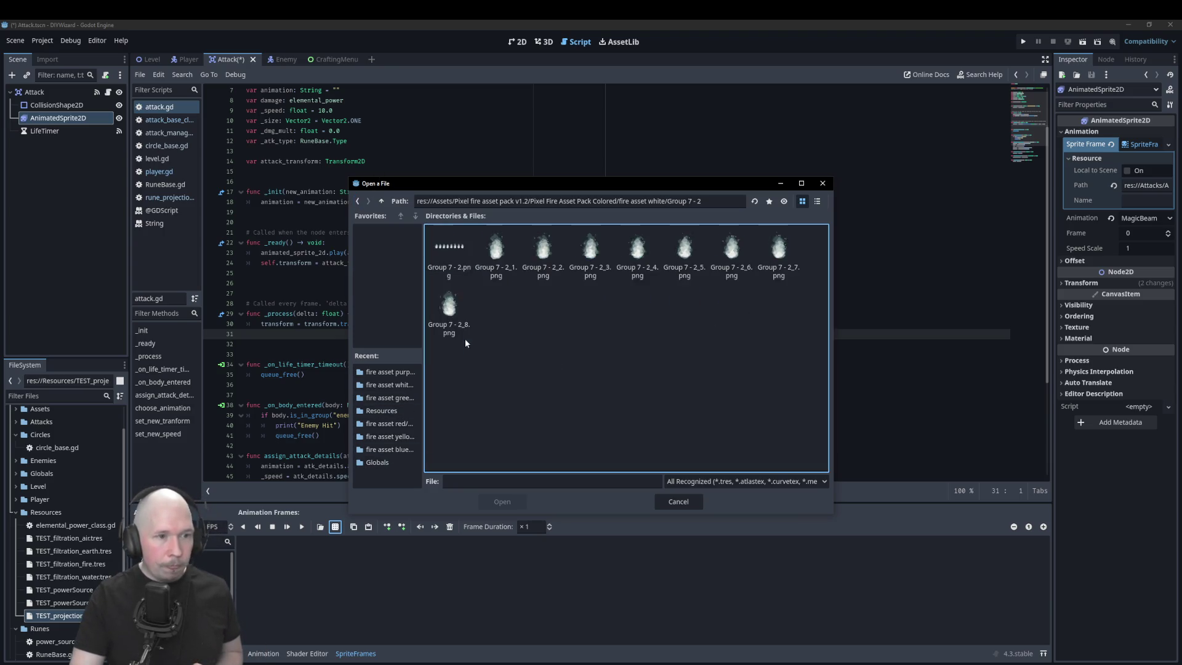
click(359, 202)
- Open the Group 5 - 4 sprite sheet from the fire asset white folder
double_click(450, 280)
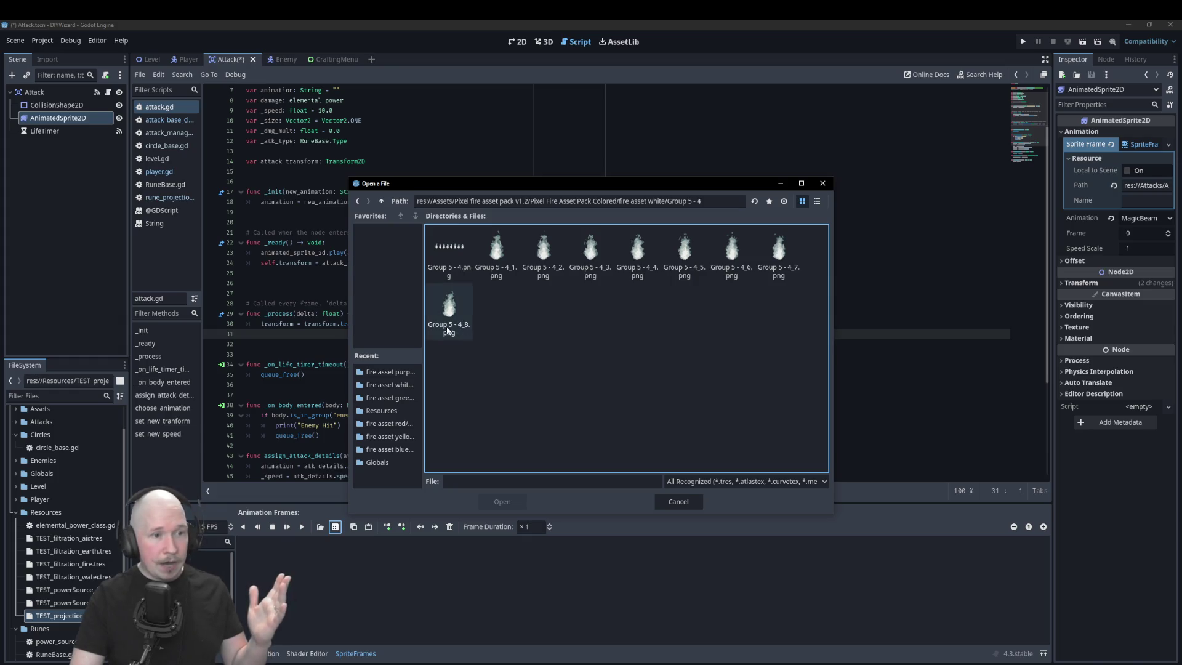
click(360, 202)
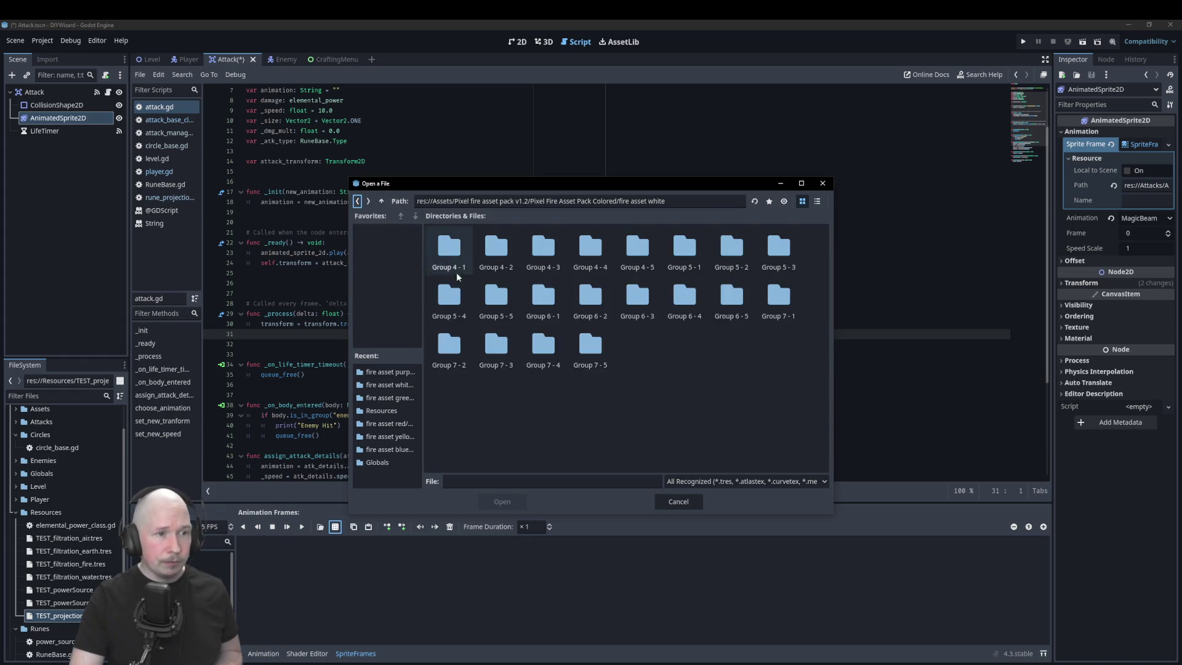
double_click(445, 250)
double_click(444, 250)
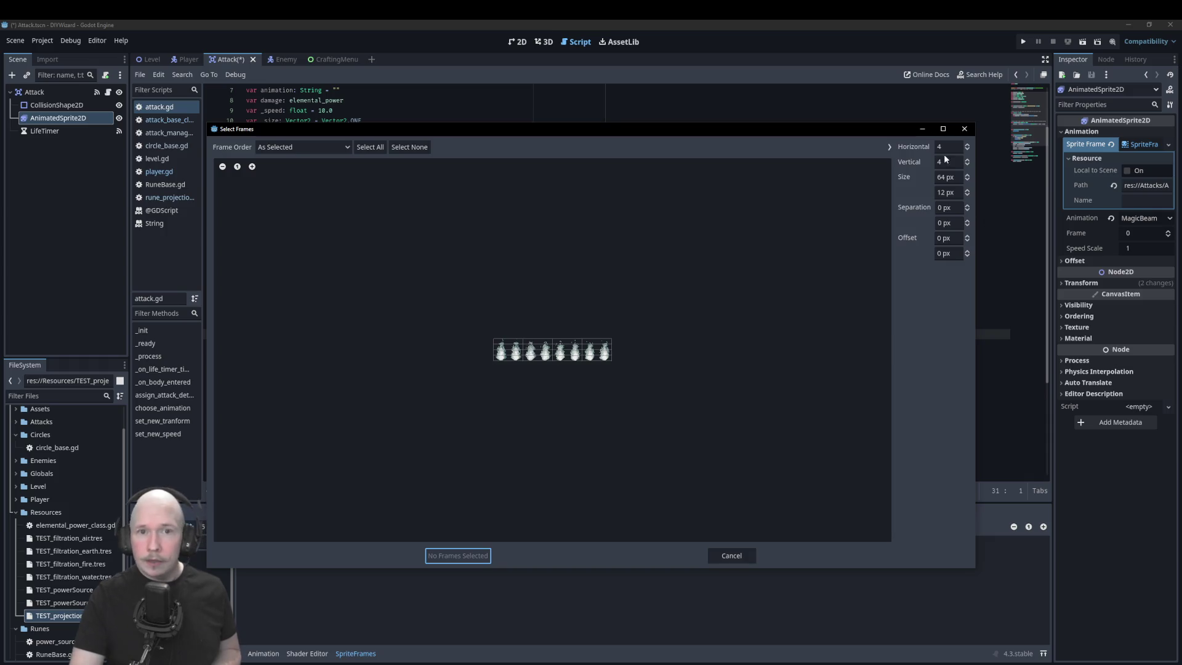
- Slice the sprite sheet into 8 horizontal frames and add all 8 to MagicBeam
click(967, 160)
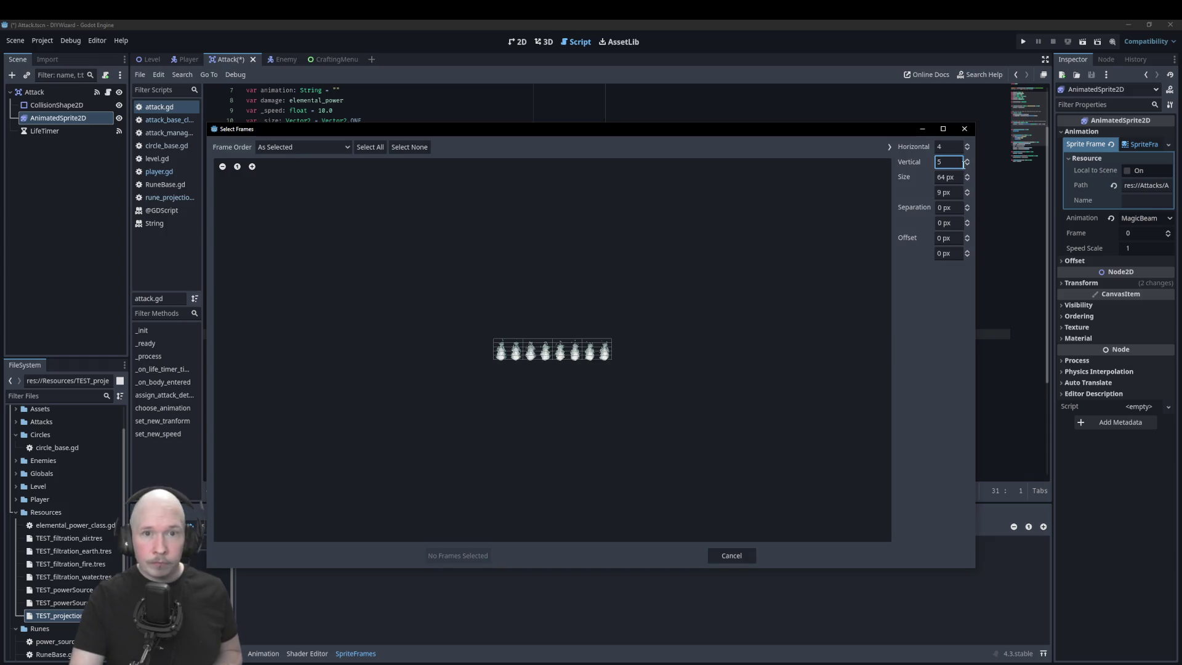
click(967, 165)
click(968, 145)
click(968, 145)
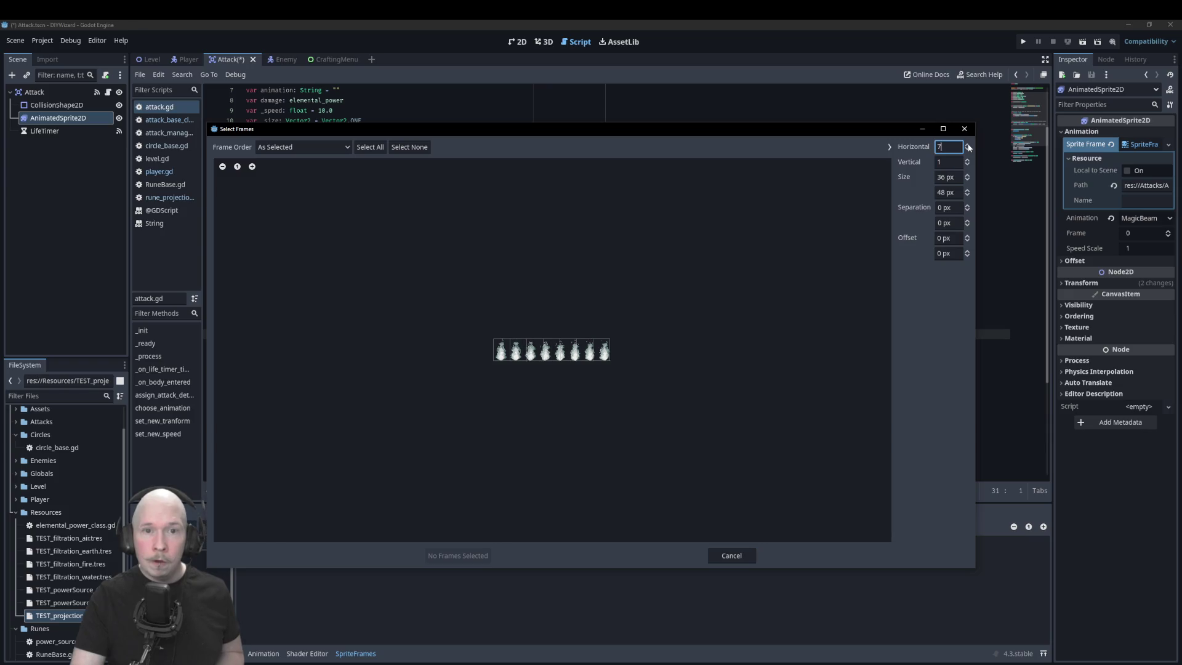
click(968, 146)
click(968, 145)
drag(501, 350, 605, 356)
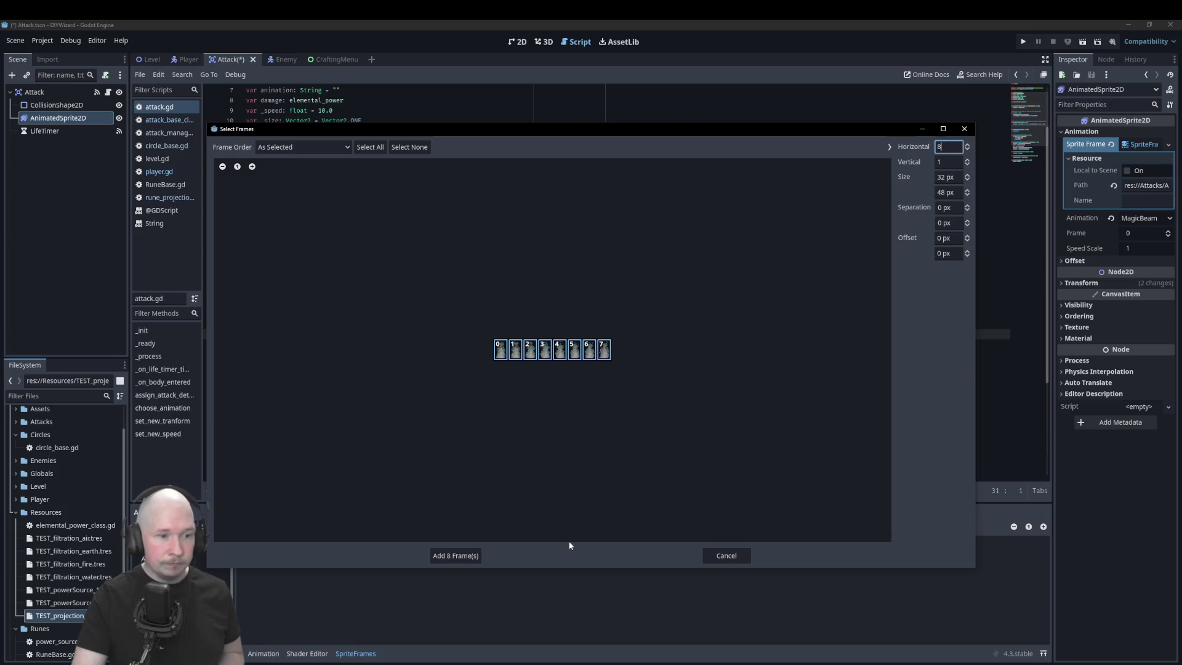
click(454, 555)
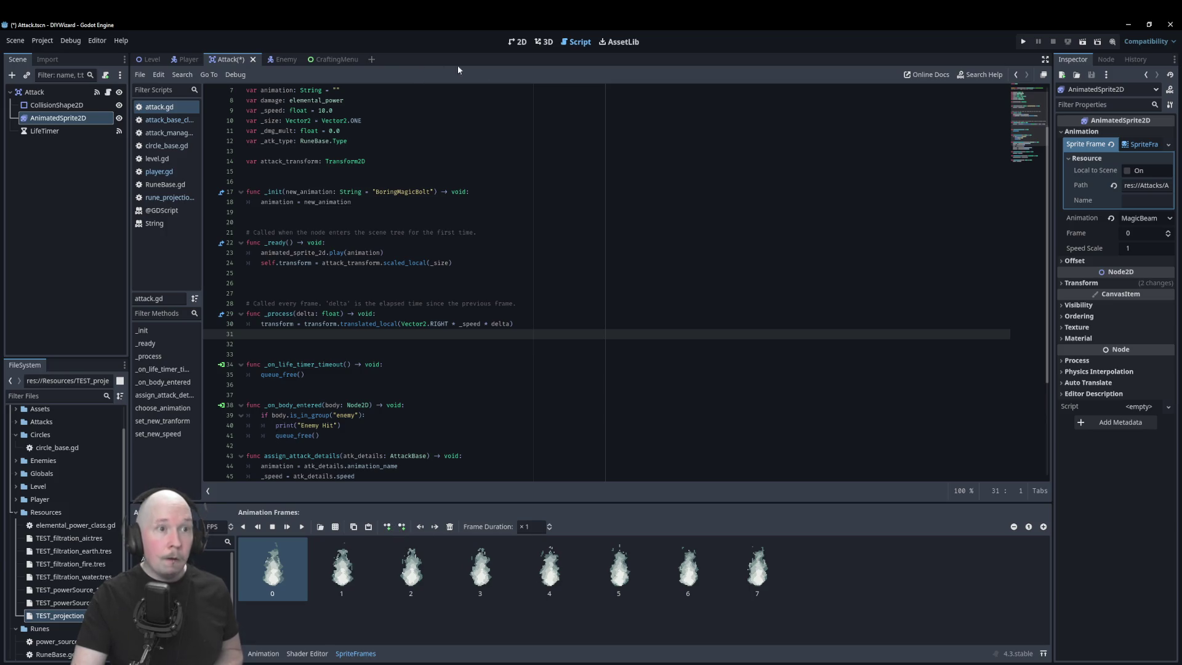
click(517, 41)
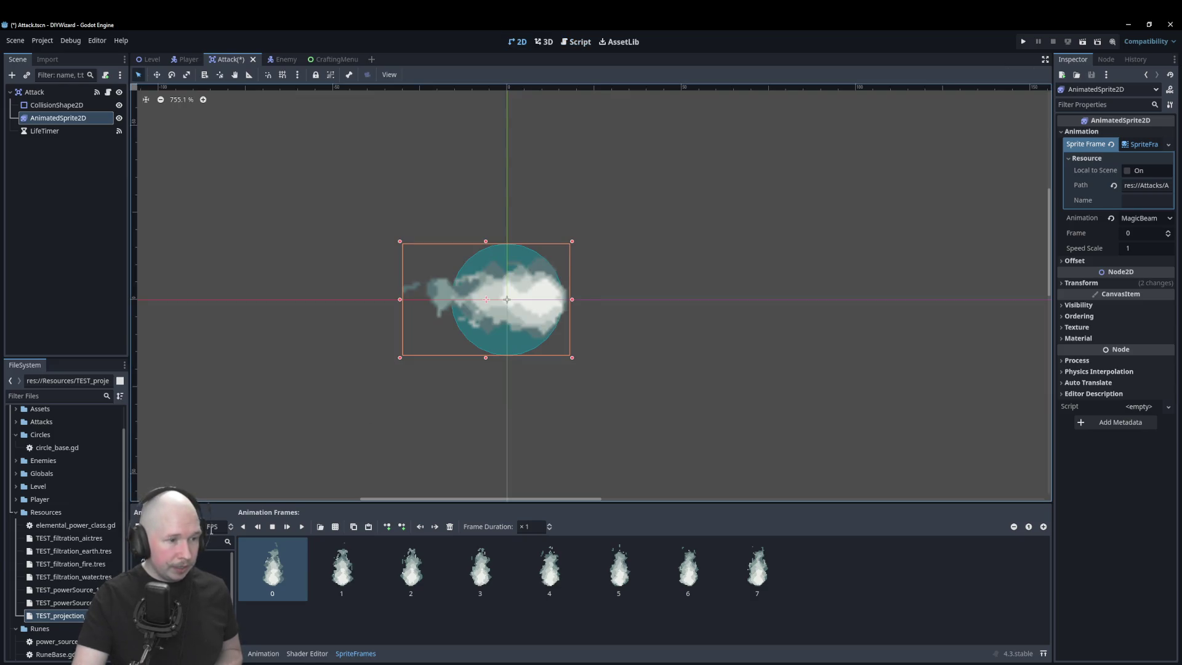
- Play the MagicBeam animation and raise its playback speed to 5 FPS
click(301, 527)
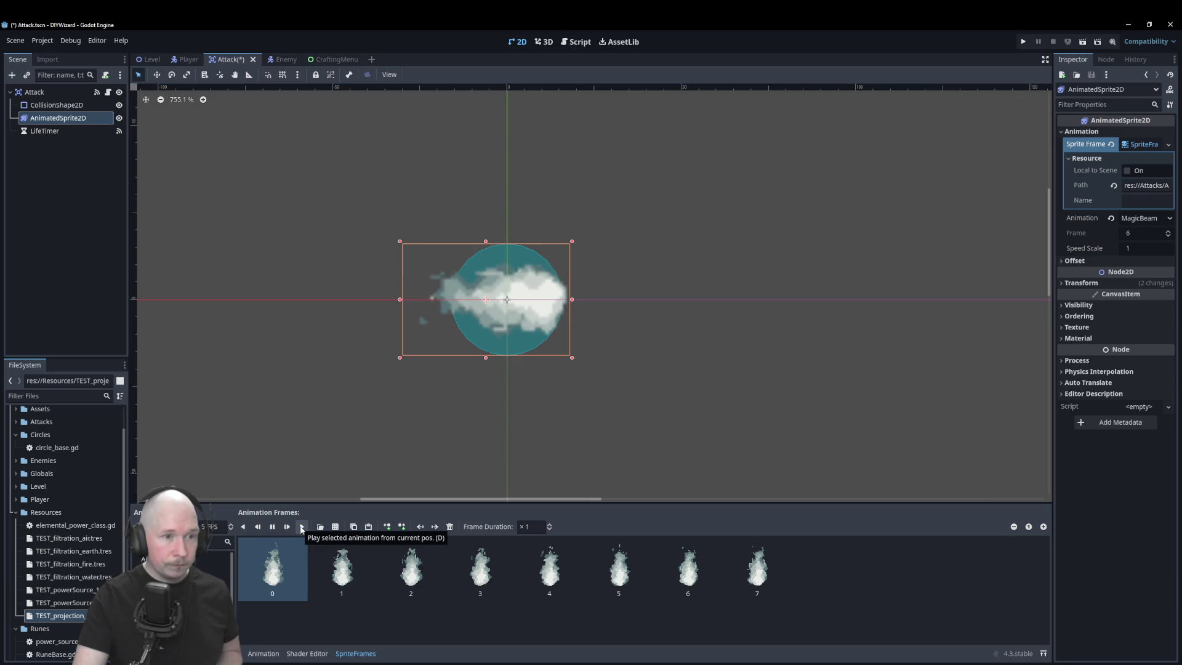
click(231, 528)
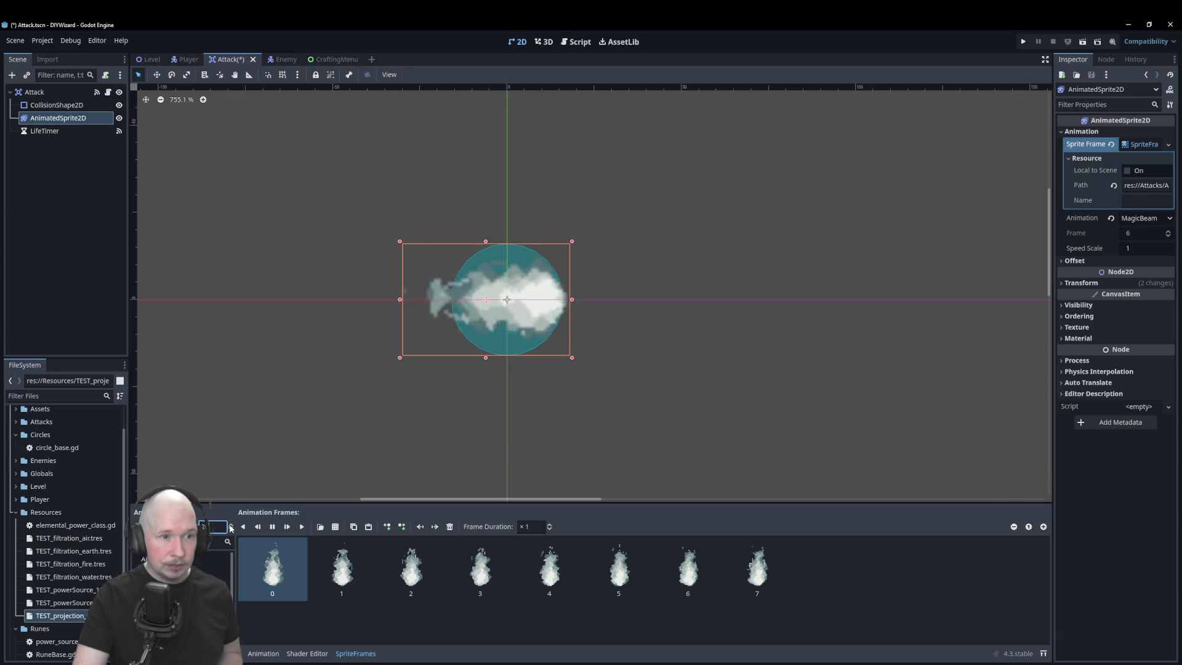
click(231, 528)
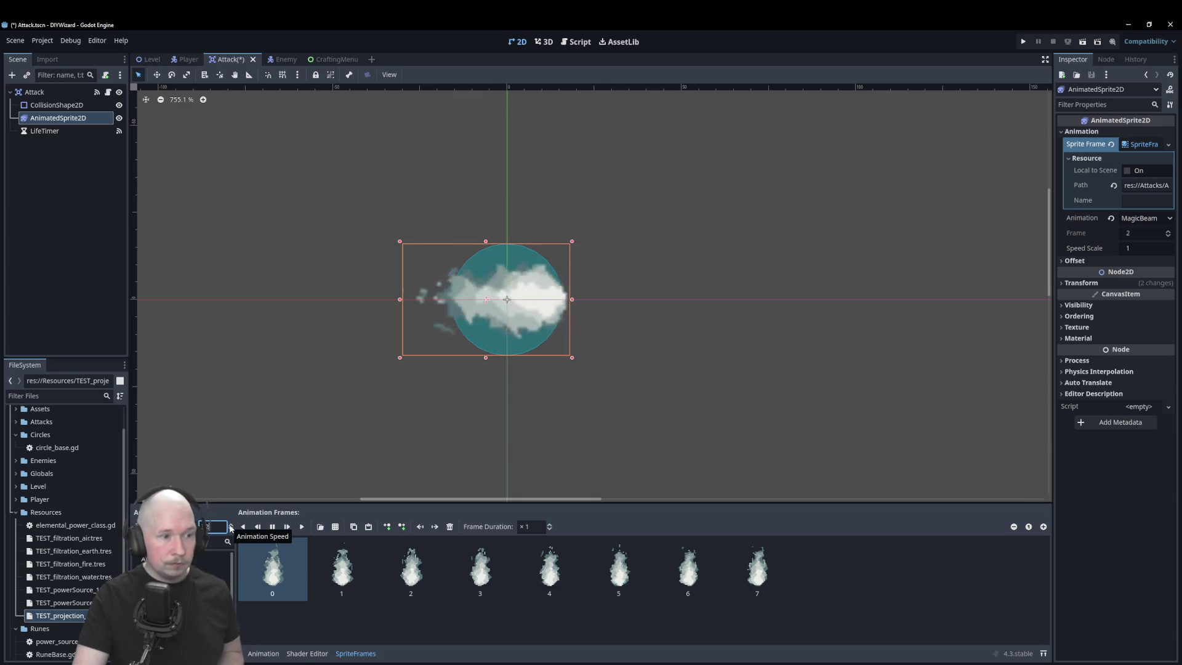
click(231, 529)
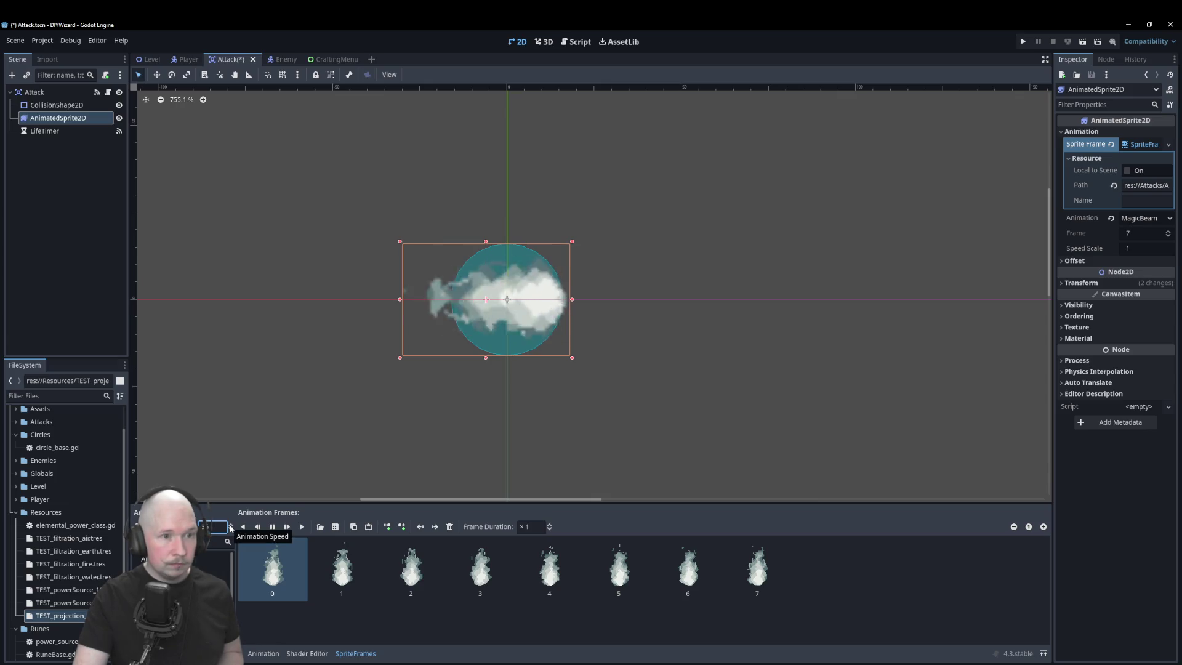
click(230, 528)
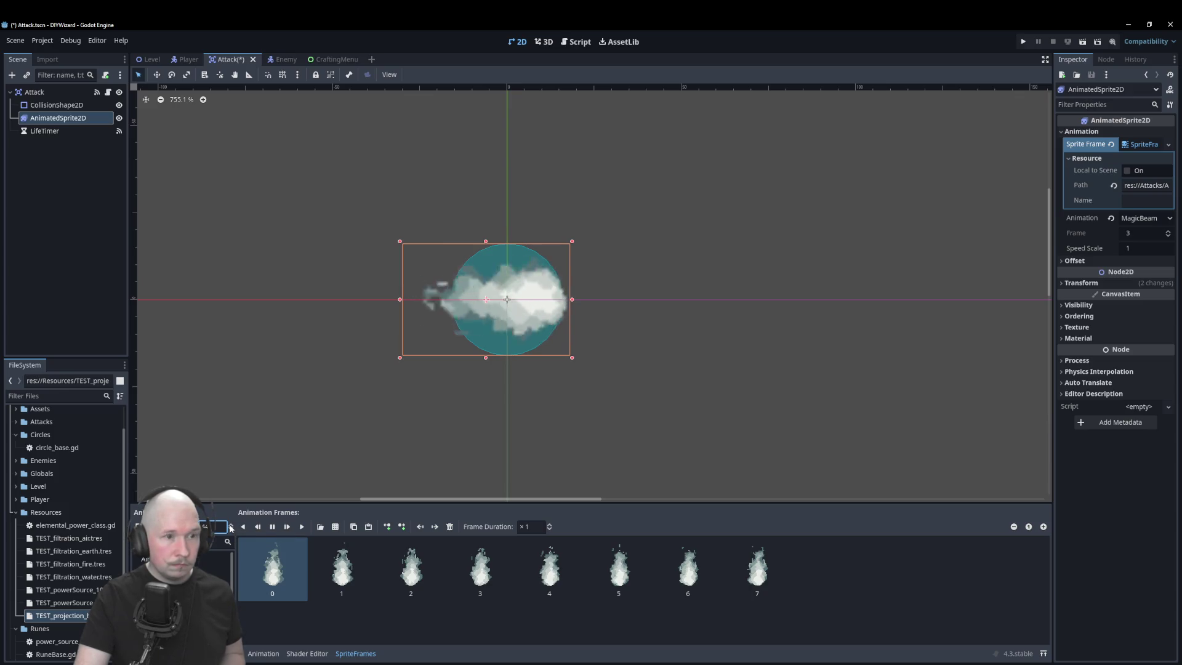
click(231, 528)
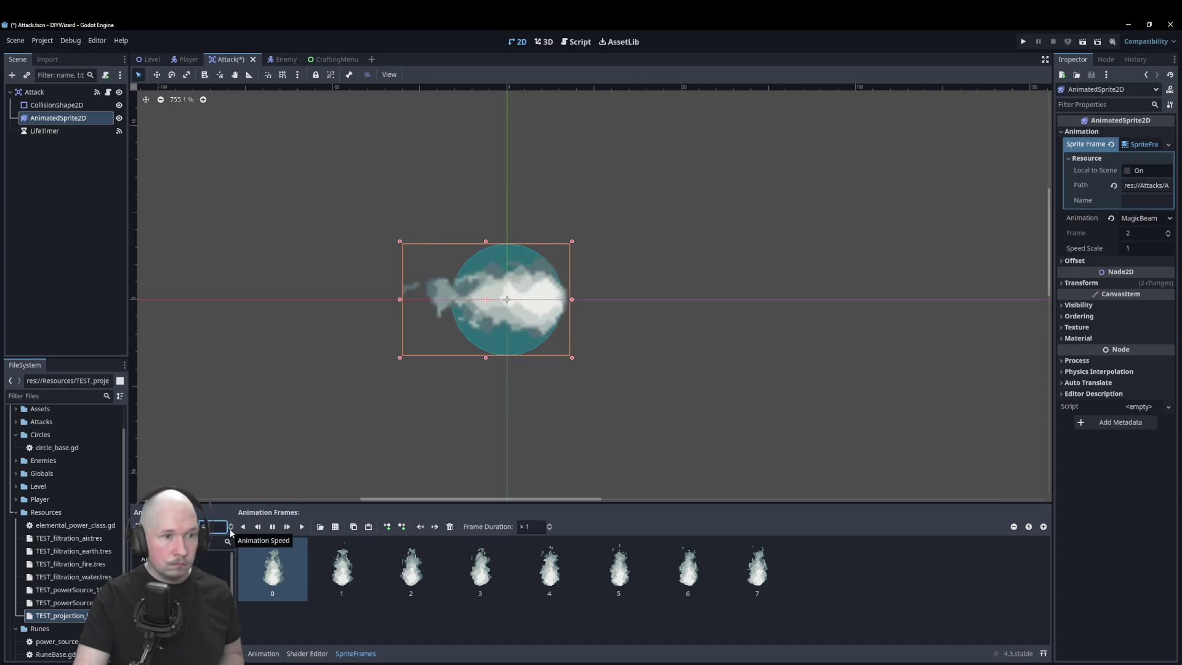
click(232, 526)
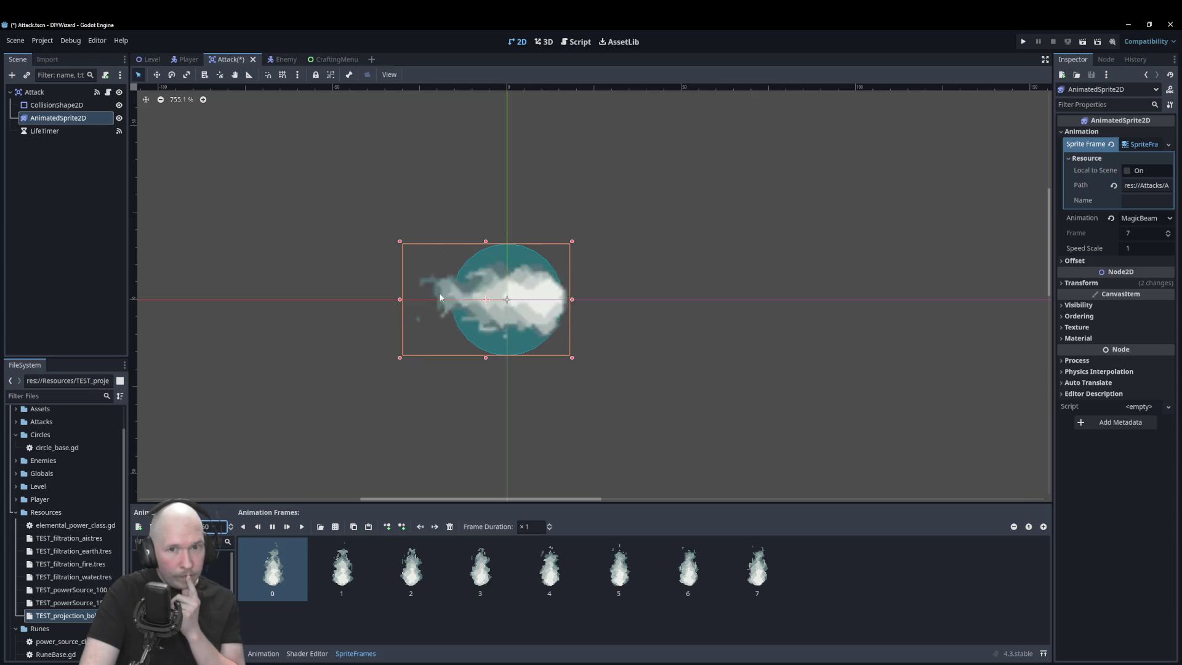
- Check the sprite's -90° rotation and -6 px x offset under Transform, then save the Attack scene
click(1076, 282)
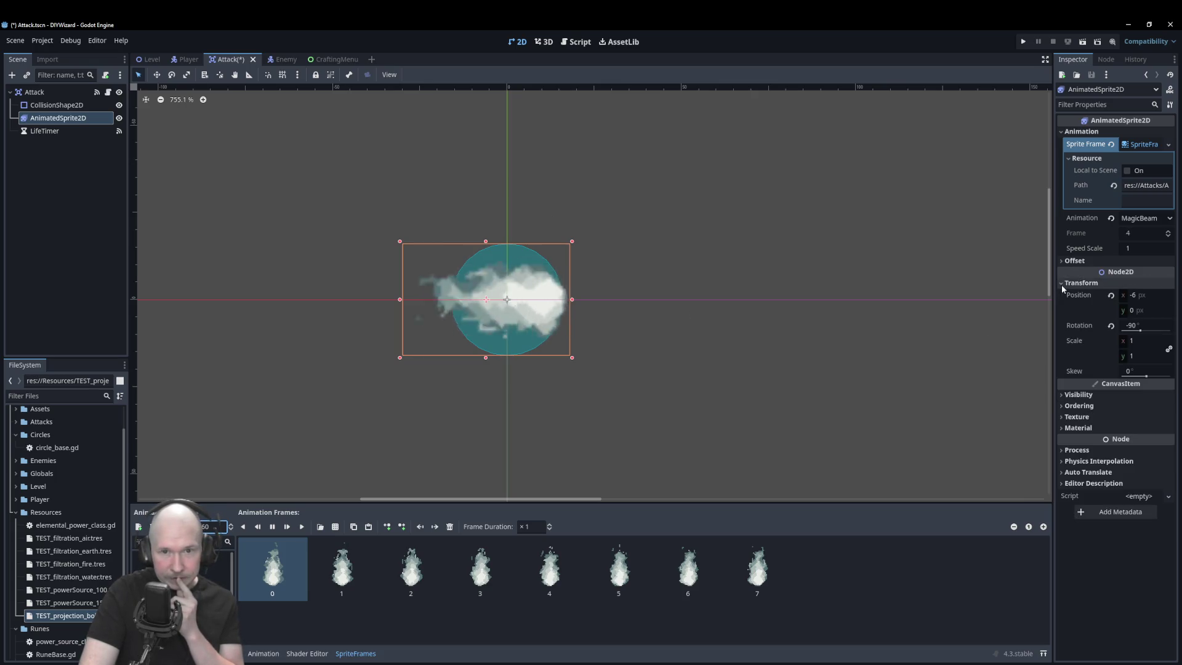
mouse_move(1131, 333)
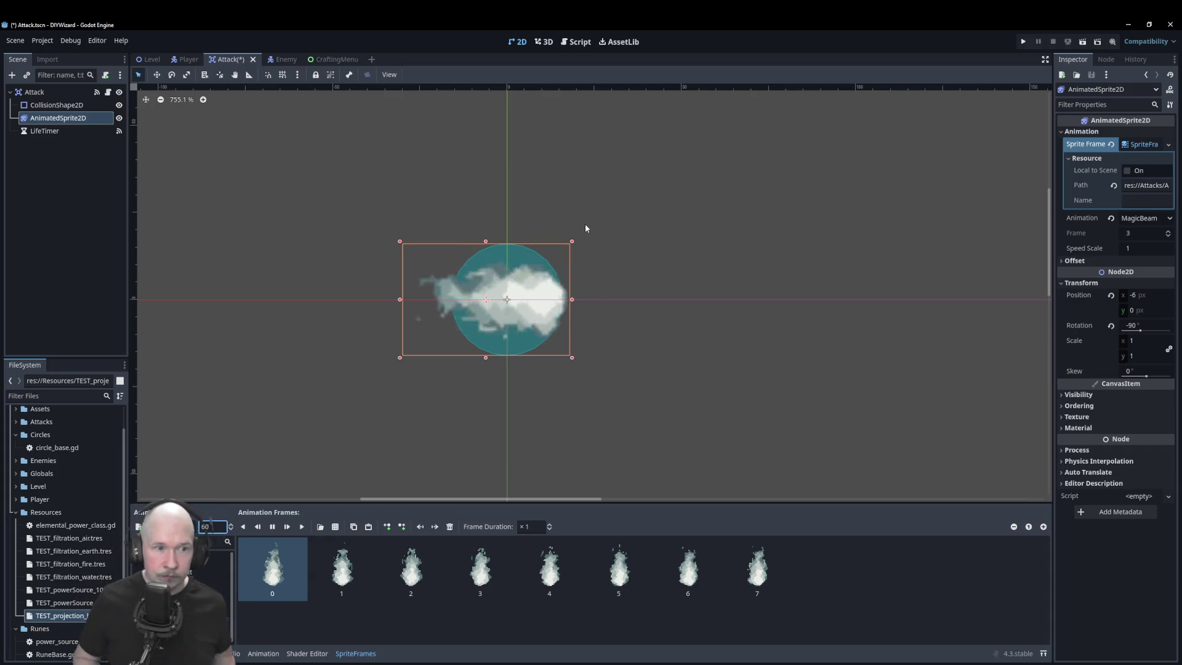
key(ctrl+s)
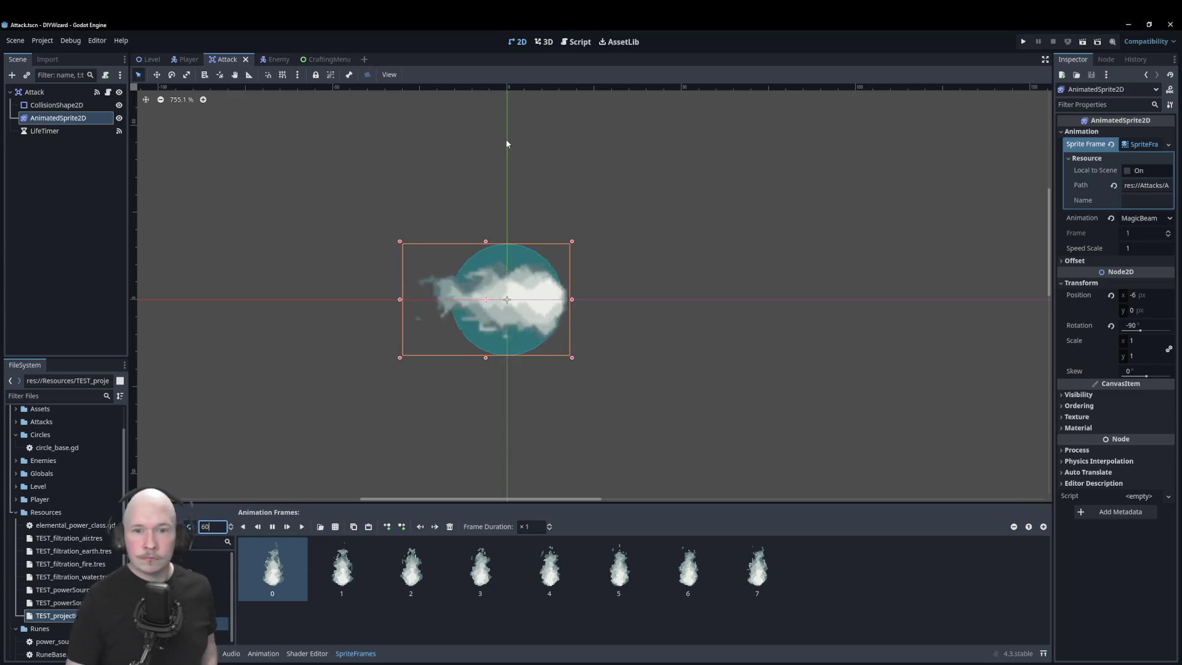
- Try cyan, yellow and red Self Modulate tints on the fire sprite, reset to white, then open attack.gd
click(1078, 395)
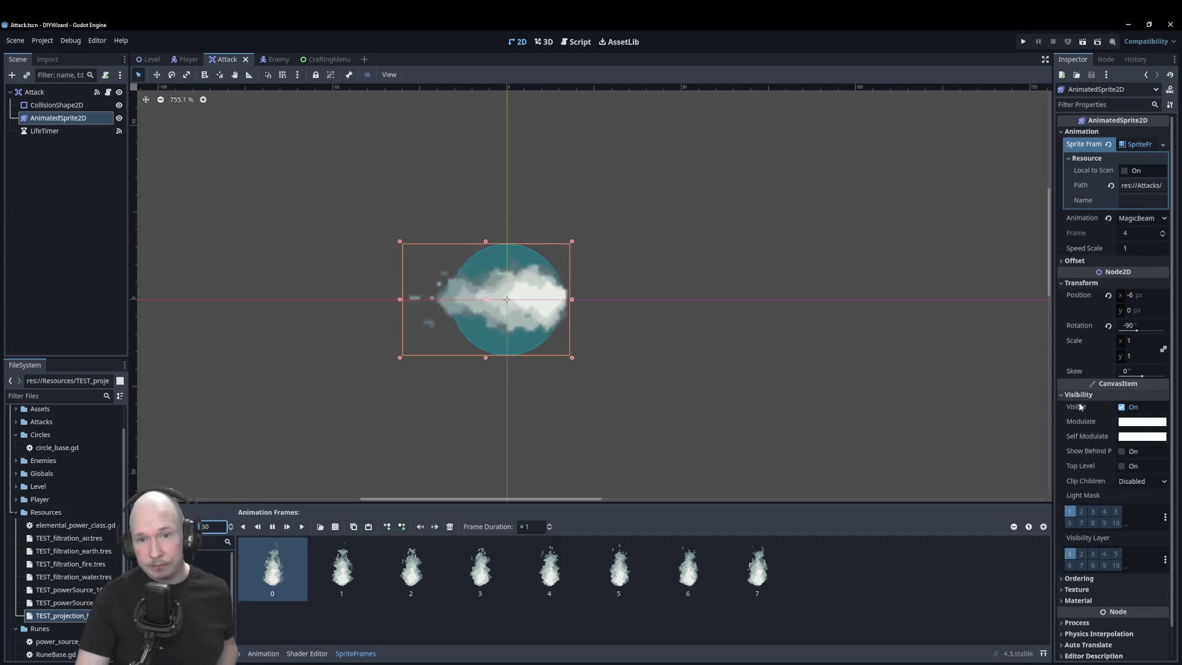
click(1134, 437)
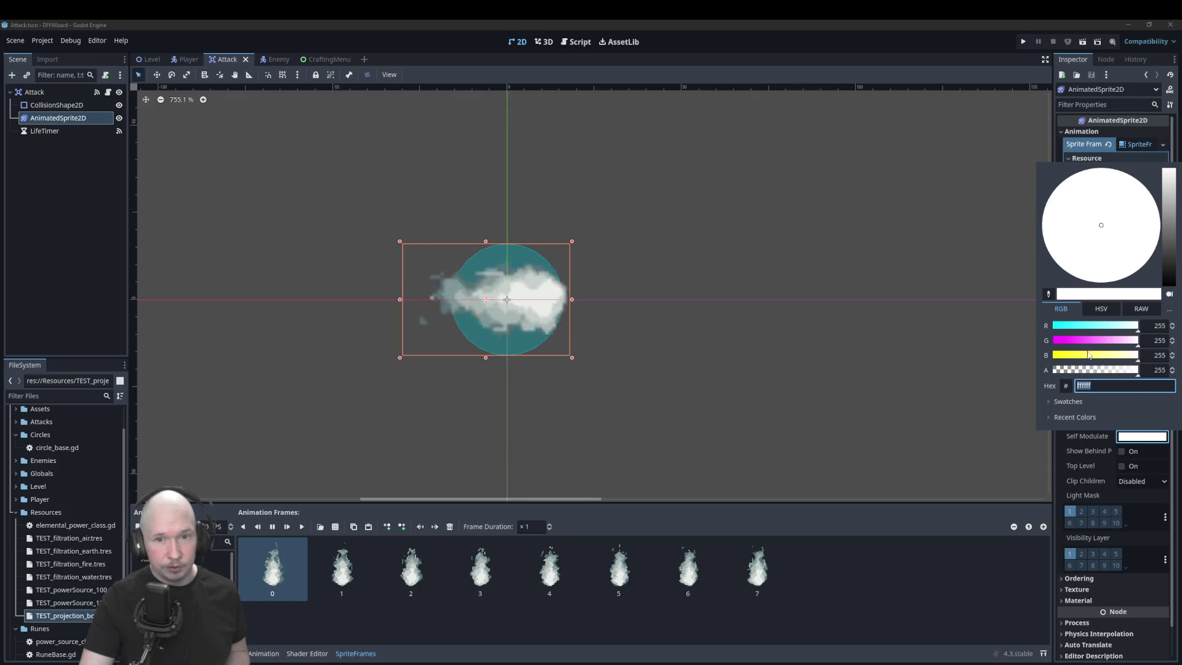
mouse_move(1085, 333)
mouse_down()
mouse_move(1039, 329)
mouse_move(1139, 326)
mouse_up()
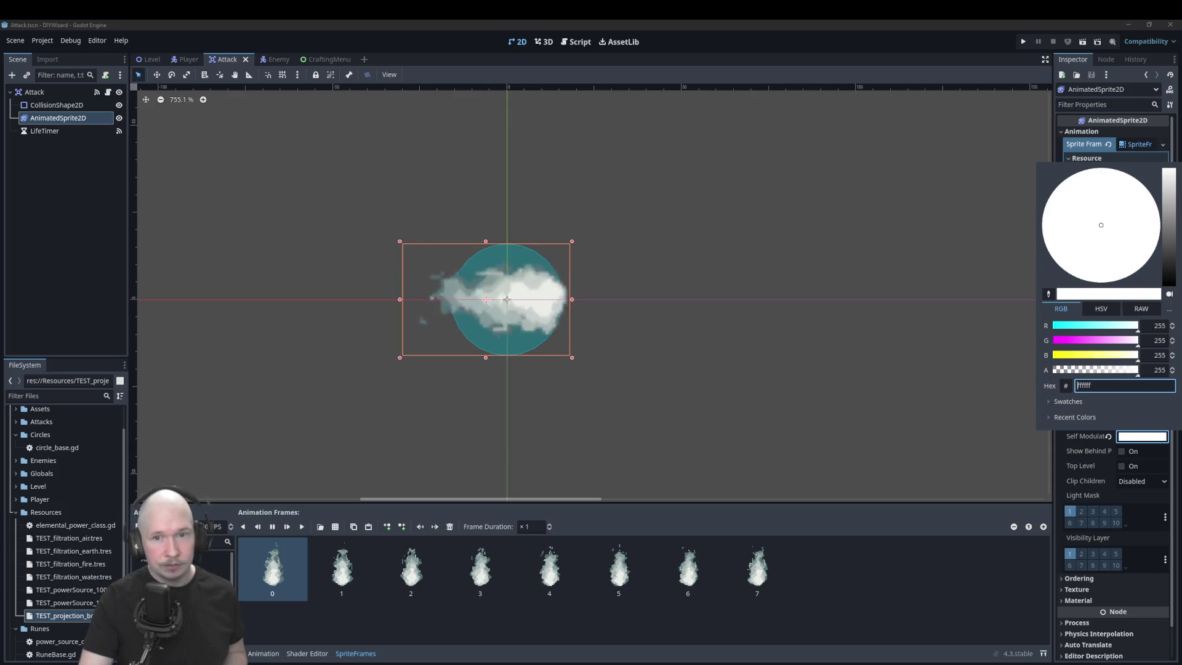
click(1072, 357)
mouse_move(1071, 360)
mouse_down()
mouse_move(1032, 360)
mouse_move(1140, 356)
mouse_move(1102, 342)
mouse_move(1053, 356)
mouse_up()
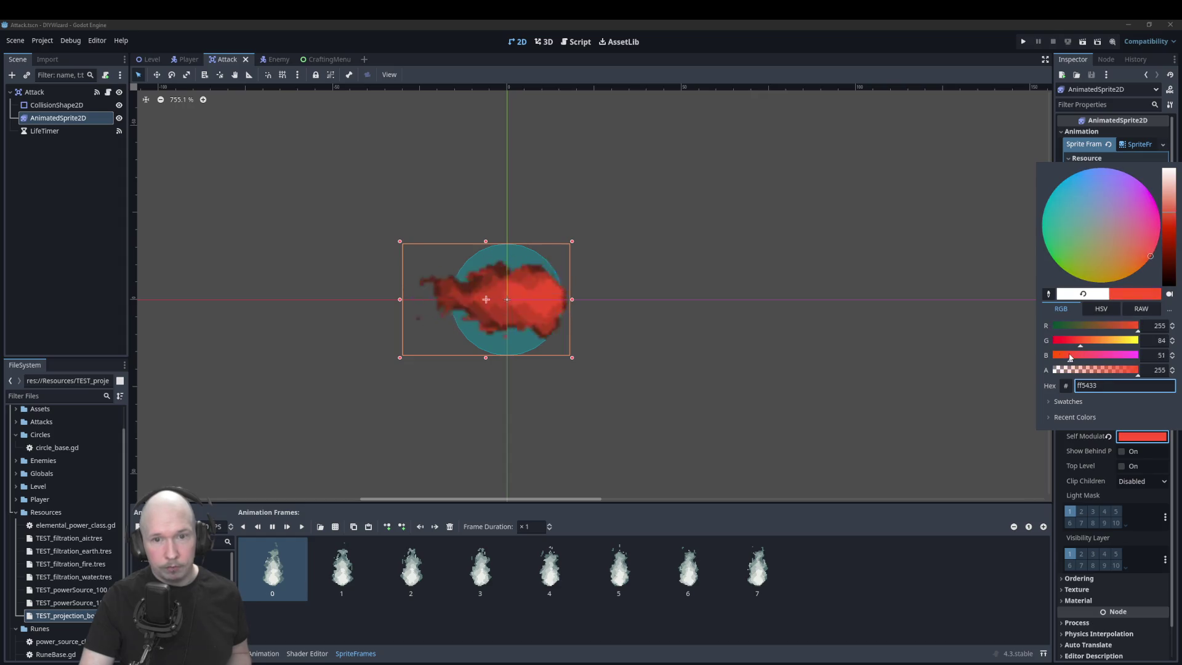
click(1125, 356)
drag(1169, 258, 1169, 170)
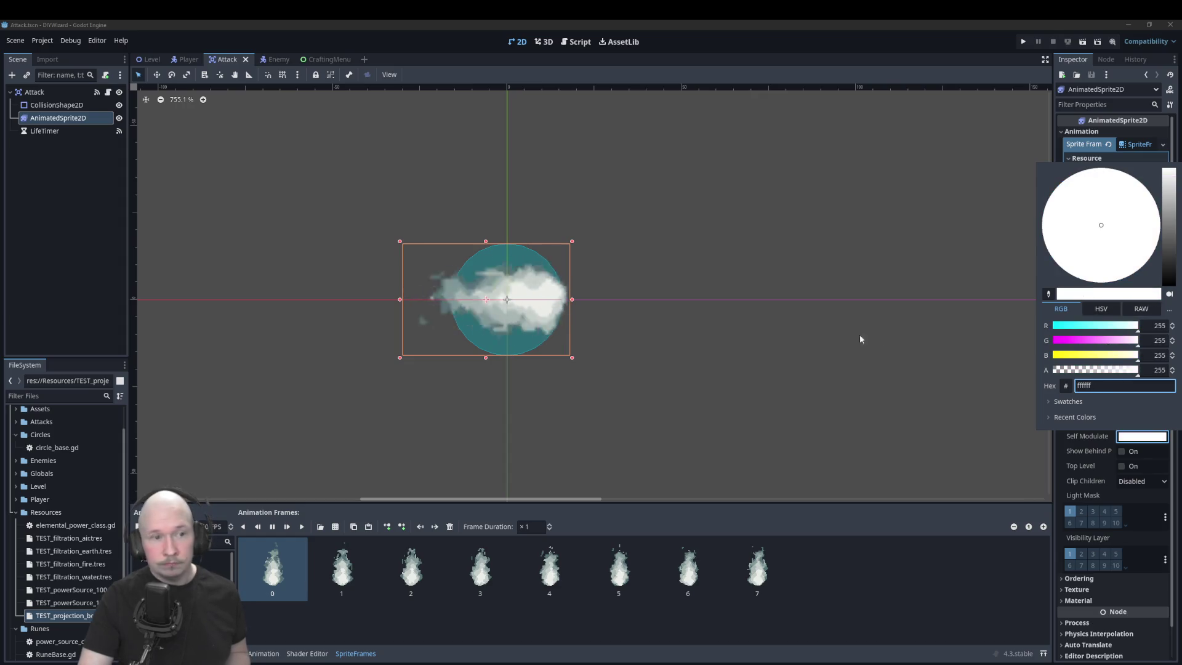
click(848, 272)
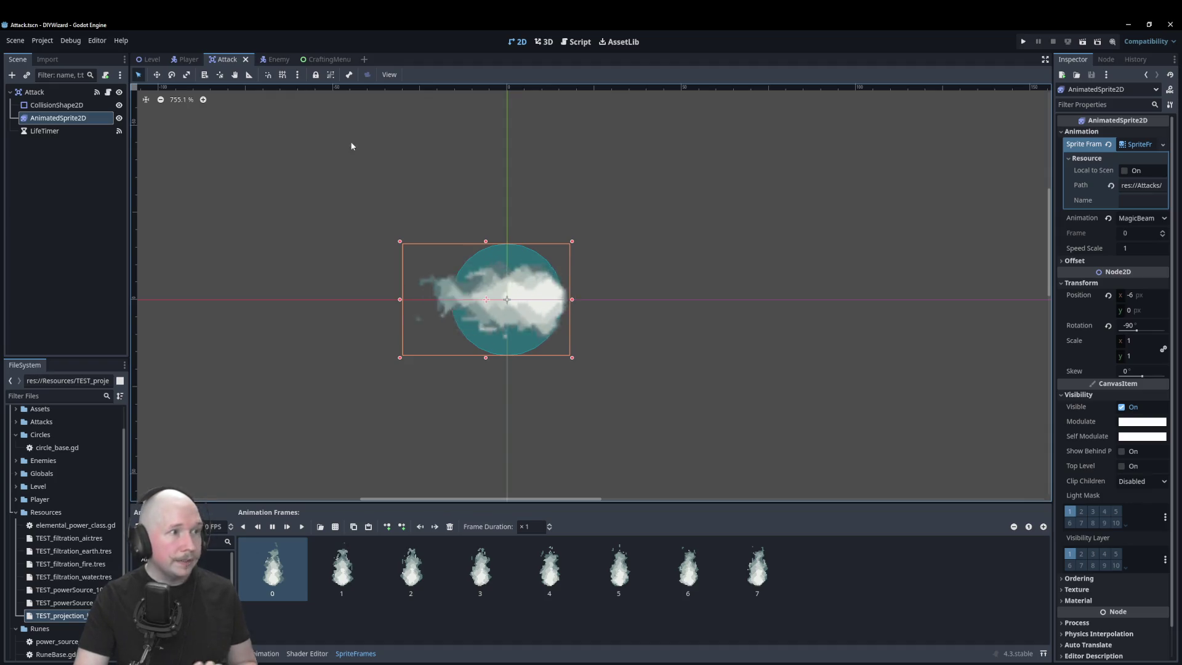
click(107, 93)
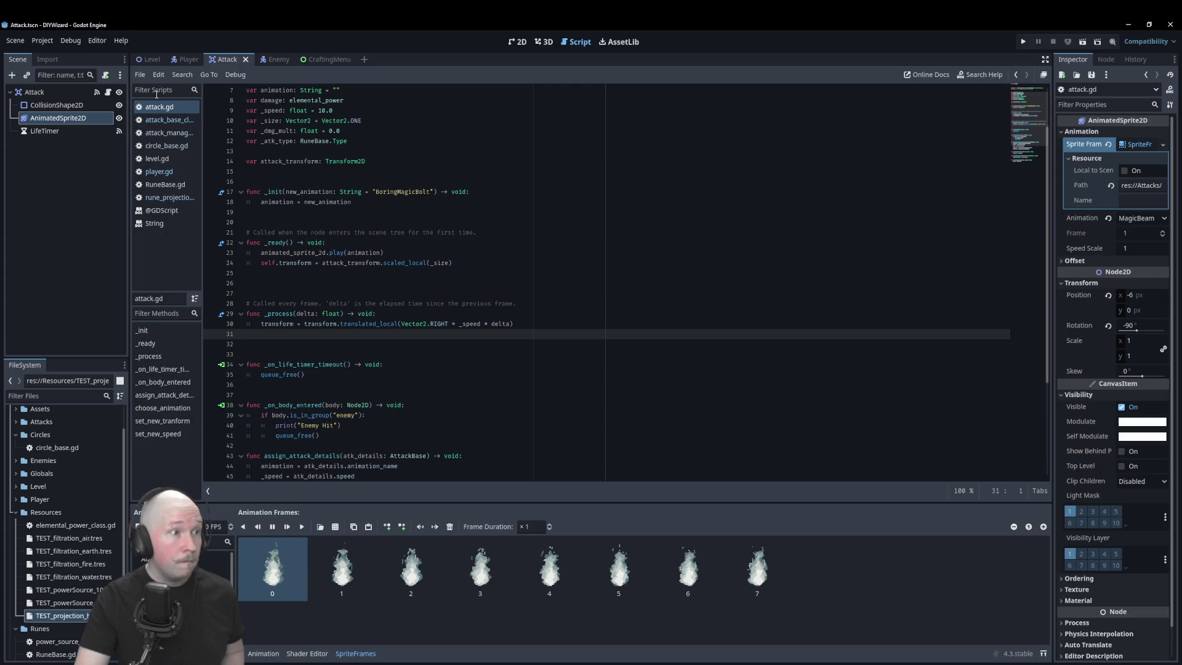
- Look over attack.gd, then switch to attack_base_class.gd to view its set_animation element checks
scroll(370, 140, down, 5)
scroll(371, 144, up, 7)
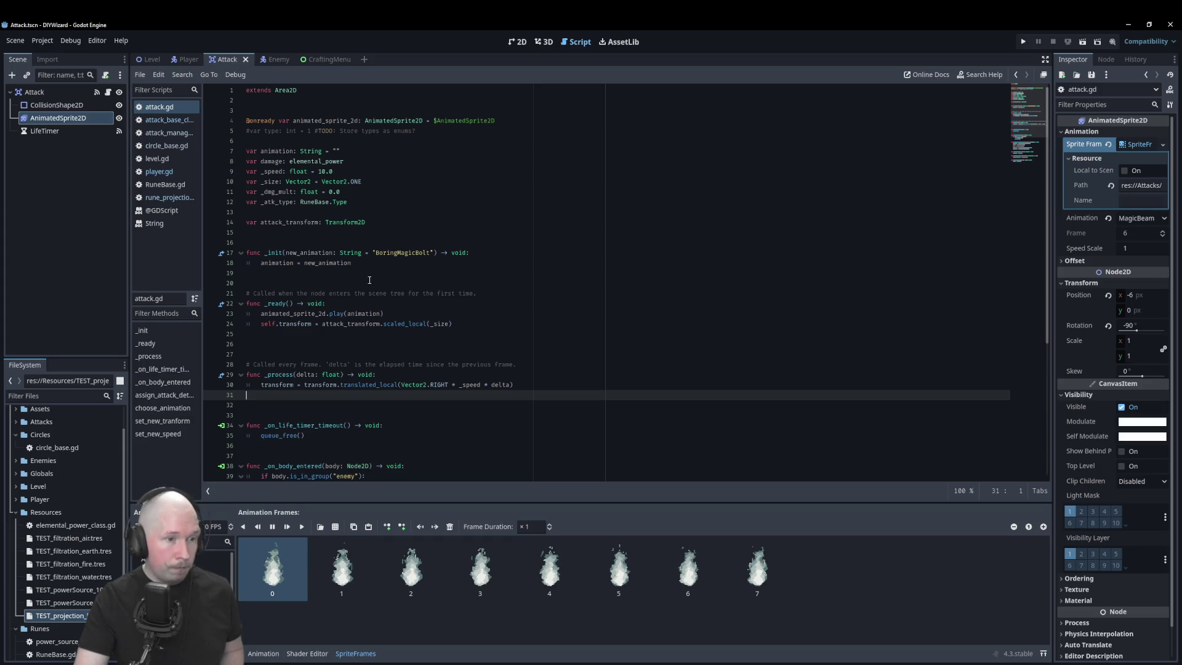
scroll(369, 281, down, 7)
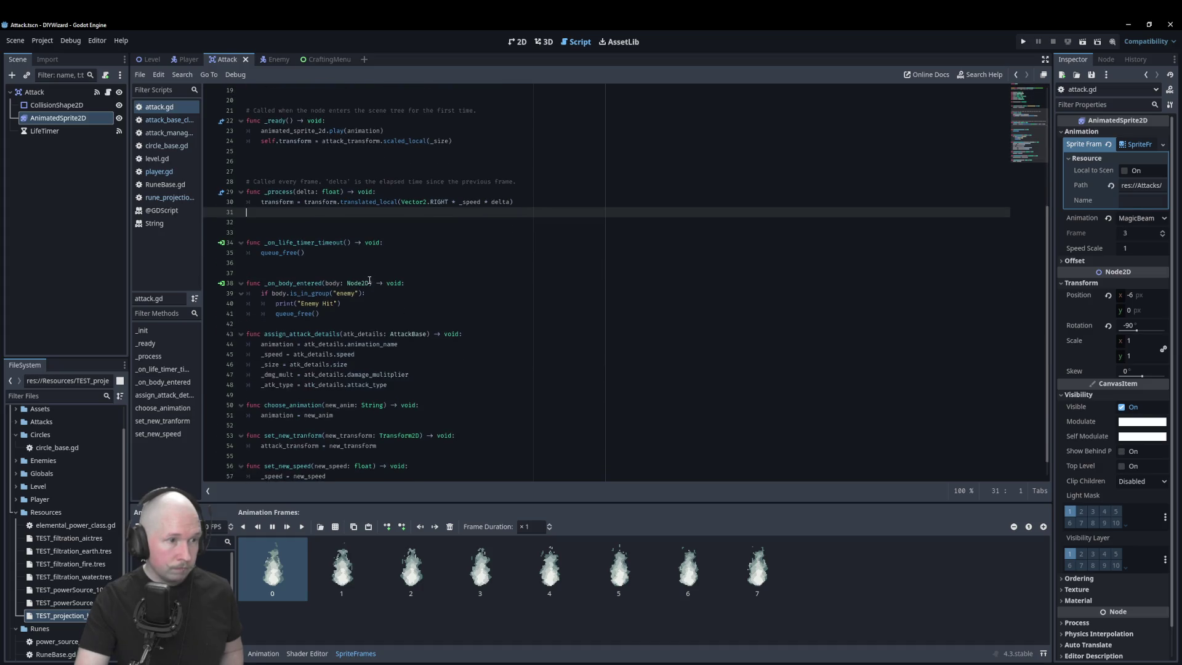
scroll(369, 280, up, 7)
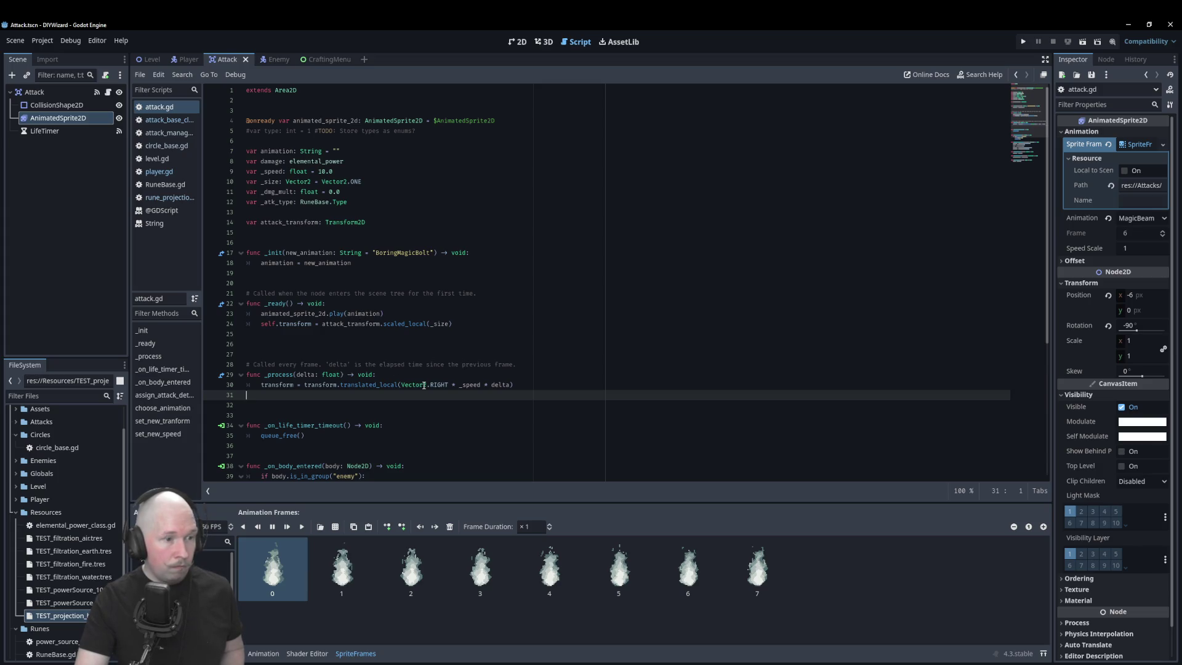
click(169, 120)
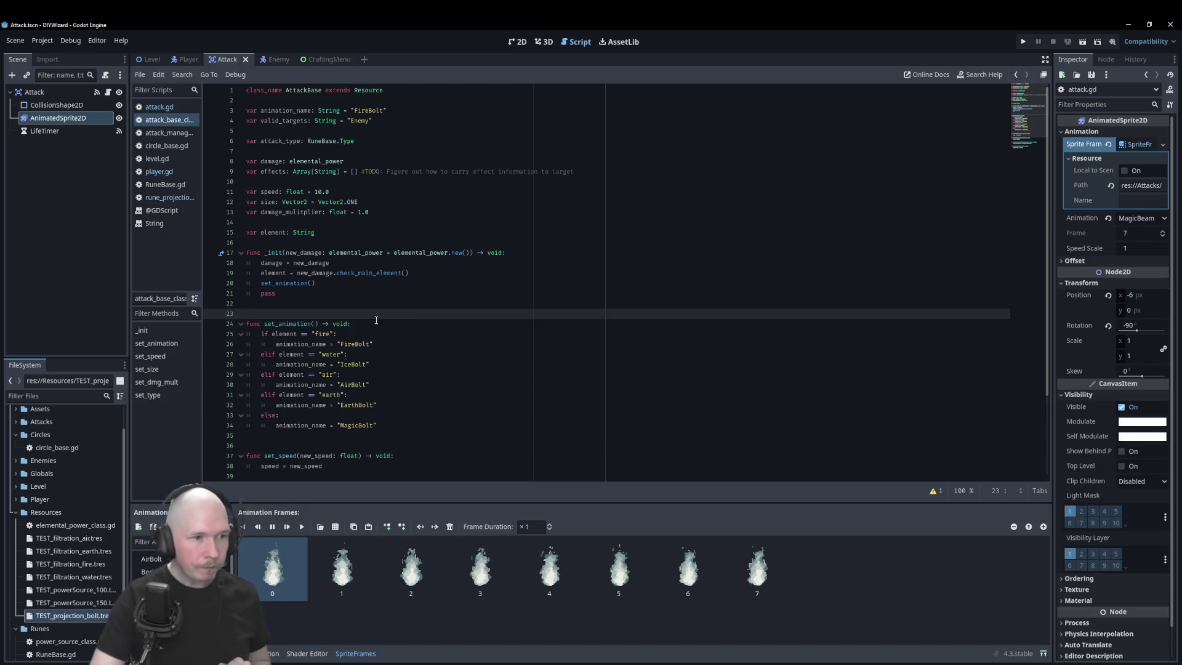
- In set_animation, add the condition 'if attack_type == RuneBase.Type.BOLT:'
click(376, 323)
key(Return)
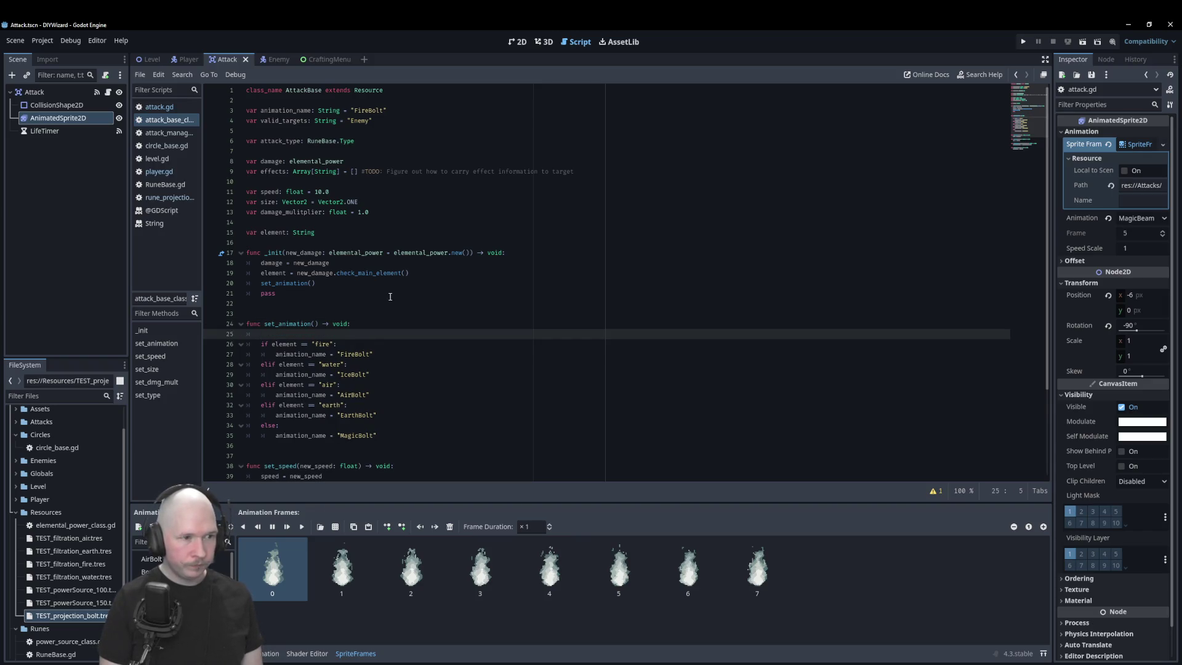
text(if )
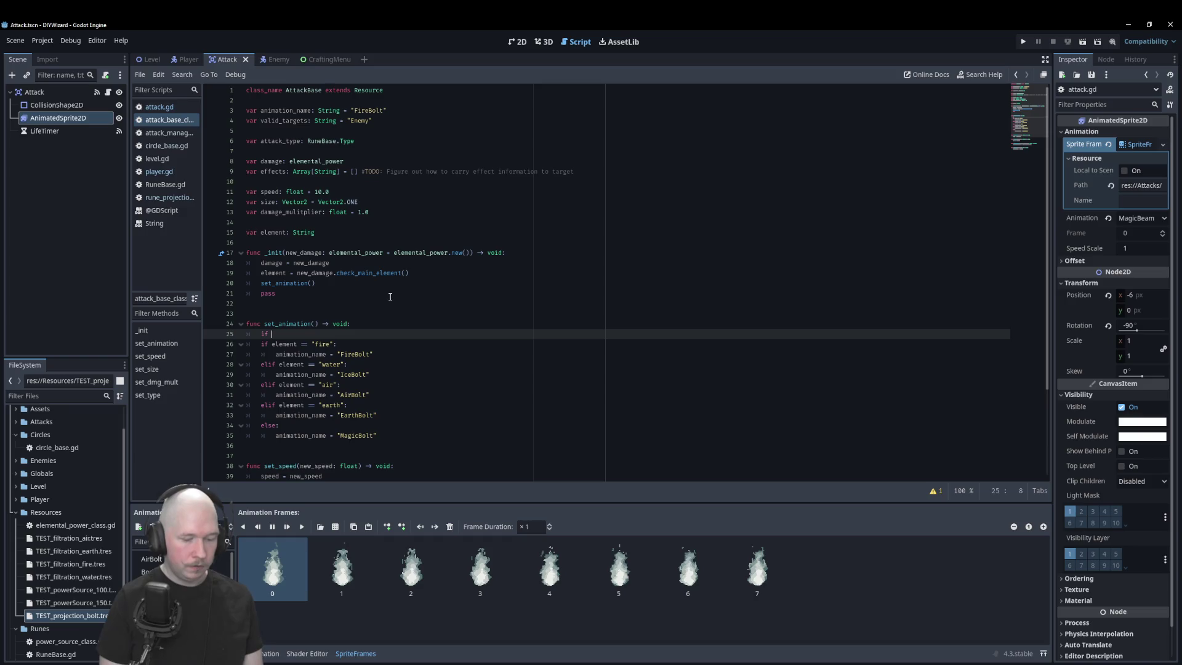
text(atta)
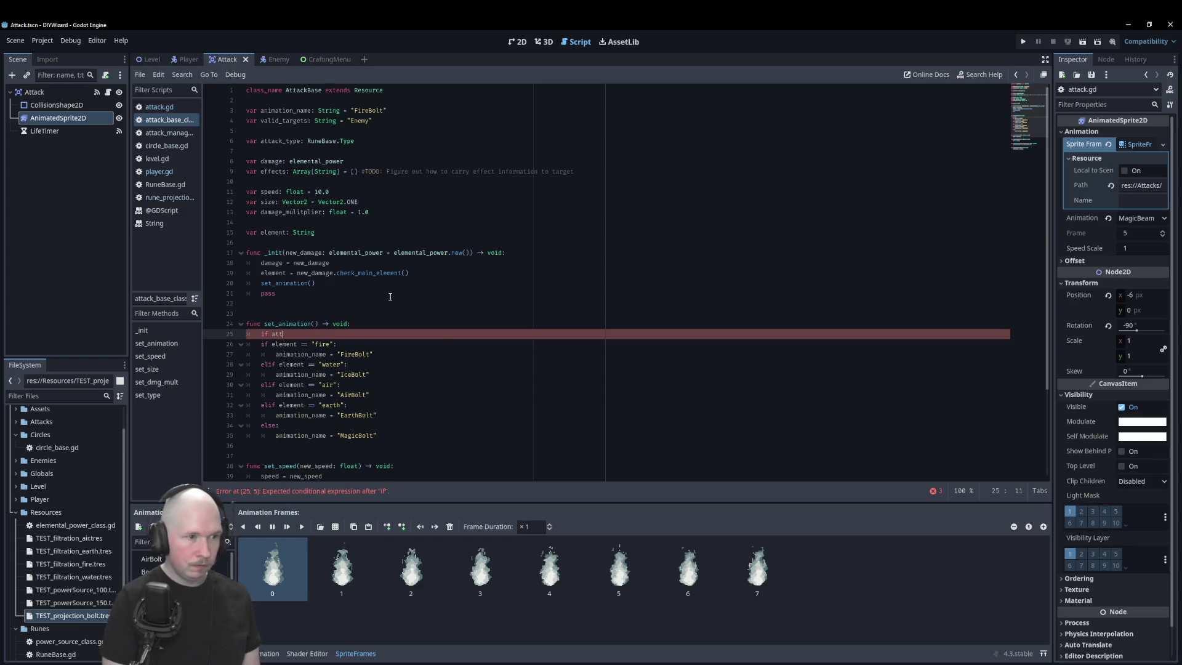
key(Return)
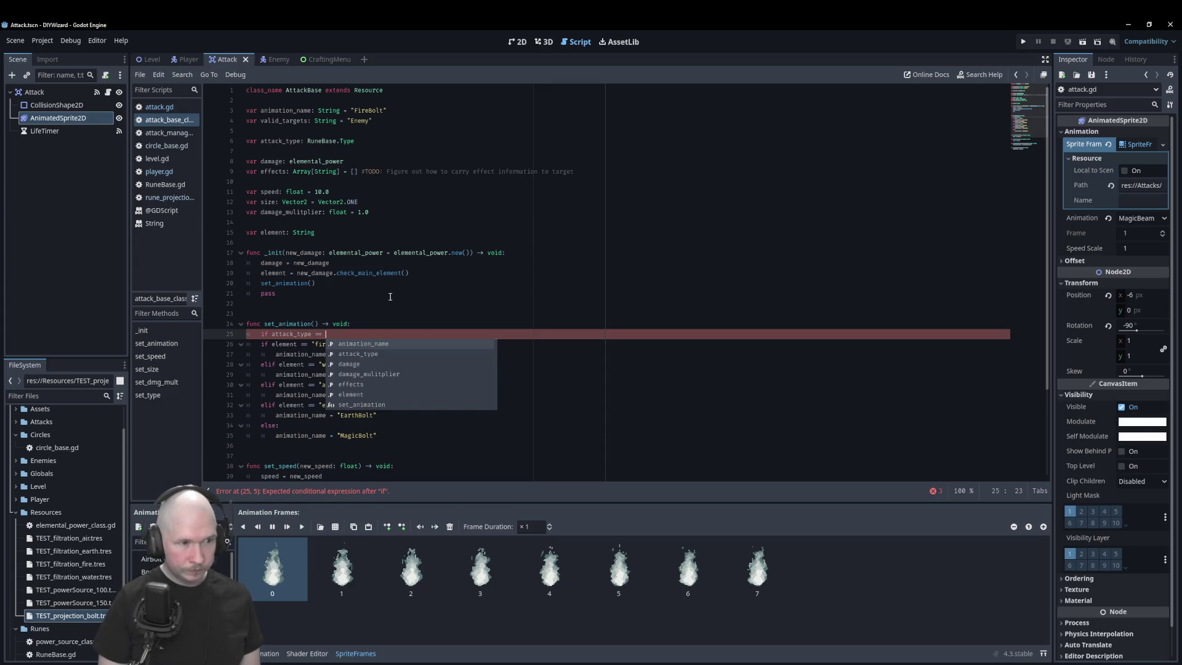
text(0)
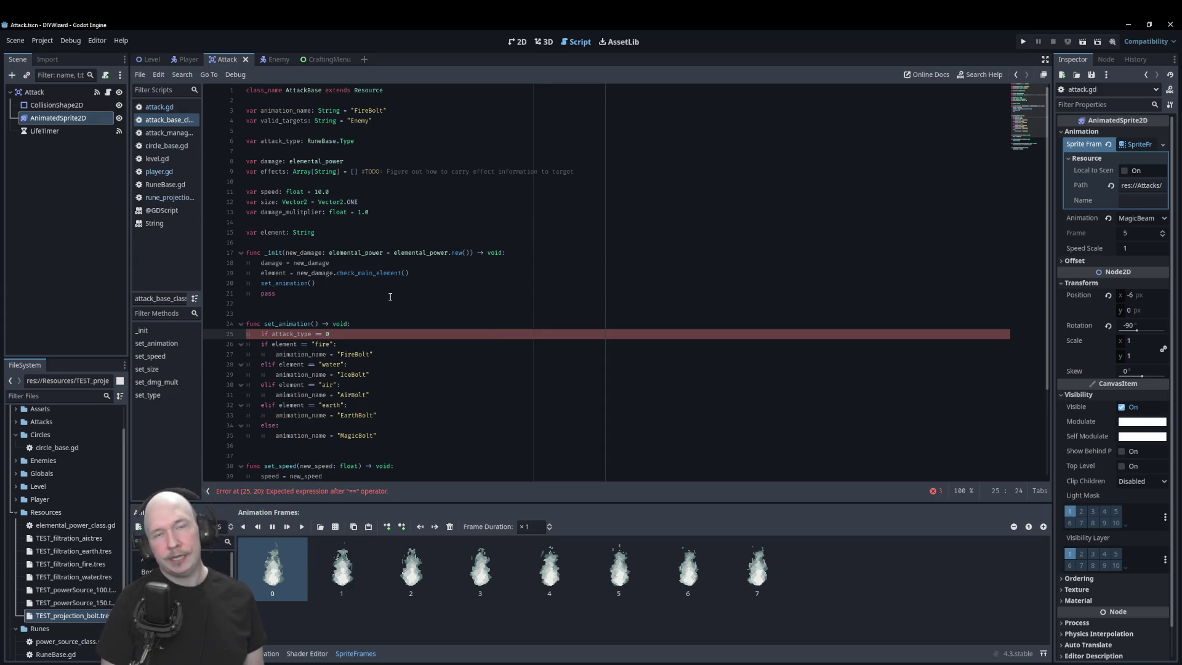
key(BackSpace)
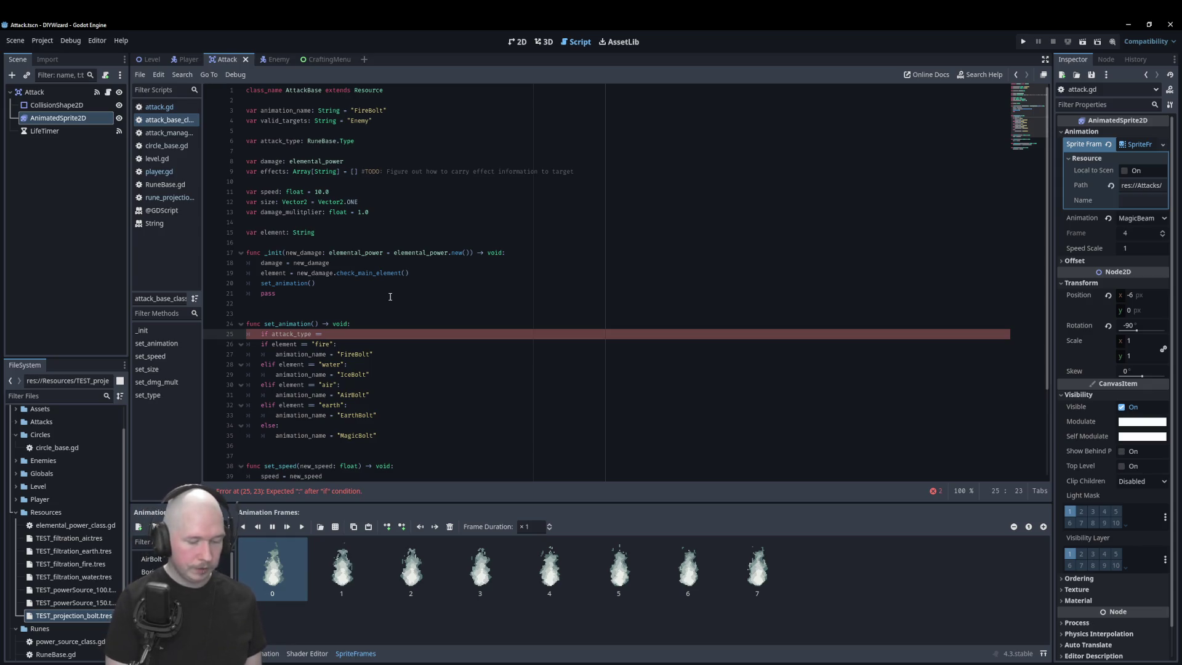
text(RuneBase.)
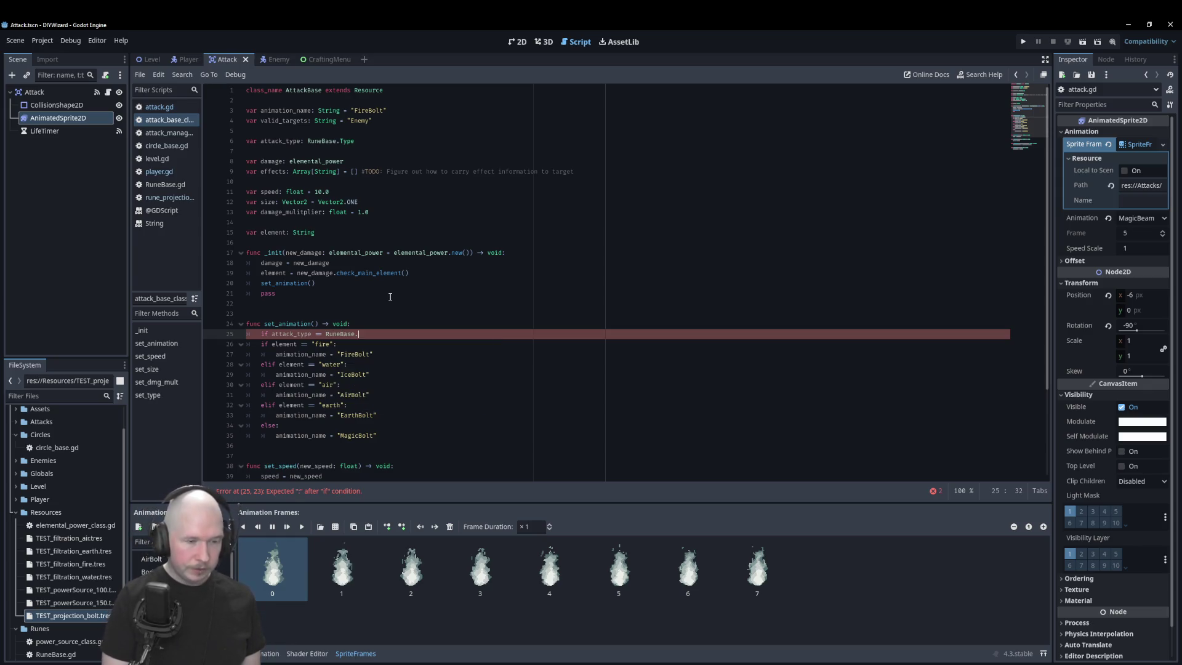
text(Type)
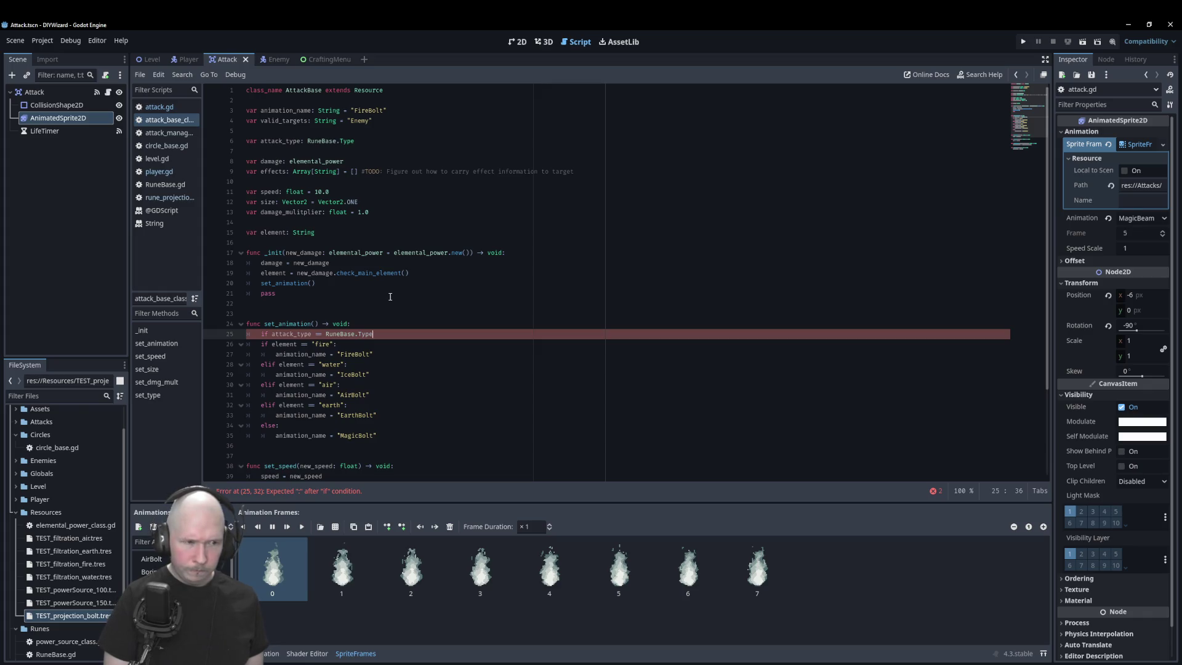
text(.)
key(Return)
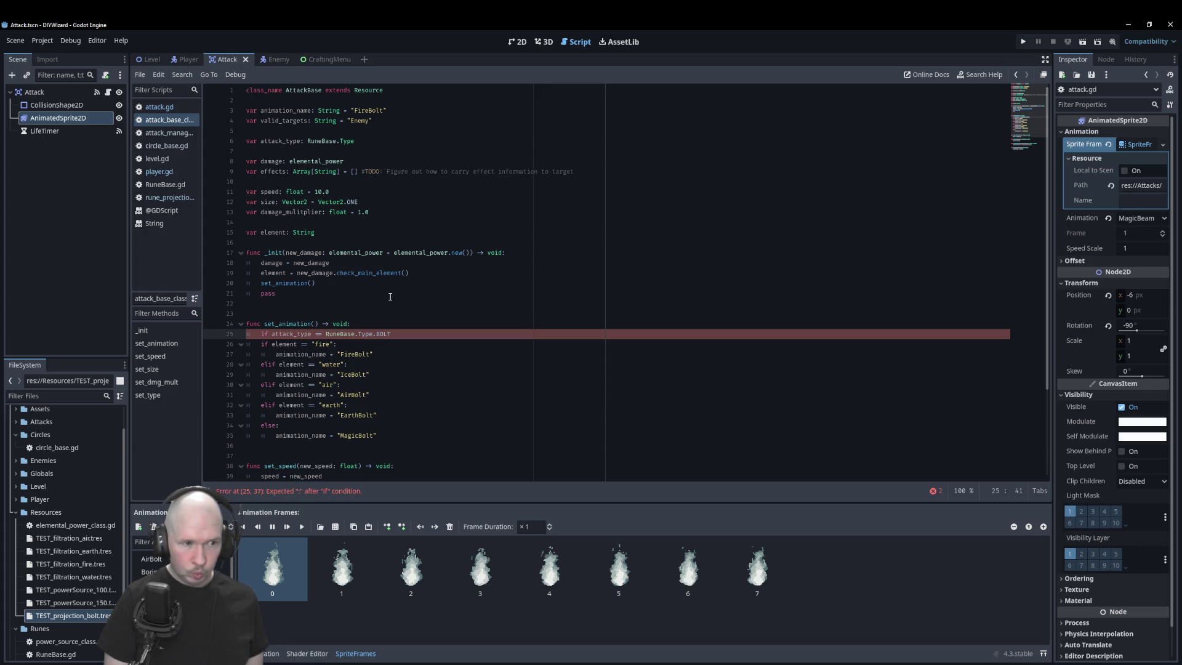
text(:)
key(Down)
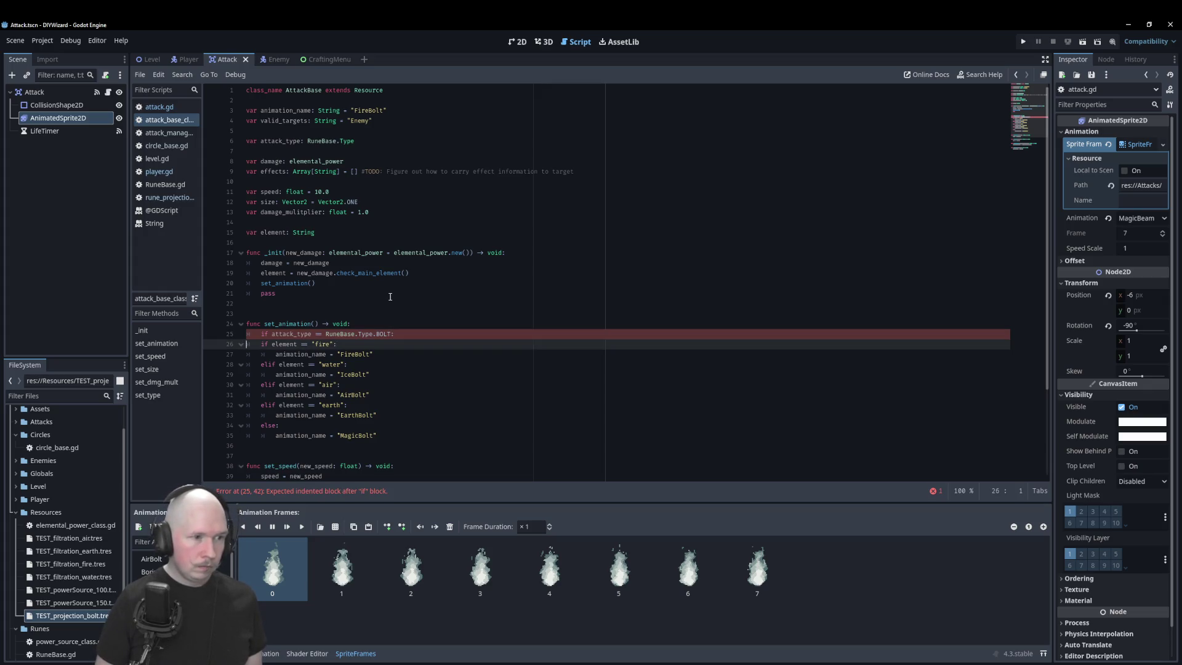
- Call set_bolt_animation() inside the BOLT branch
key(shift+Down)
key(shift+Down)
key(shift+Down)
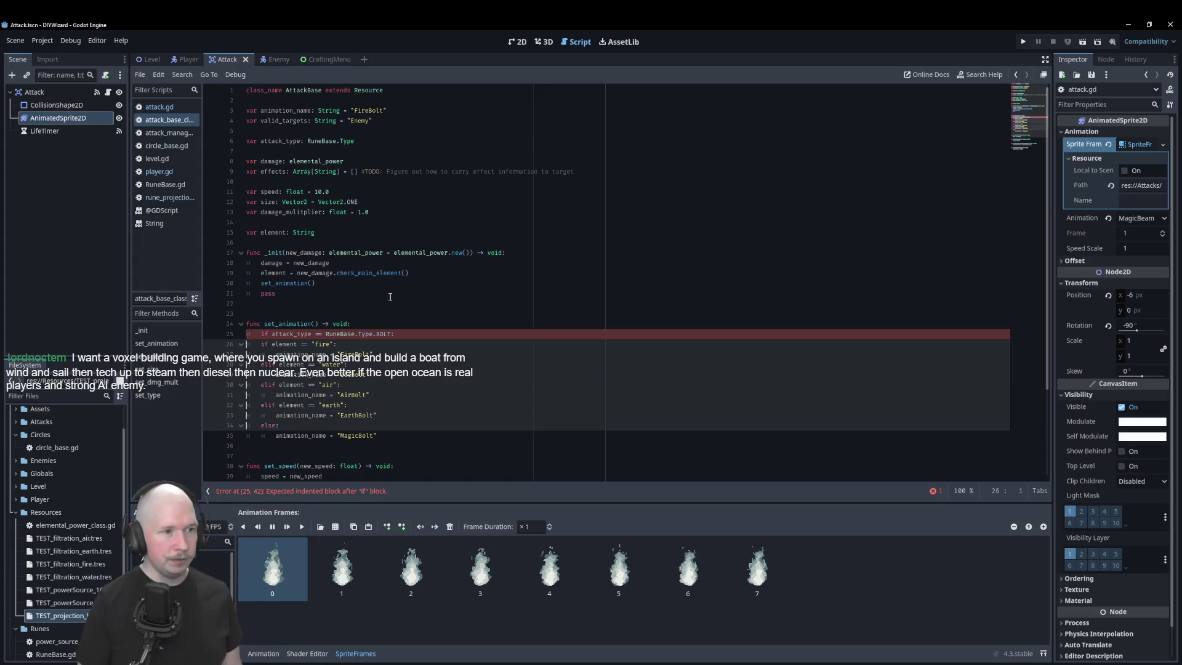
click(389, 297)
key(Down)
key(Down)
key(Down)
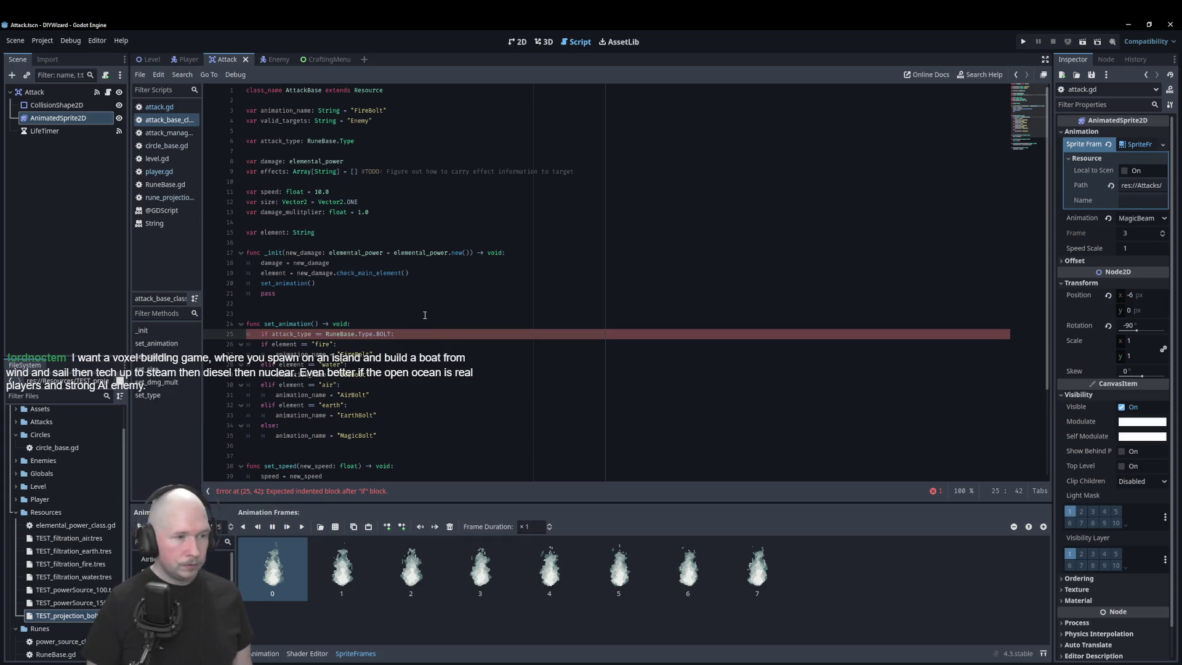
key(Return)
text(set)
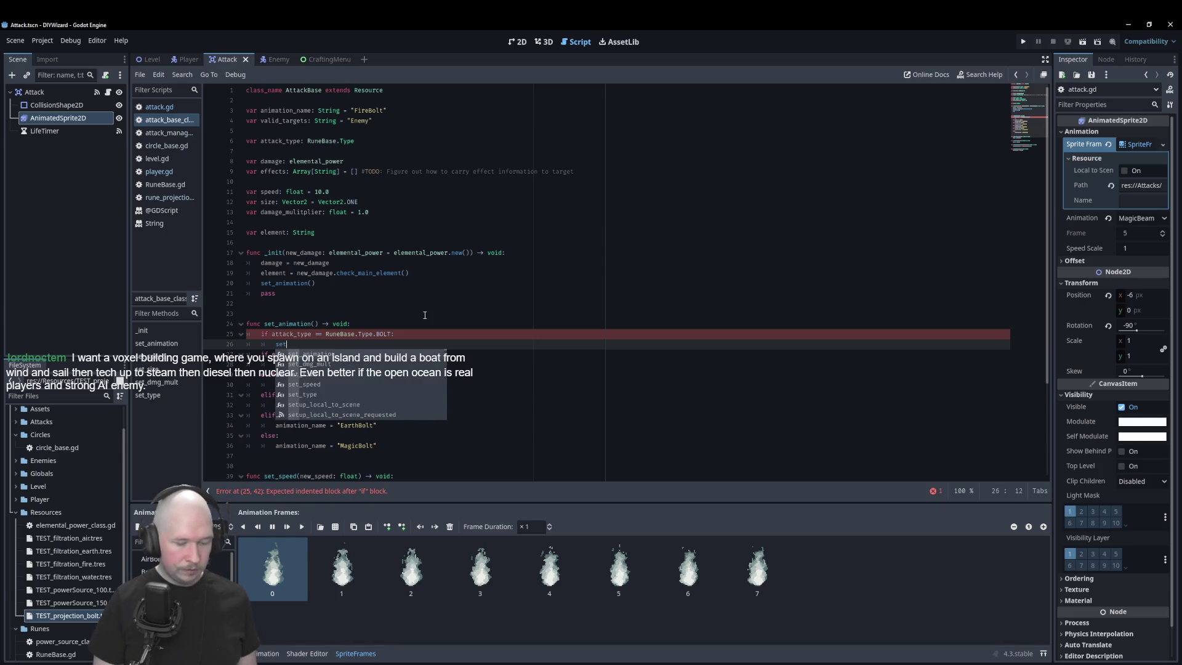
text(_bo)
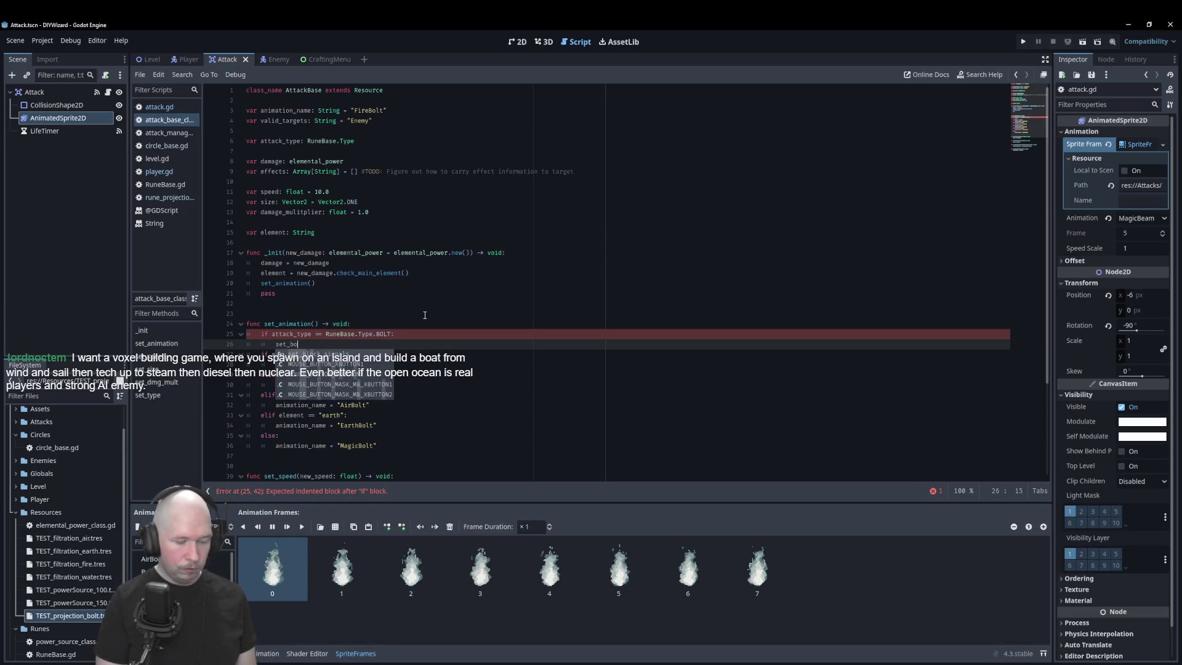
text(lt_animation)
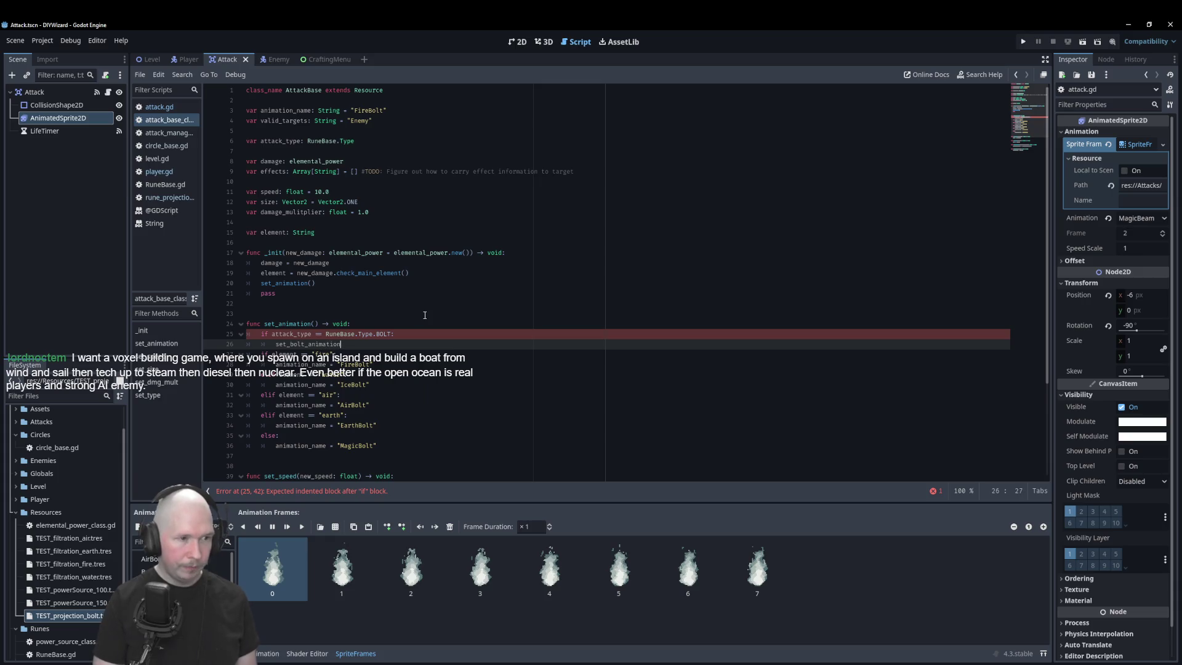
text(()
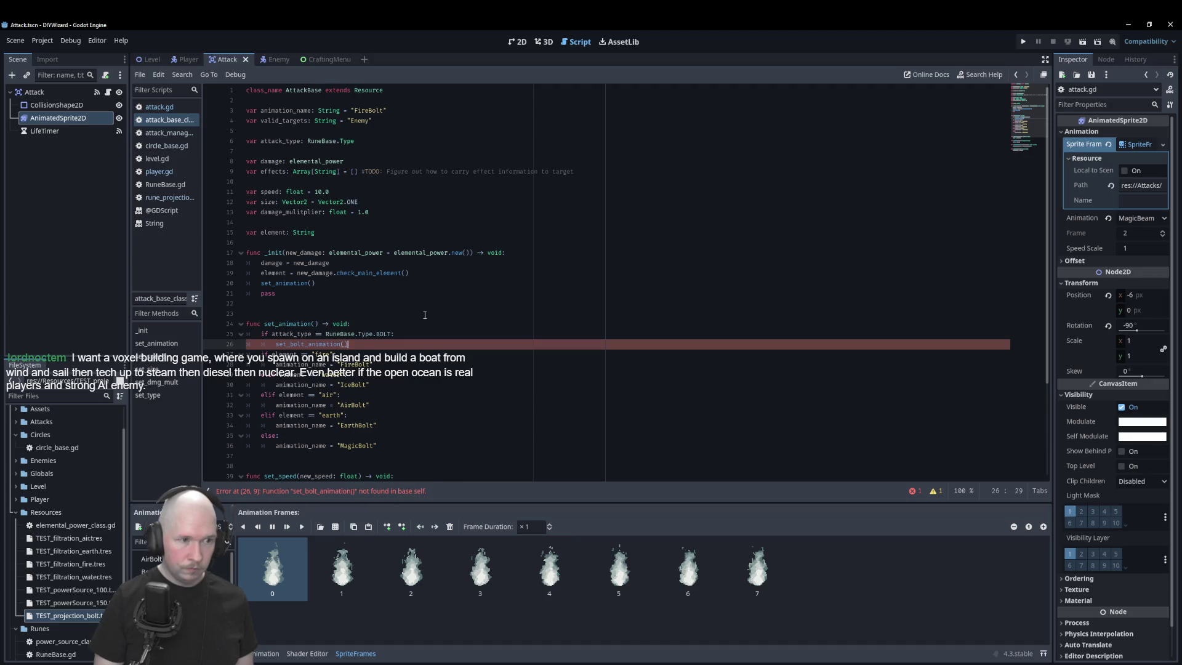
- Declare 'func set_bolt_animation() -> void' above the element-naming checks
key(shift+Home)
key(ctrl+c)
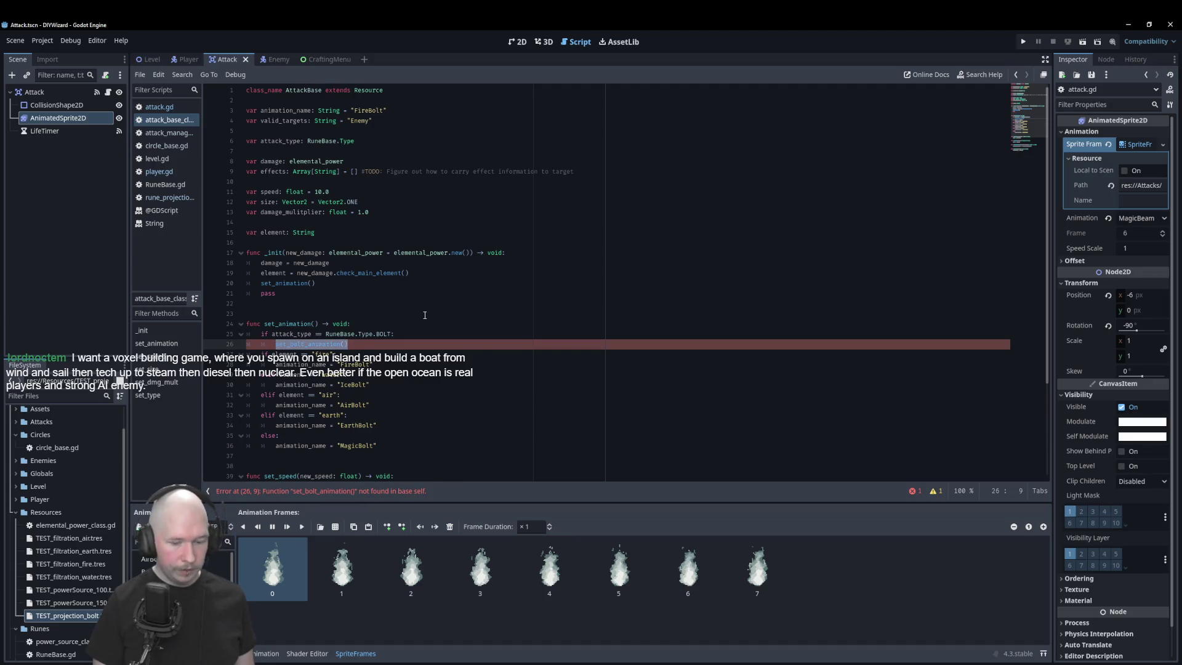
key(End)
key(Return)
key(Return)
key(Return)
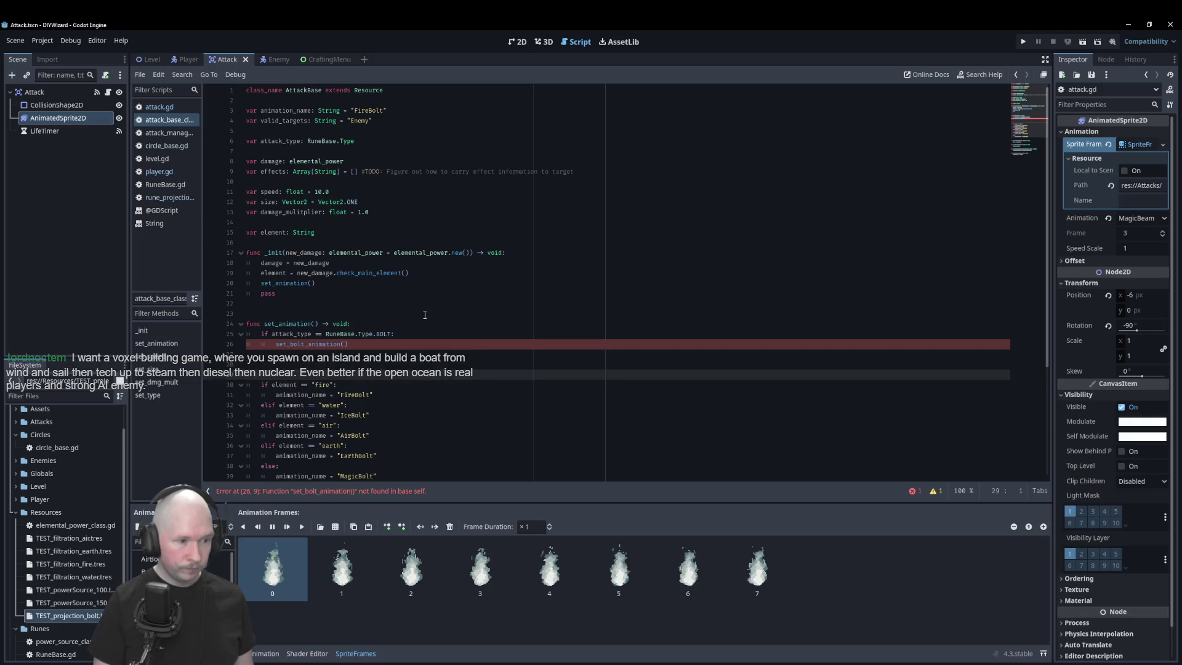
text(func)
key(ctrl+v)
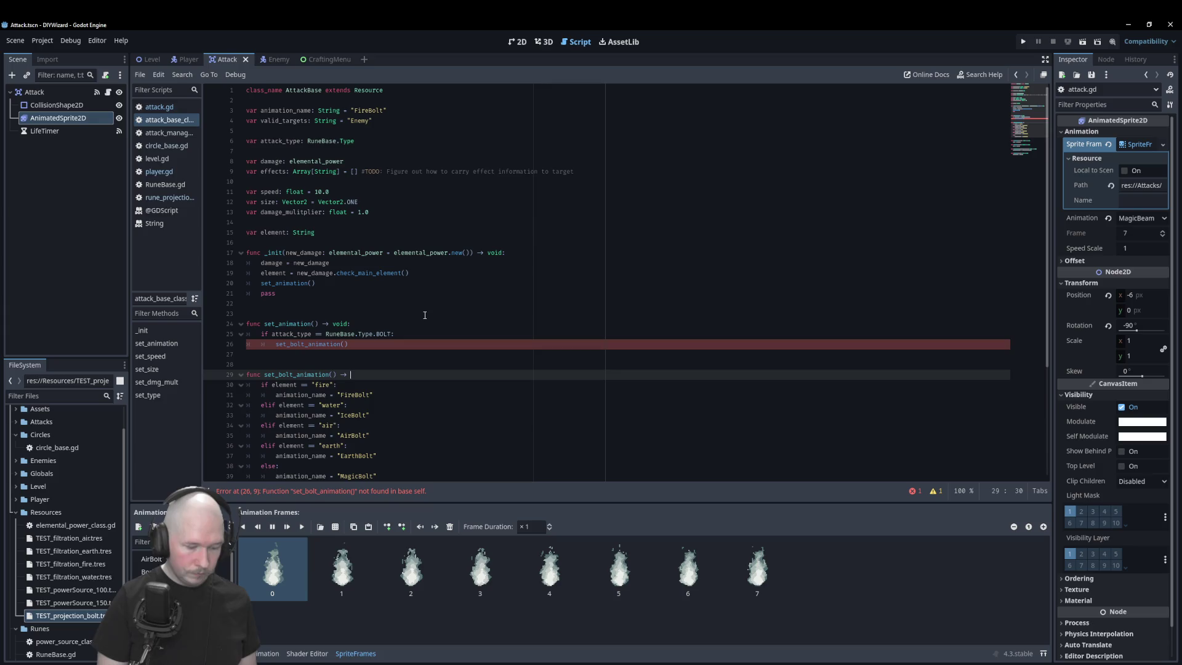
text(void)
click(404, 304)
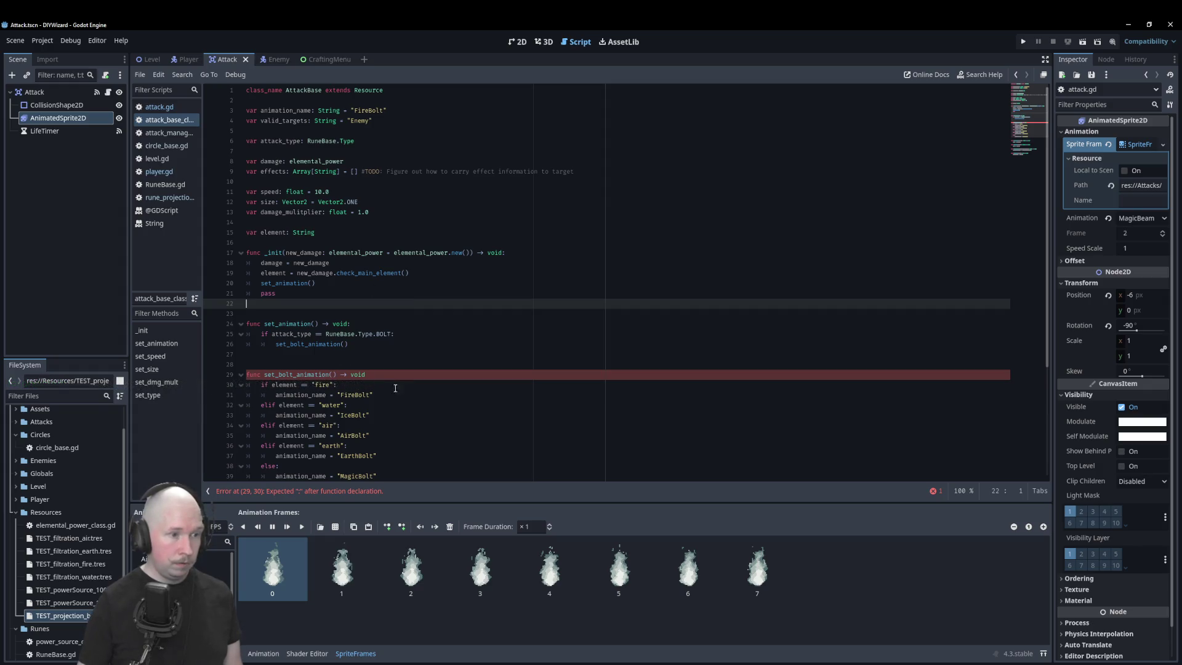
- Add the missing colon to the set_bolt_animation declaration
click(440, 385)
click(441, 375)
text(:)
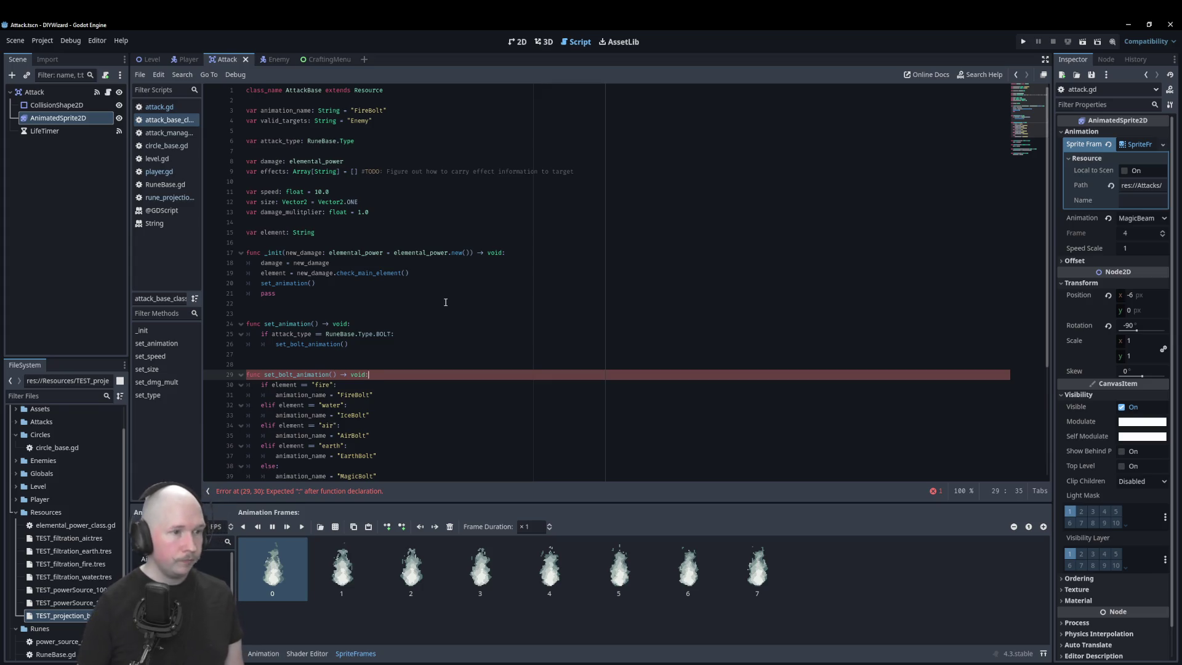
- Below the bolt call, add an elif branch testing attack_type == RuneBase.Type.BEAM, reusing the BOLT condition
click(421, 336)
click(418, 342)
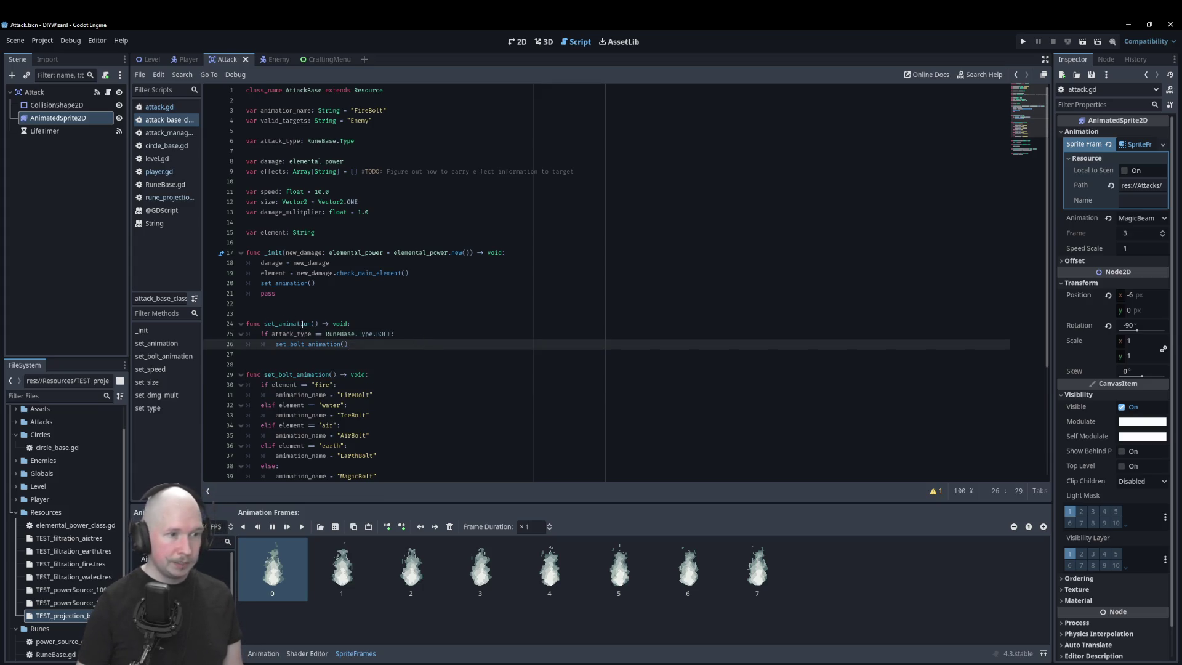
key(Return)
key(BackSpace)
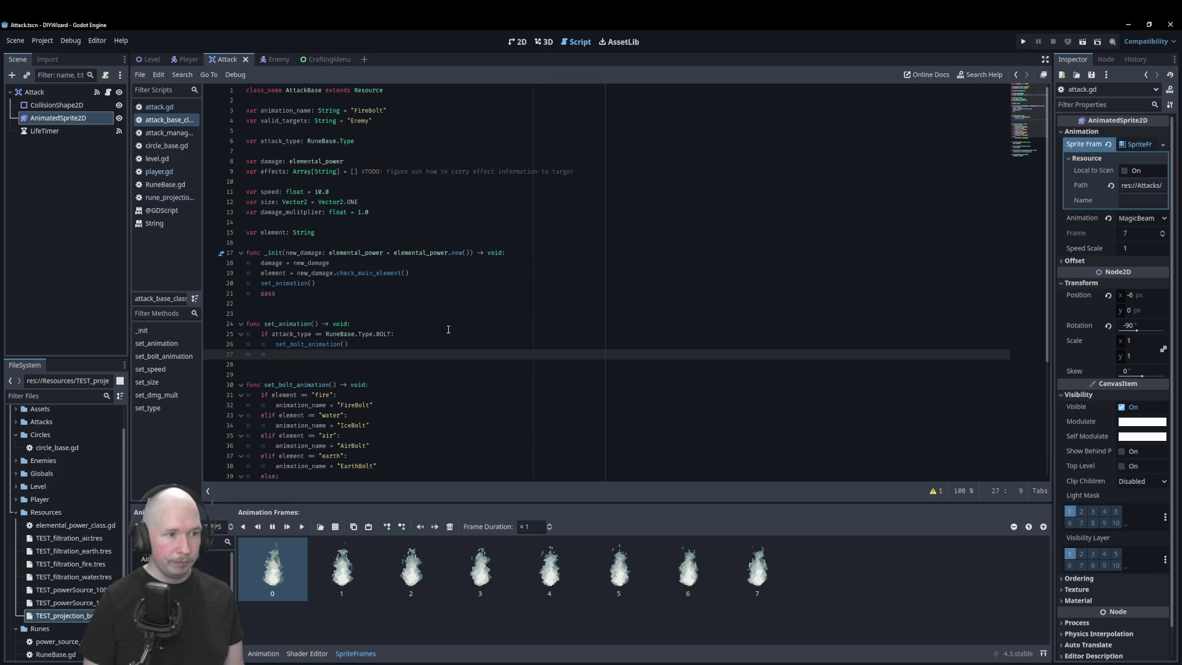
text(elif)
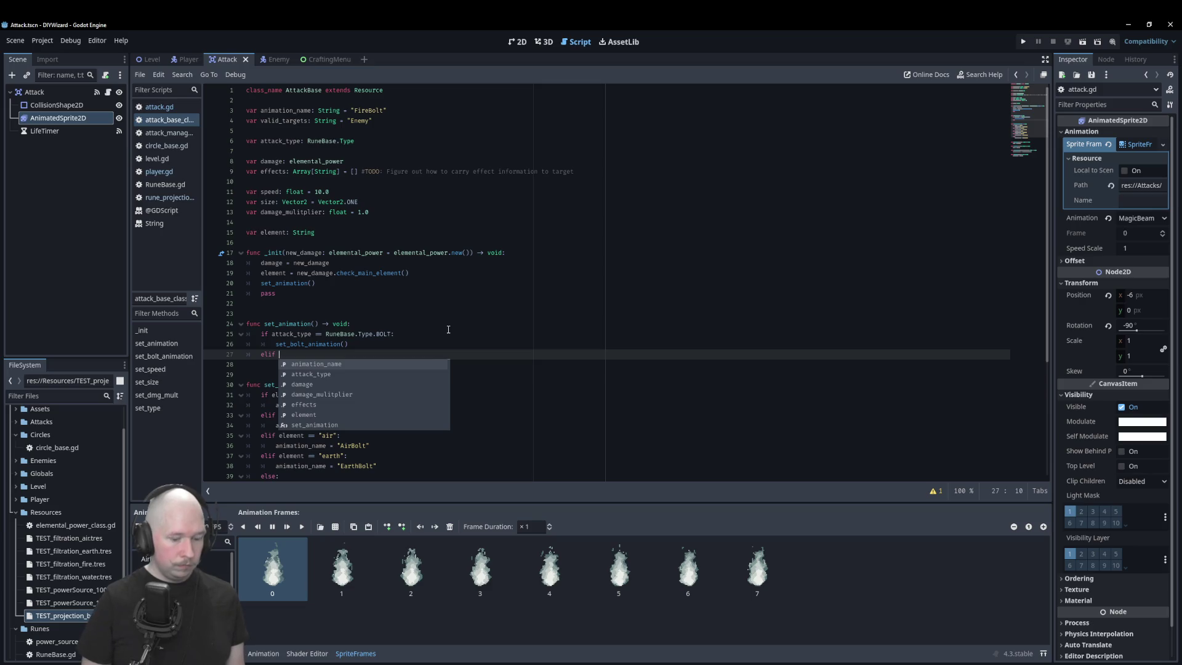
drag(396, 335, 271, 335)
key(ctrl+c)
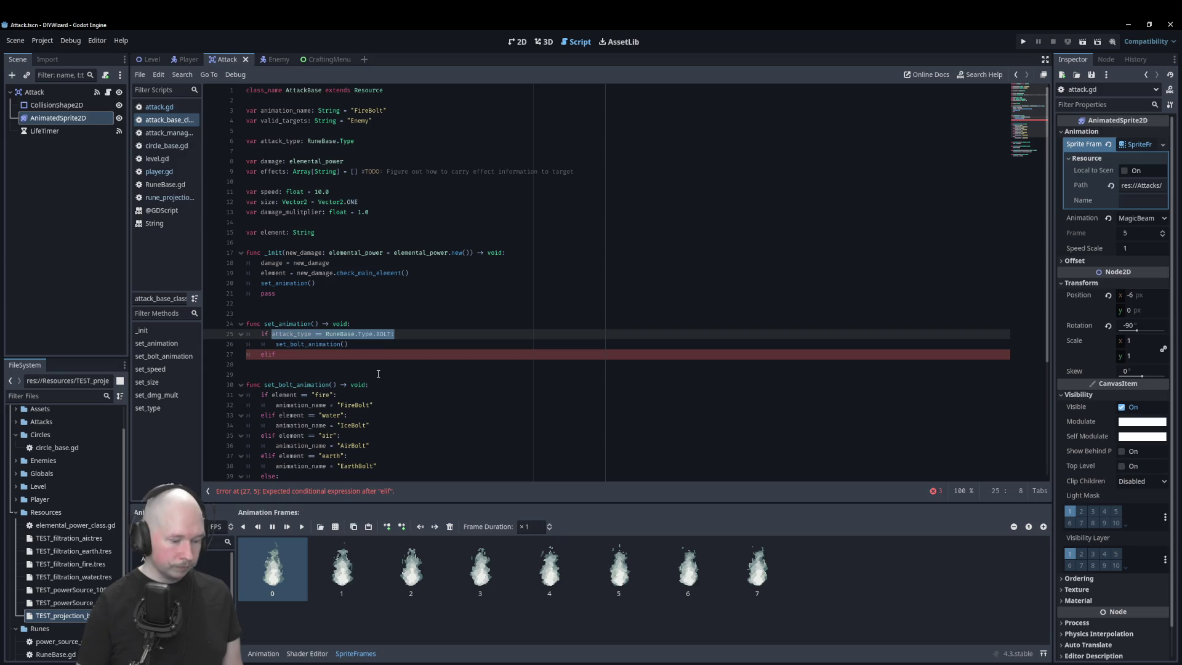
click(333, 355)
key(ctrl+v)
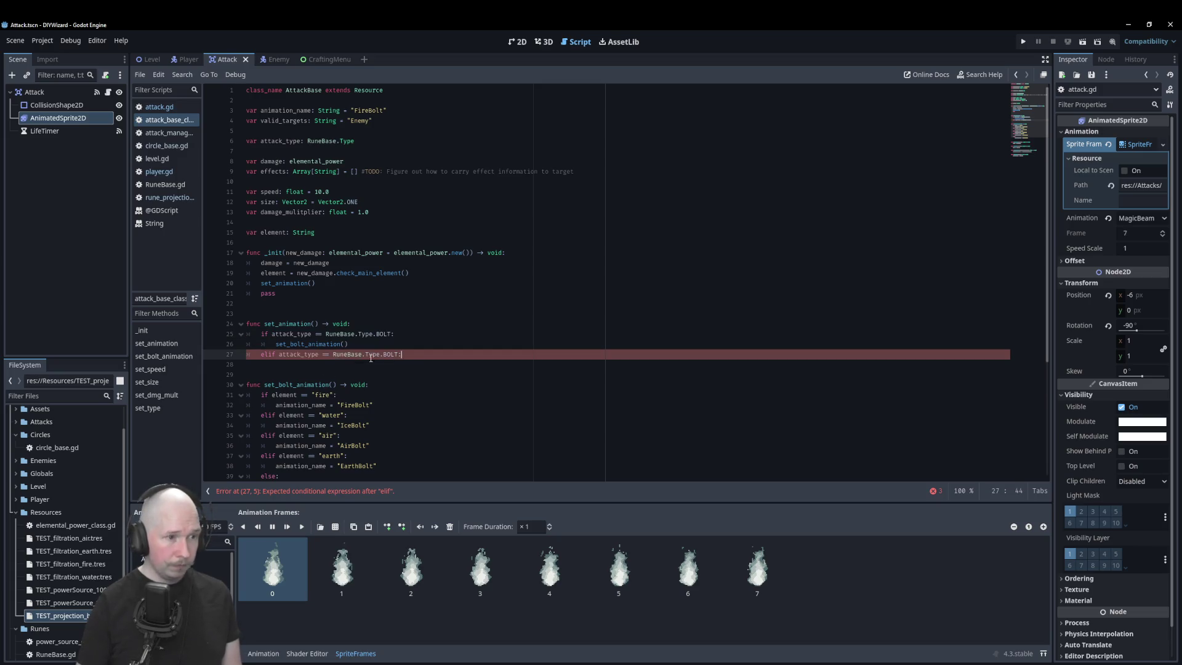
click(398, 355)
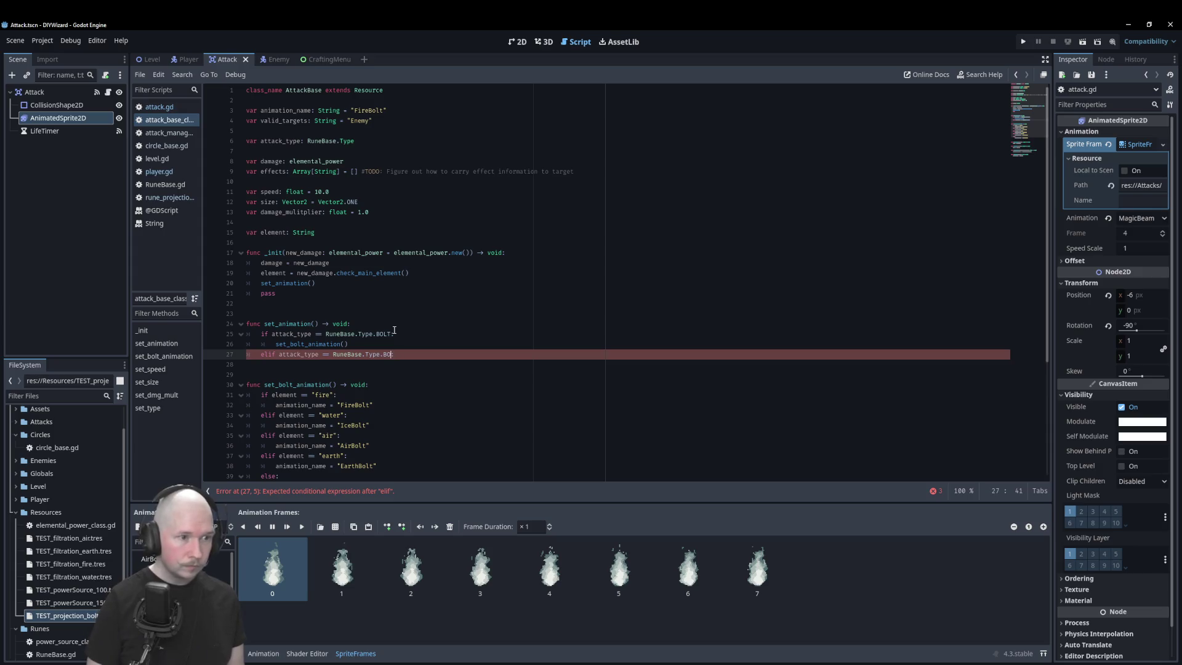
text(AM:)
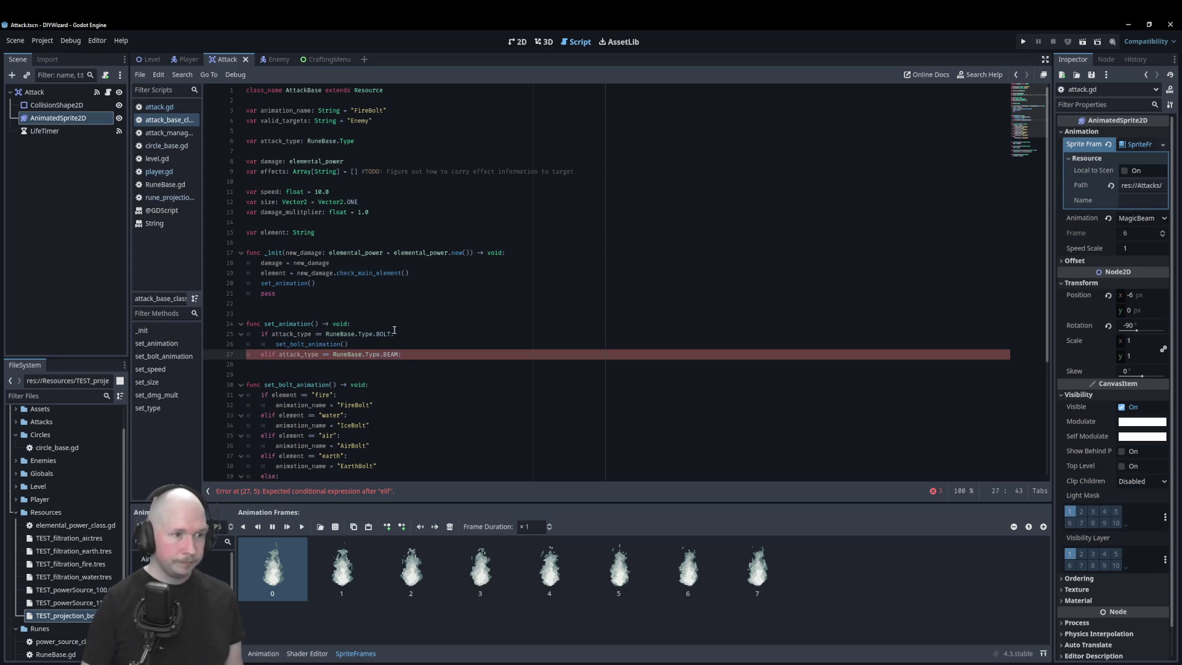
- Call set_beam_animation() inside the BEAM branch
click(431, 375)
click(431, 358)
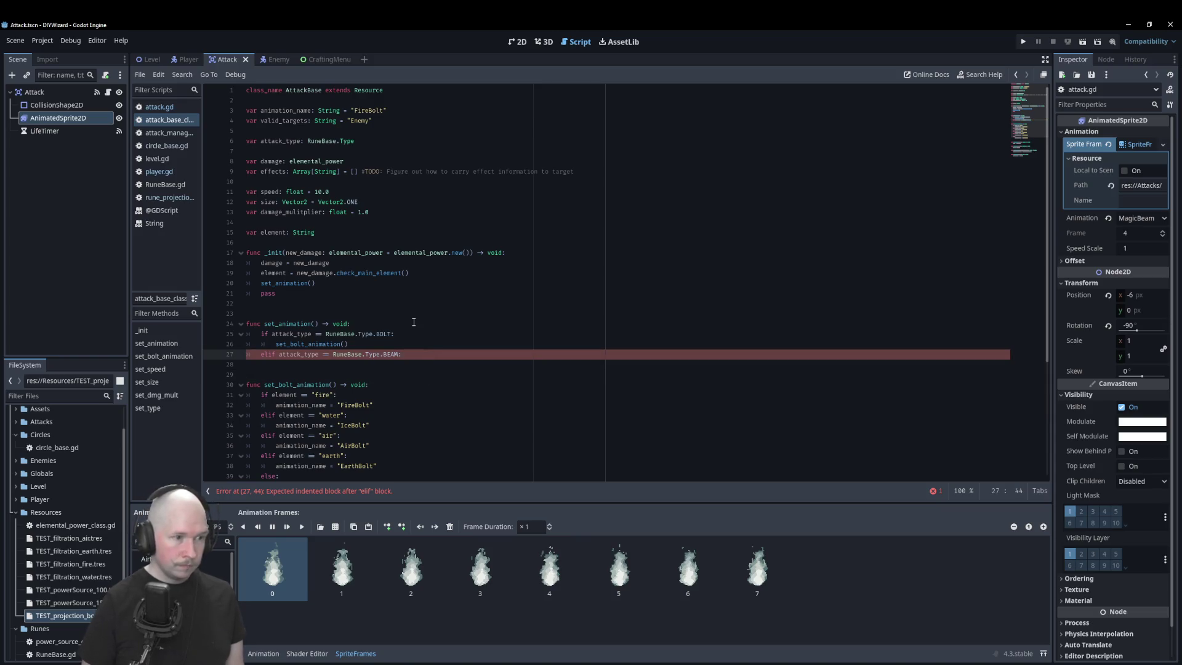
key(Return)
text(set_beam)
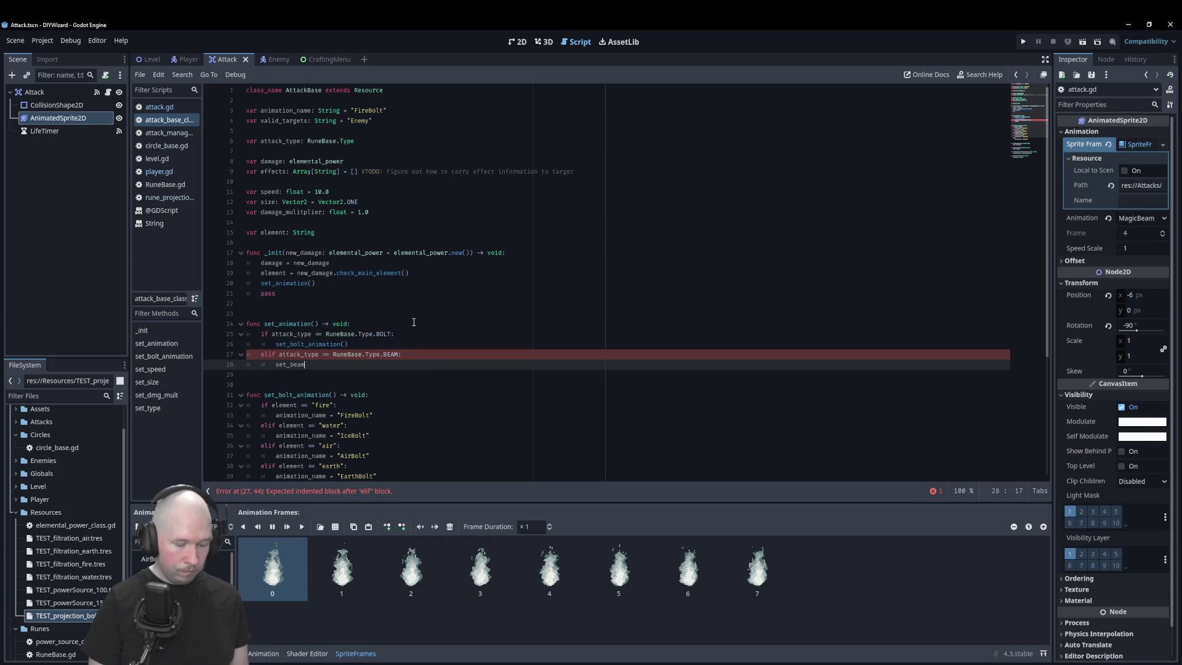
text(_animation)
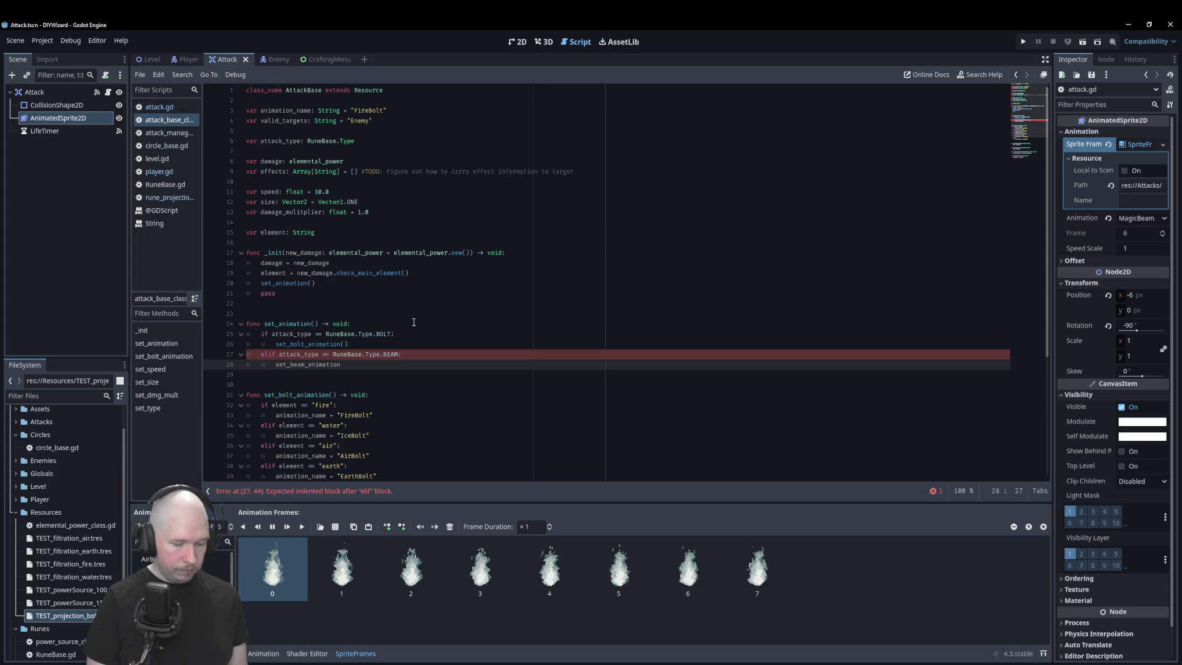
text(()
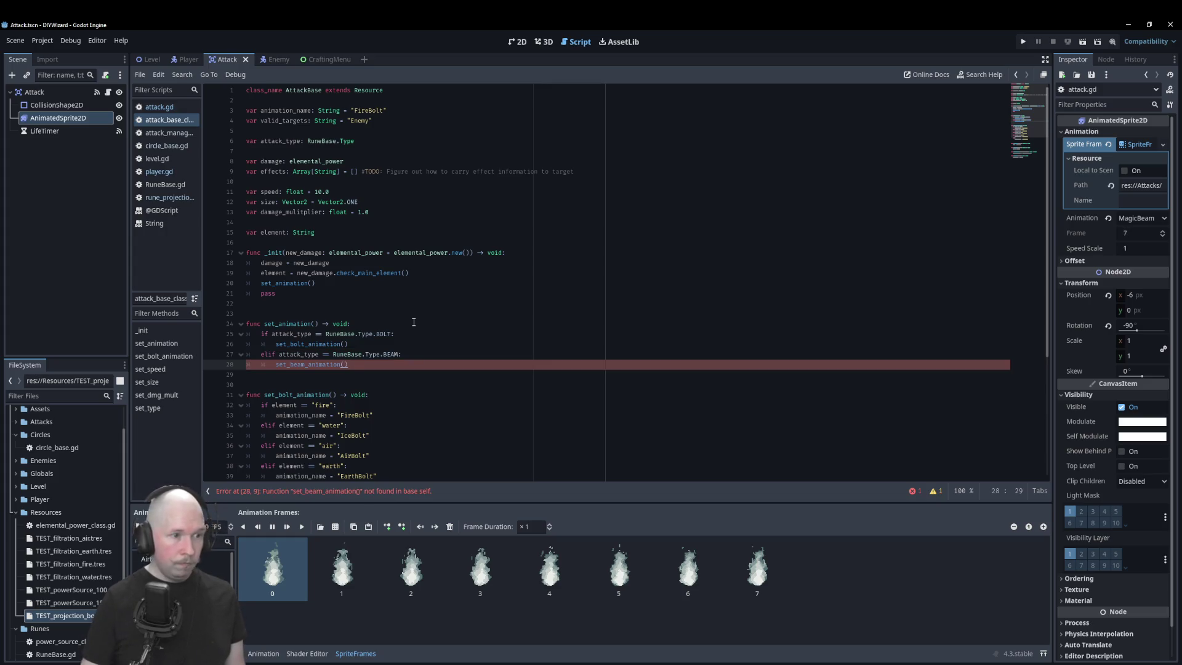
scroll(414, 322, down, 4)
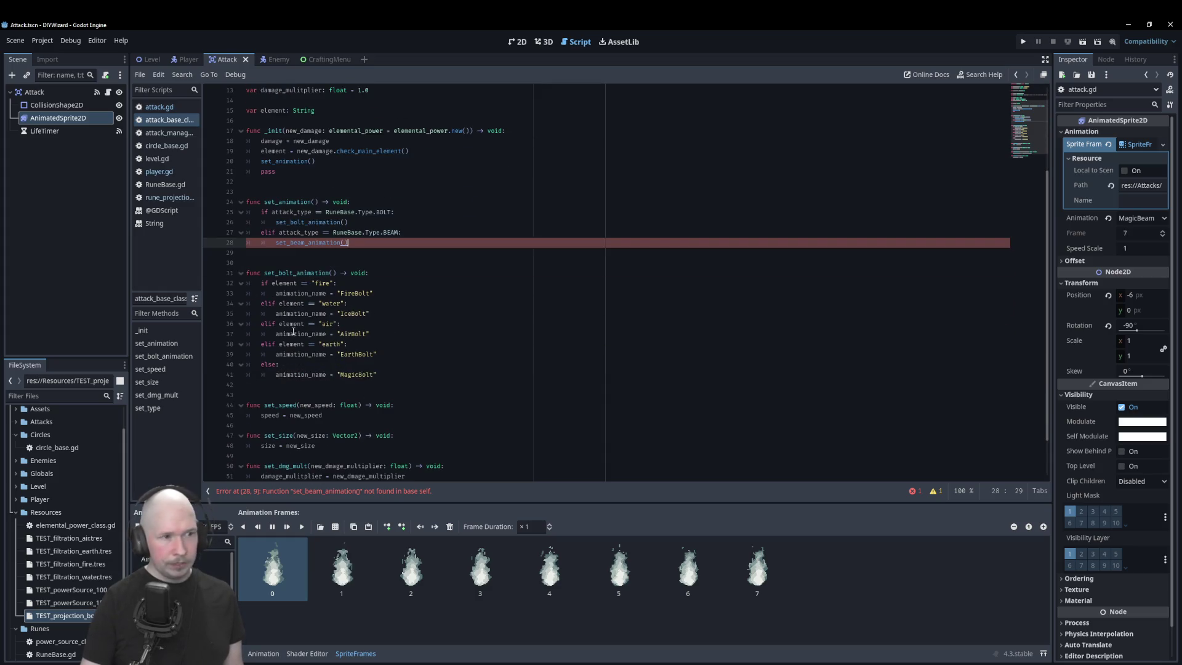
- Below set_bolt_animation, declare 'func set_beam_animation() -> void'
click(266, 263)
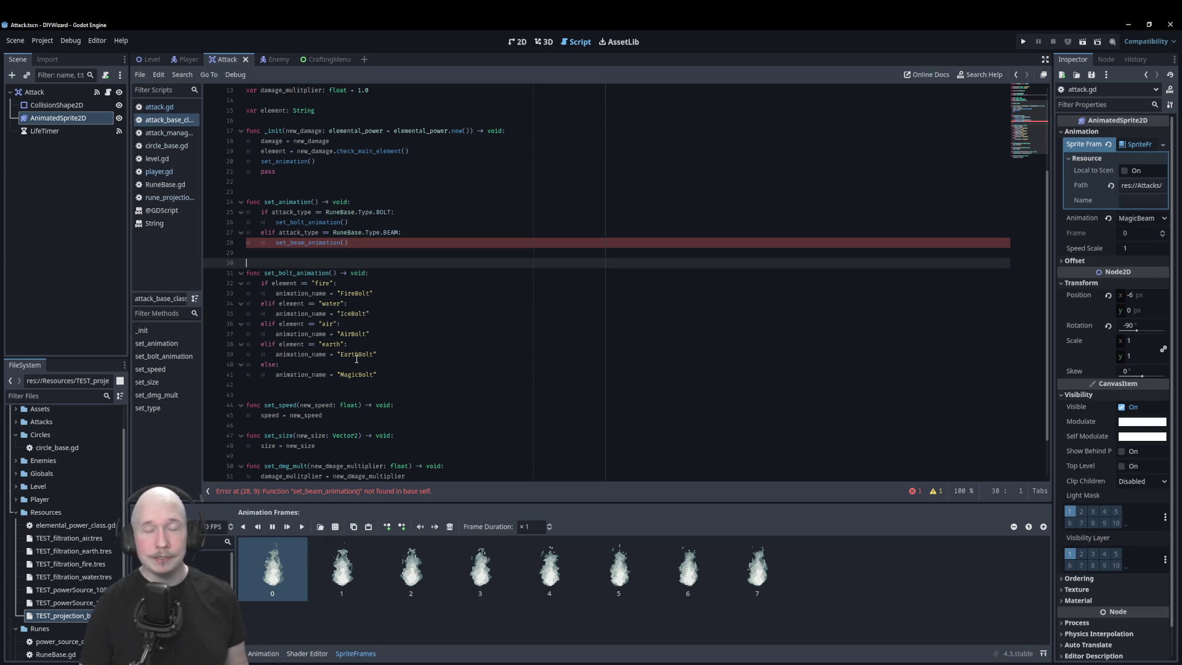
click(354, 385)
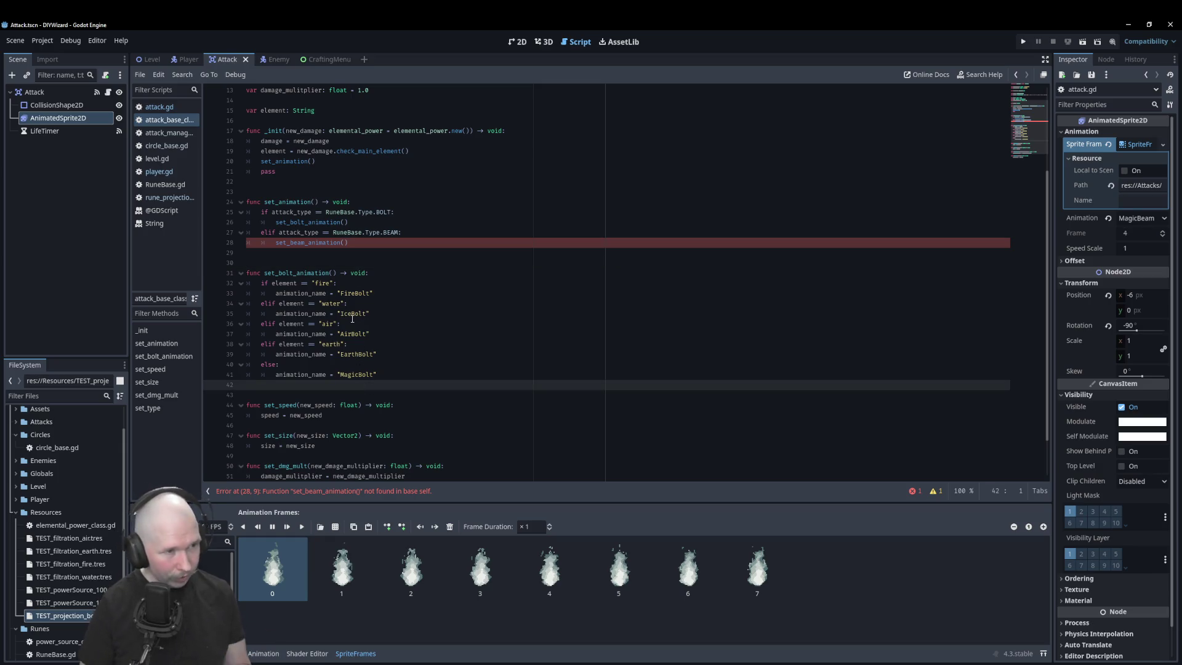
key(Return)
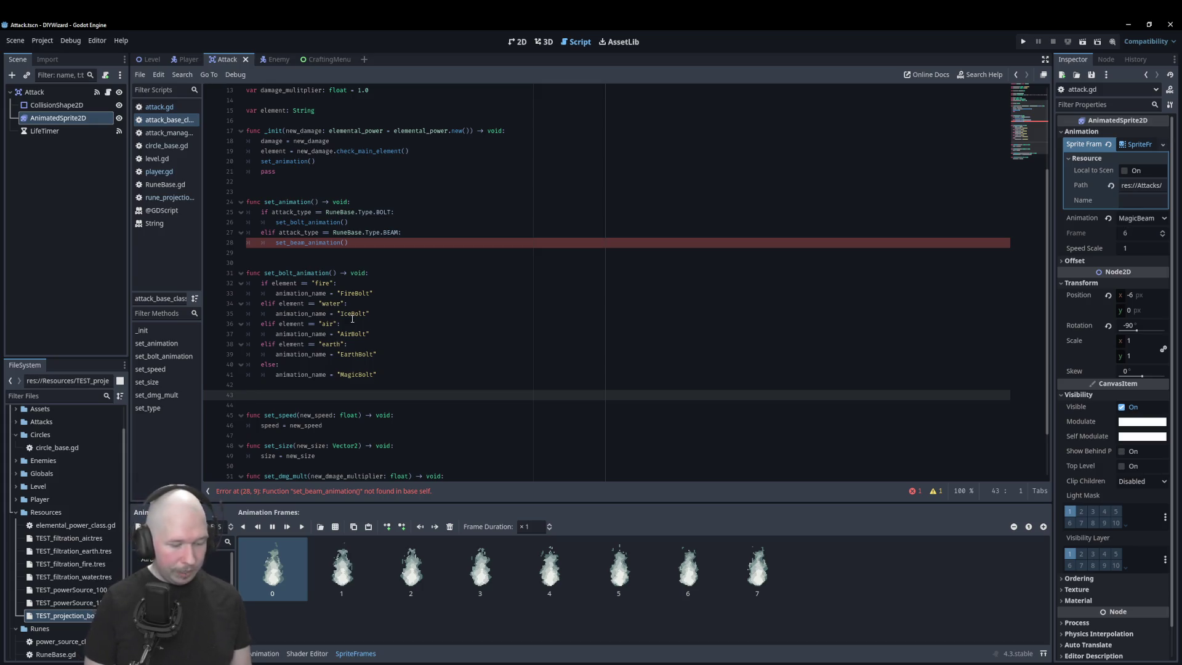
text(set)
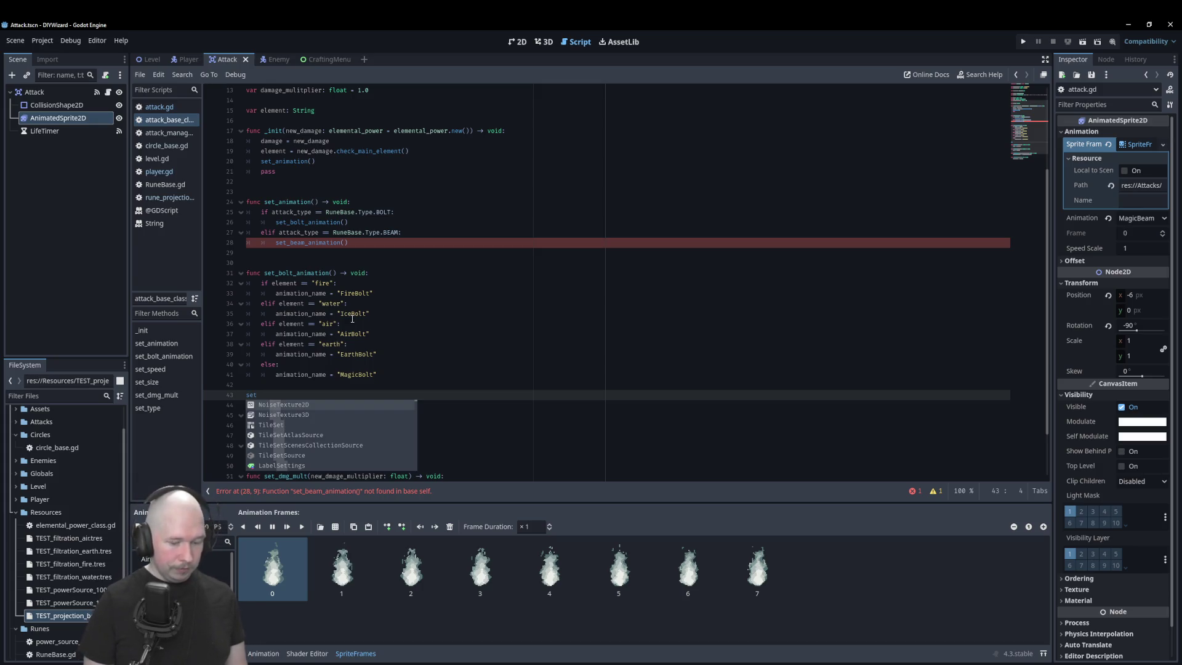
text(_be)
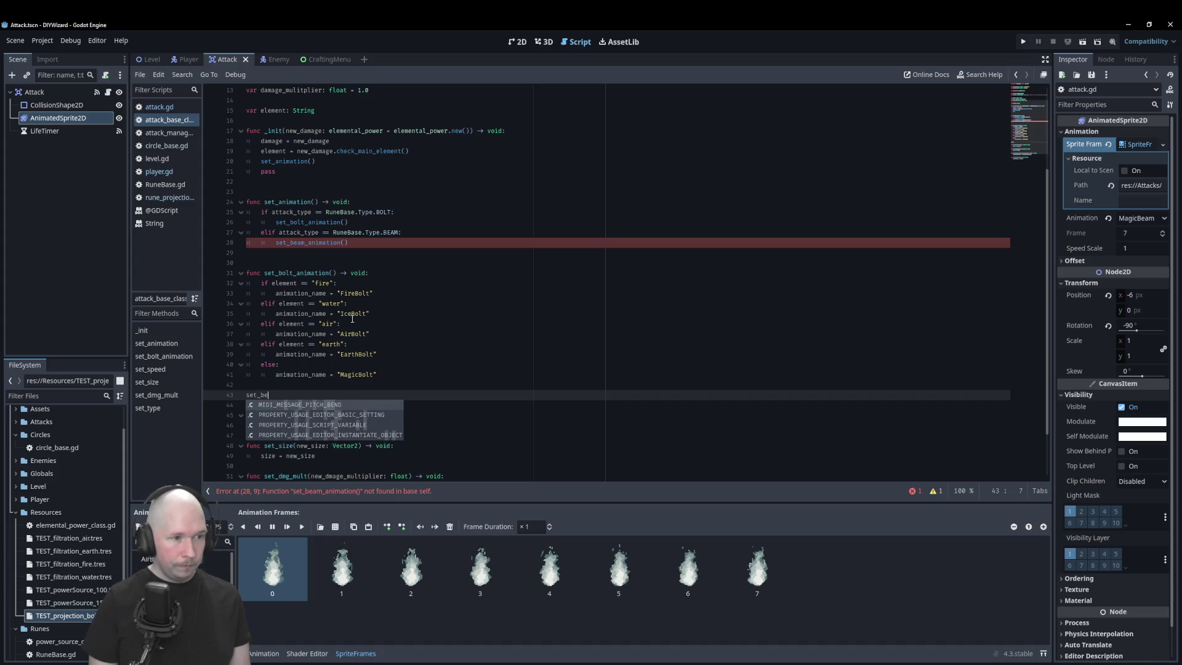
key(BackSpace)
key(BackSpace)
key(BackSpace)
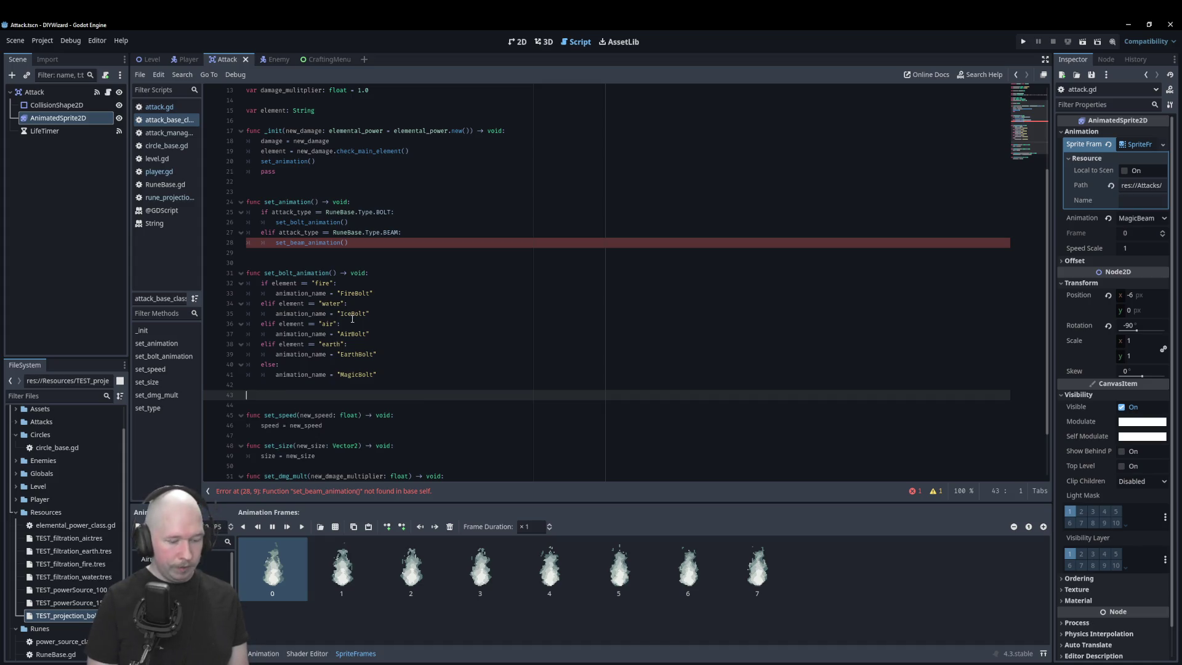
text(func se)
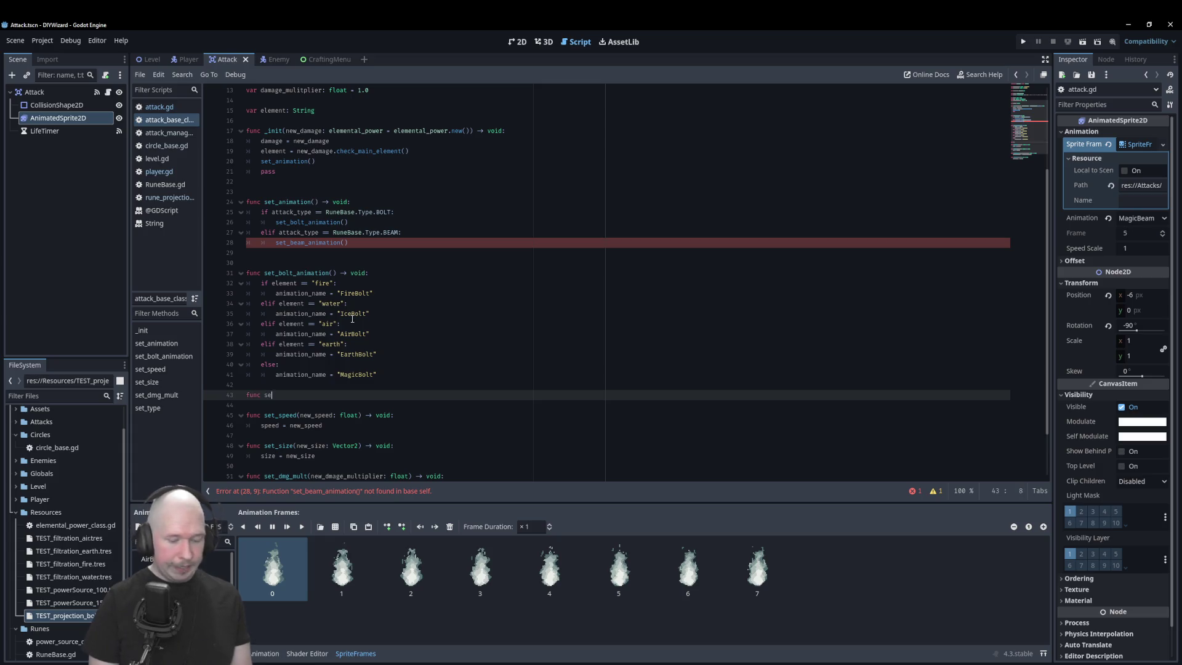
text(t_beam_)
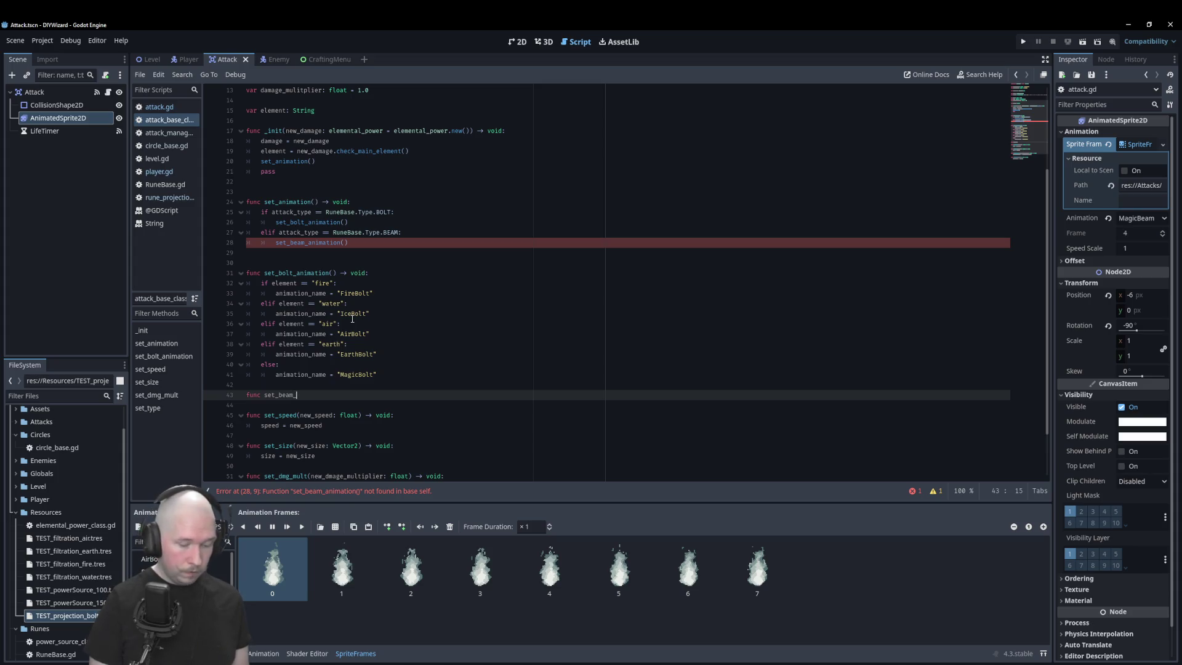
text(animation())
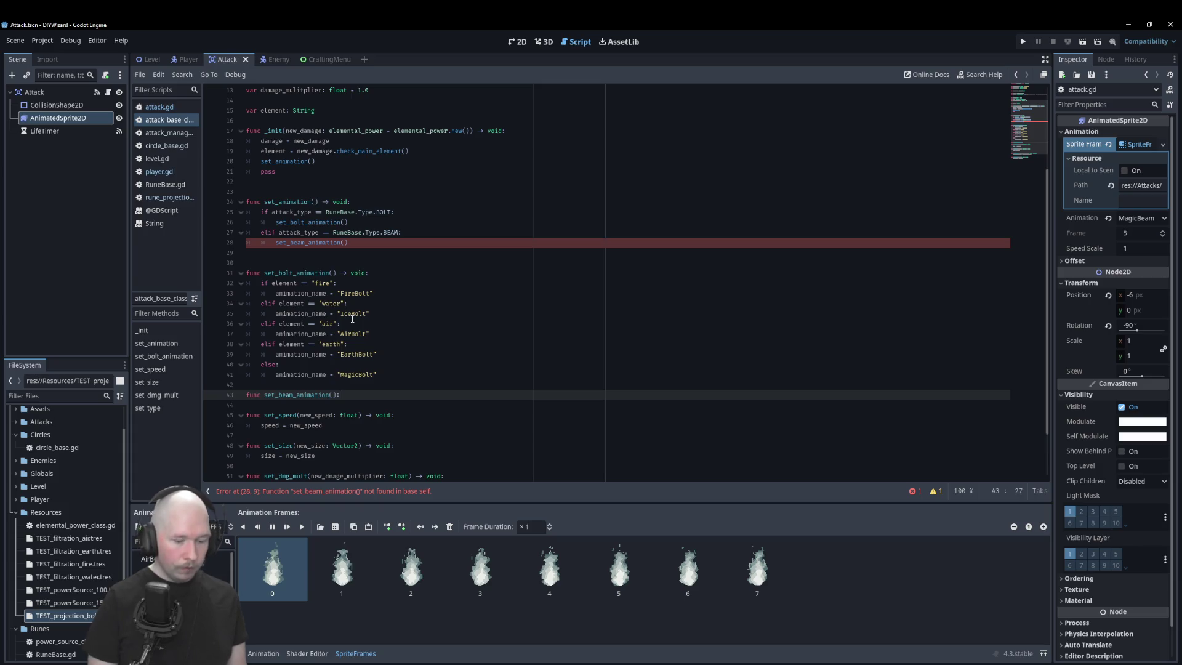
text( -> )
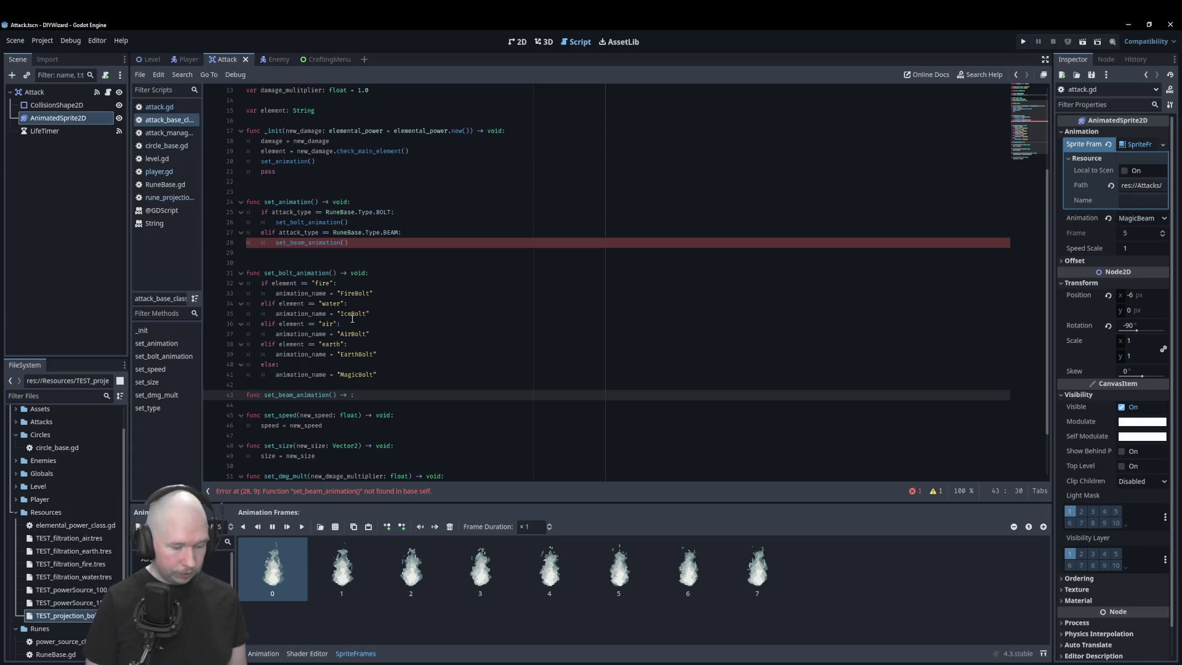
text(void)
key(Return)
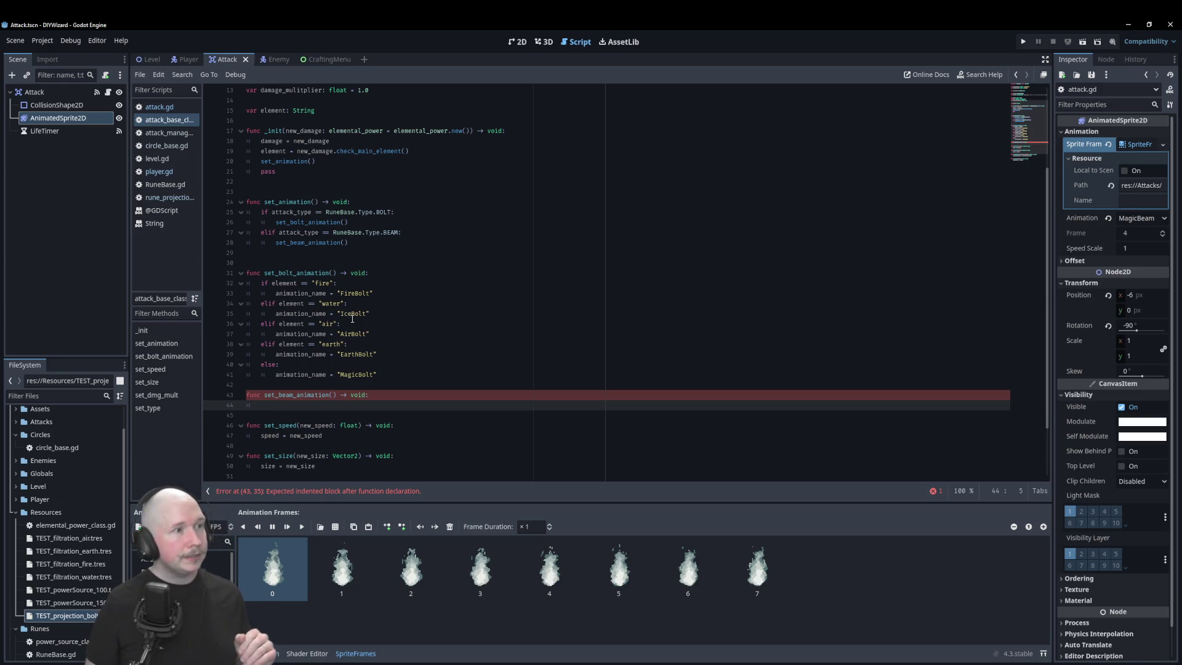
- Give set_beam_animation the body animation_name = "MagicBeam", adapted from the MagicBolt line
scroll(312, 210, up, 4)
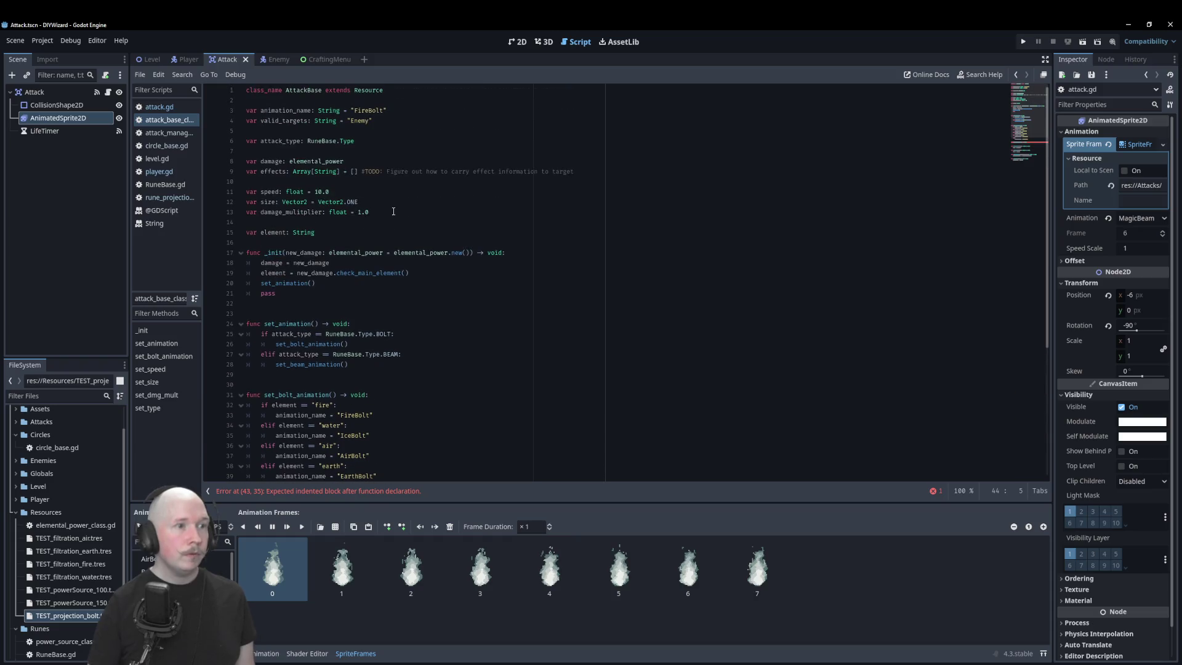
scroll(300, 273, down, 6)
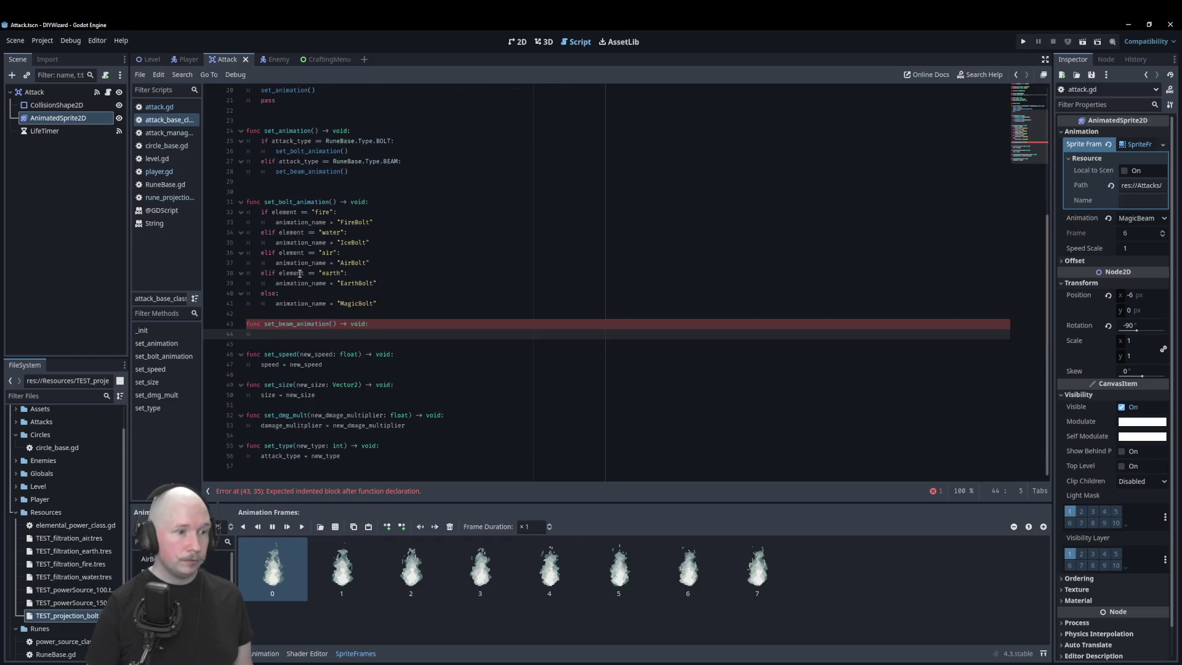
mouse_move(58, 117)
mouse_down()
mouse_move(289, 308)
mouse_move(299, 335)
mouse_up()
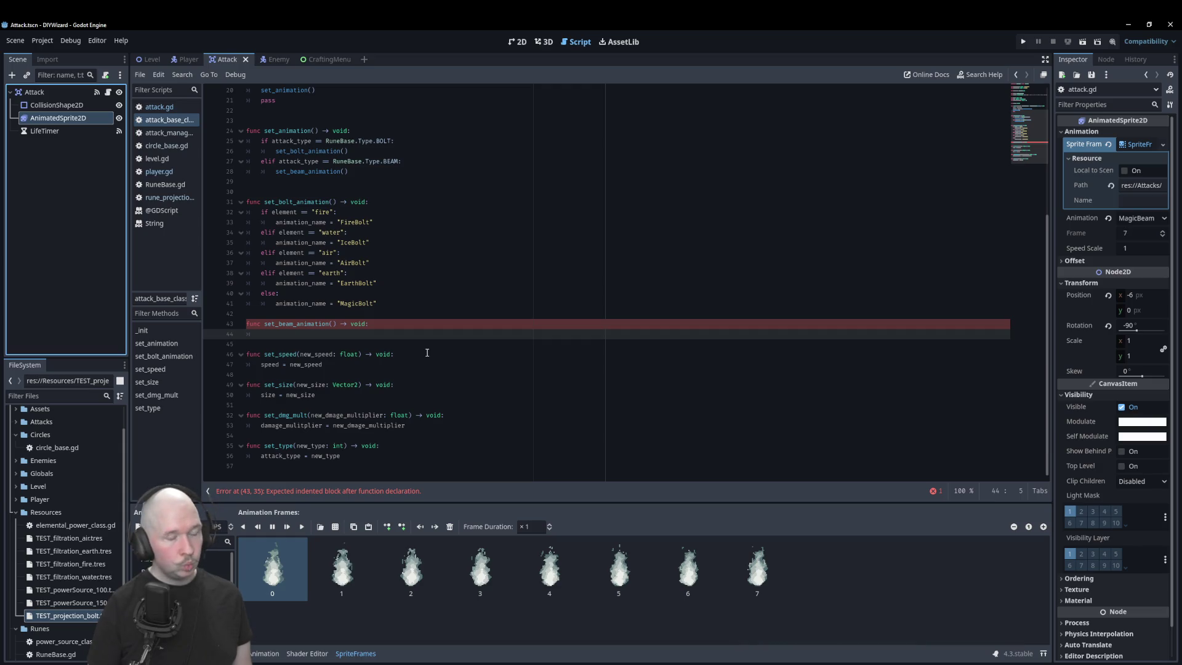
click(346, 335)
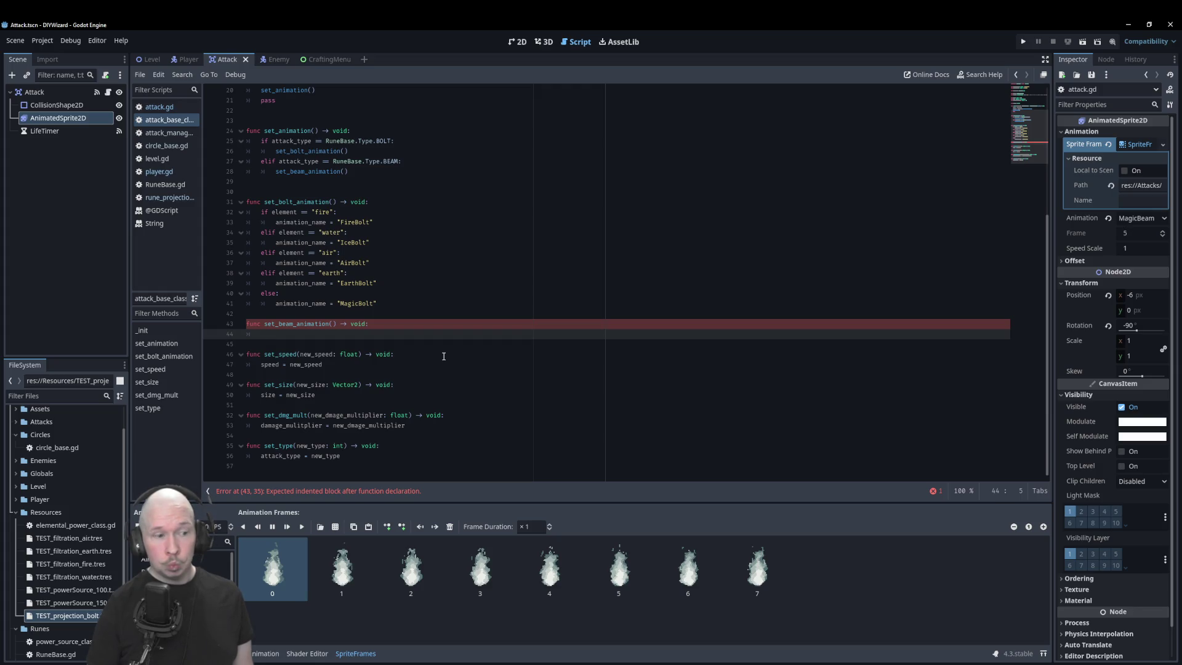
drag(377, 303, 275, 303)
key(ctrl+c)
click(311, 333)
key(ctrl+v)
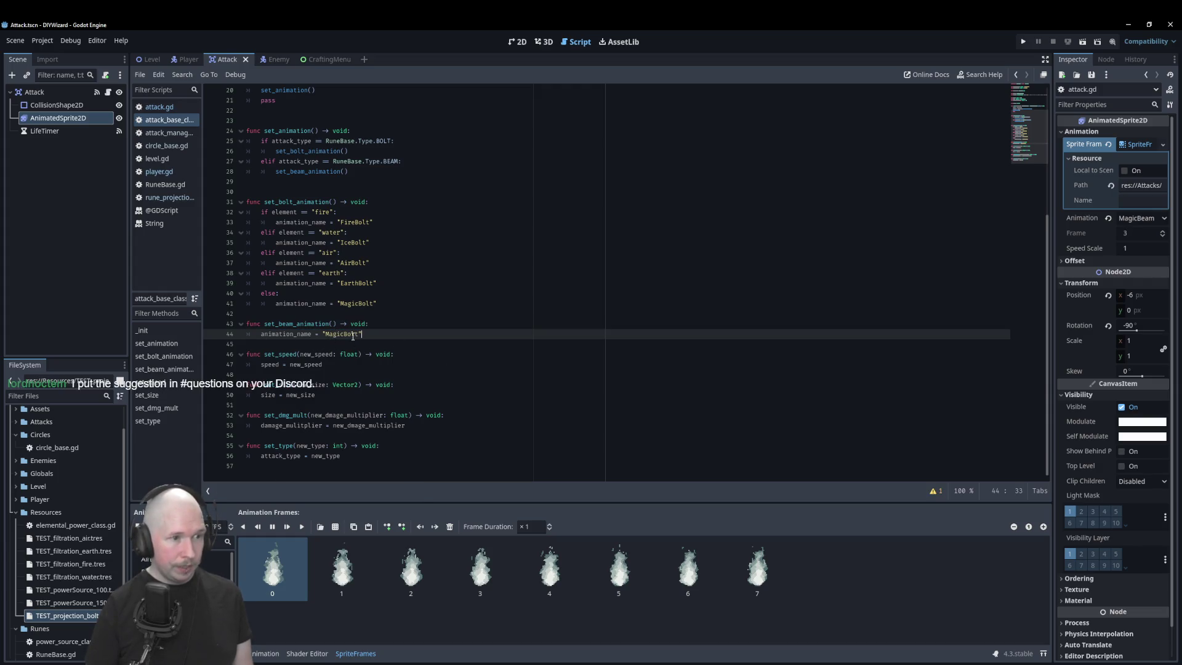
key(BackSpace)
key(BackSpace)
key(BackSpace)
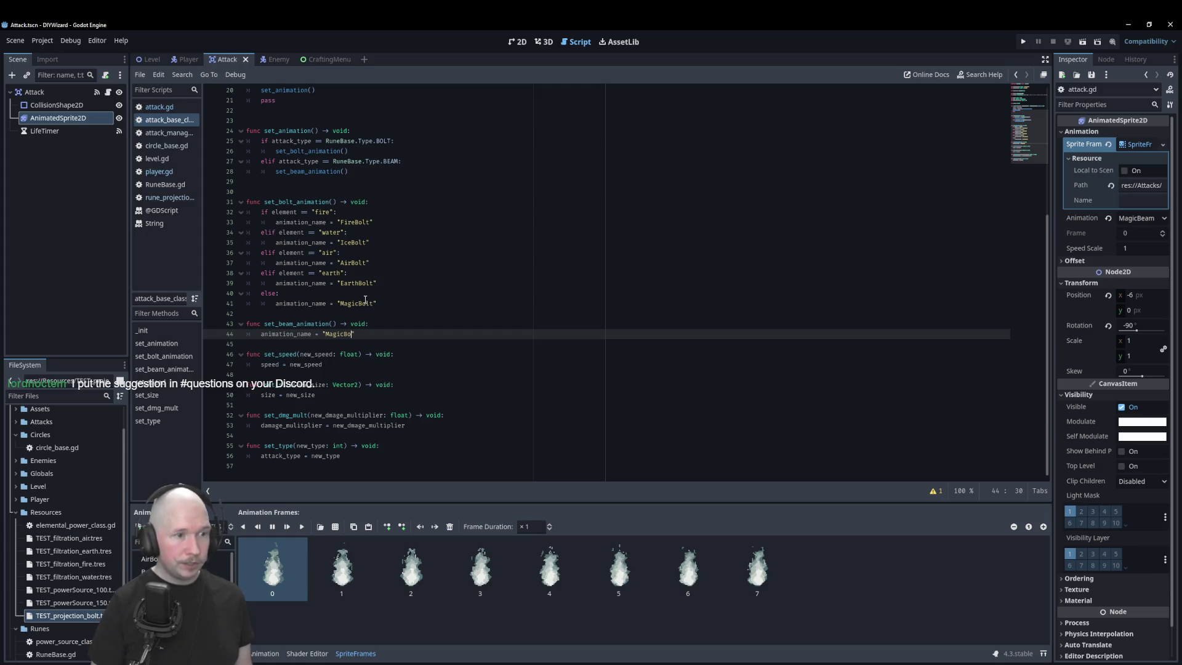
text(eam)
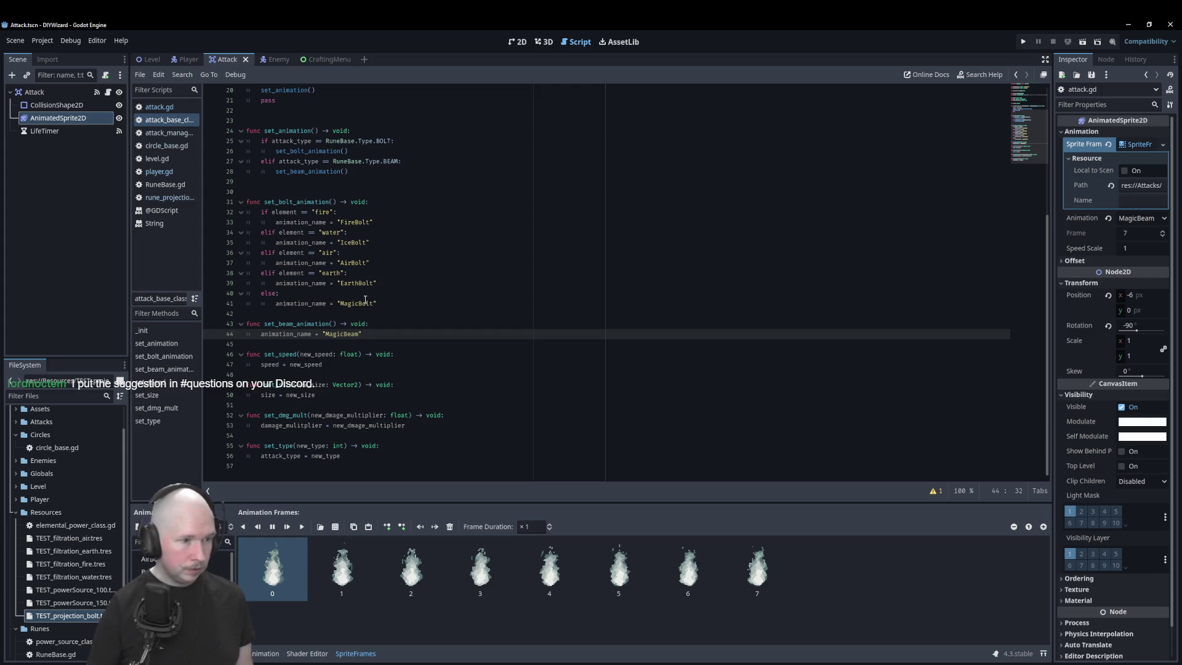
- Save the script and add a blank line before set_beam_animation
click(439, 310)
key(ctrl+s)
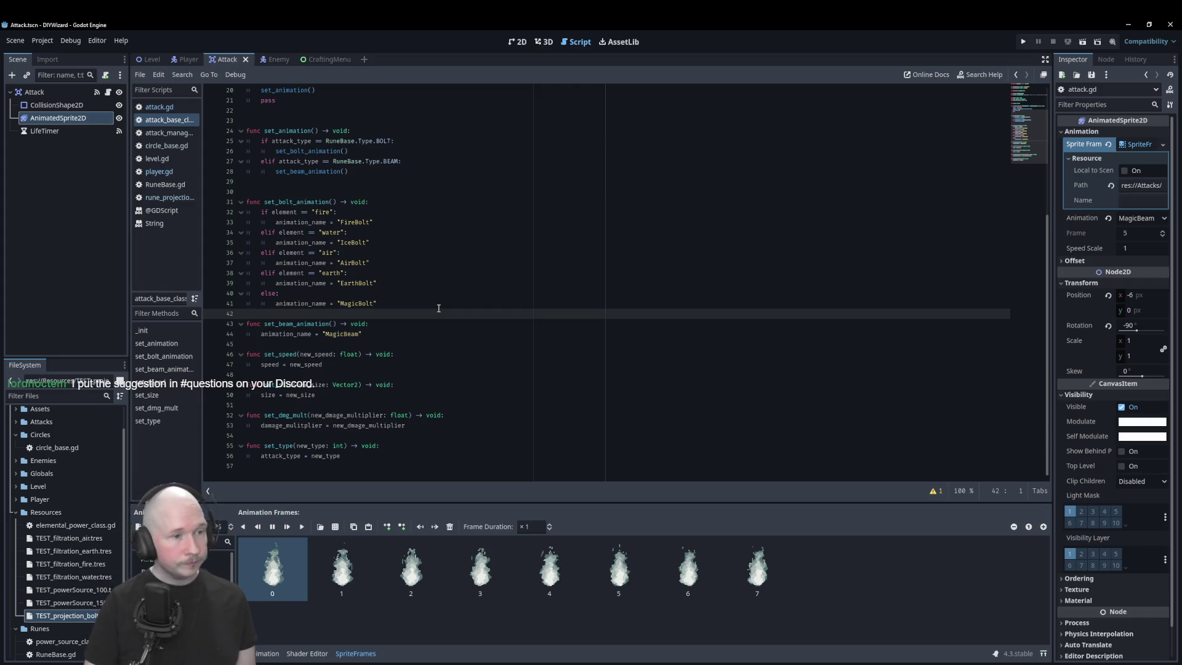
key(Return)
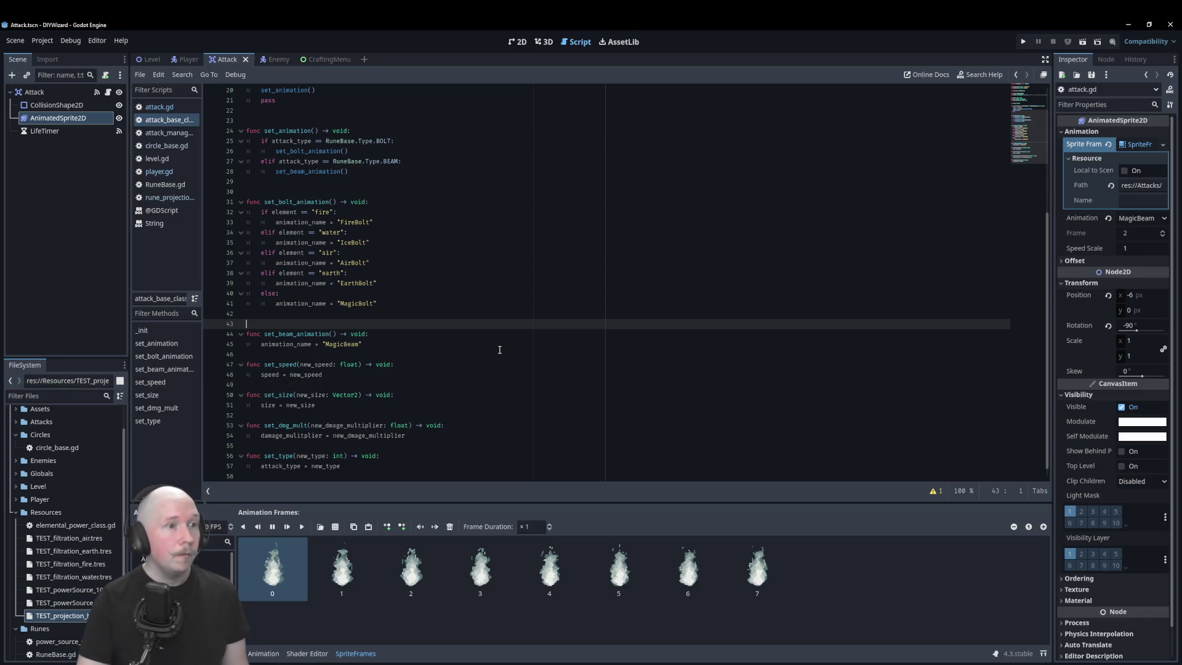
click(362, 191)
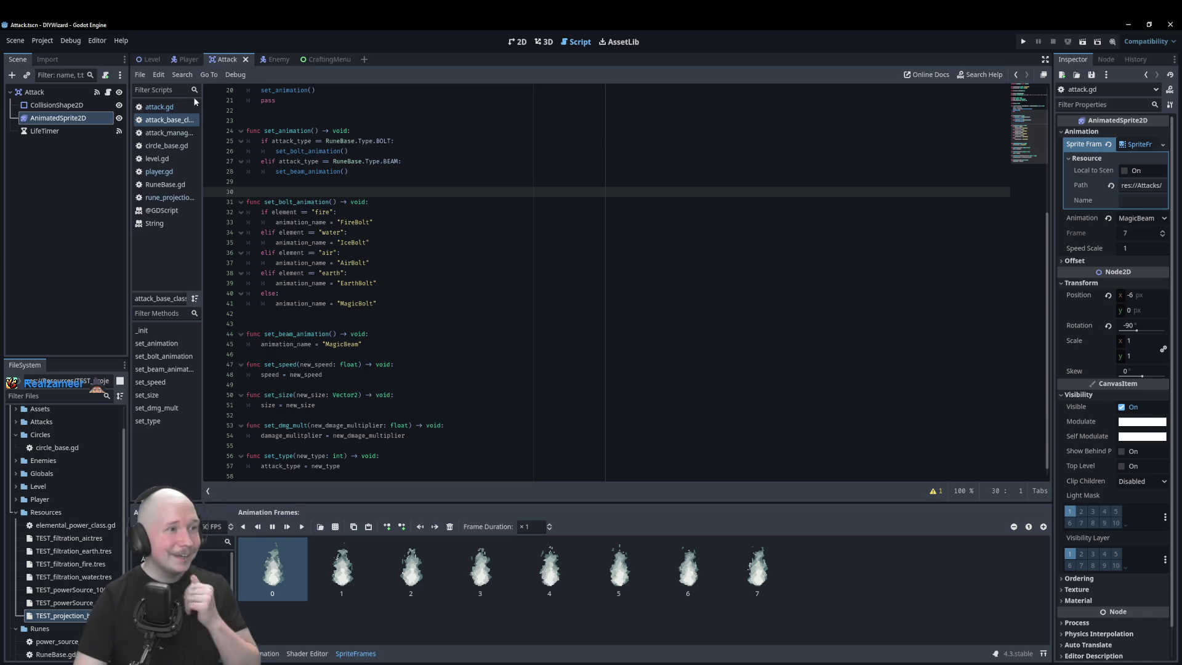
click(160, 107)
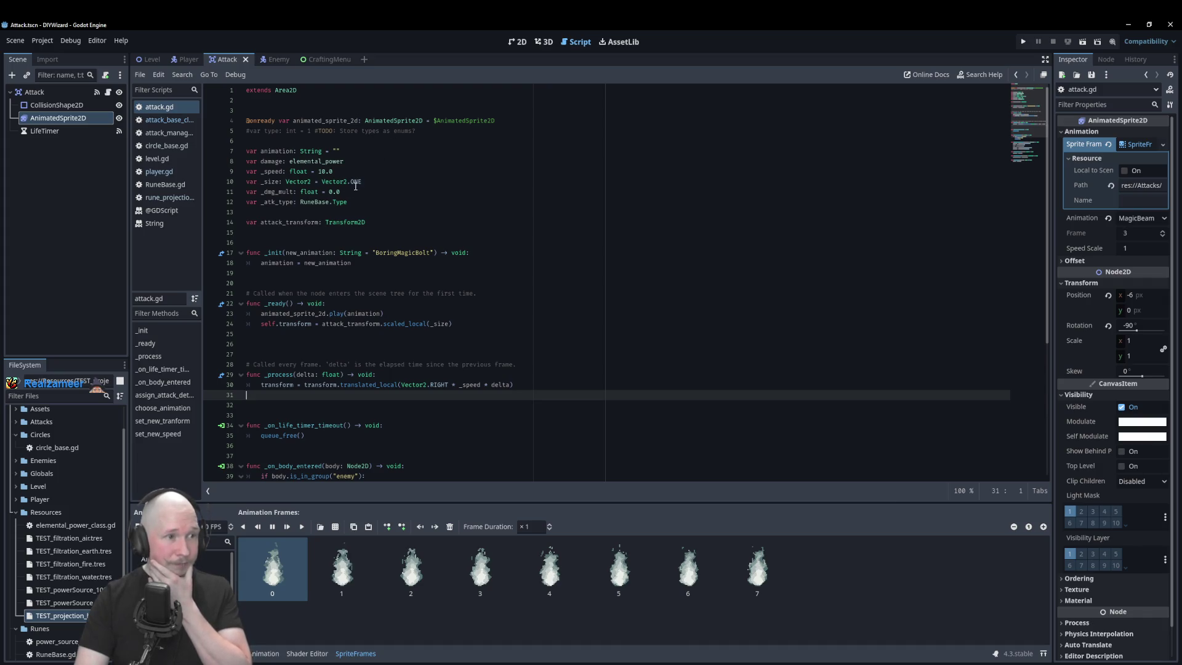
- Scroll through attack.gd's variables and place the caret below the declarations on line 13
scroll(408, 300, down, 7)
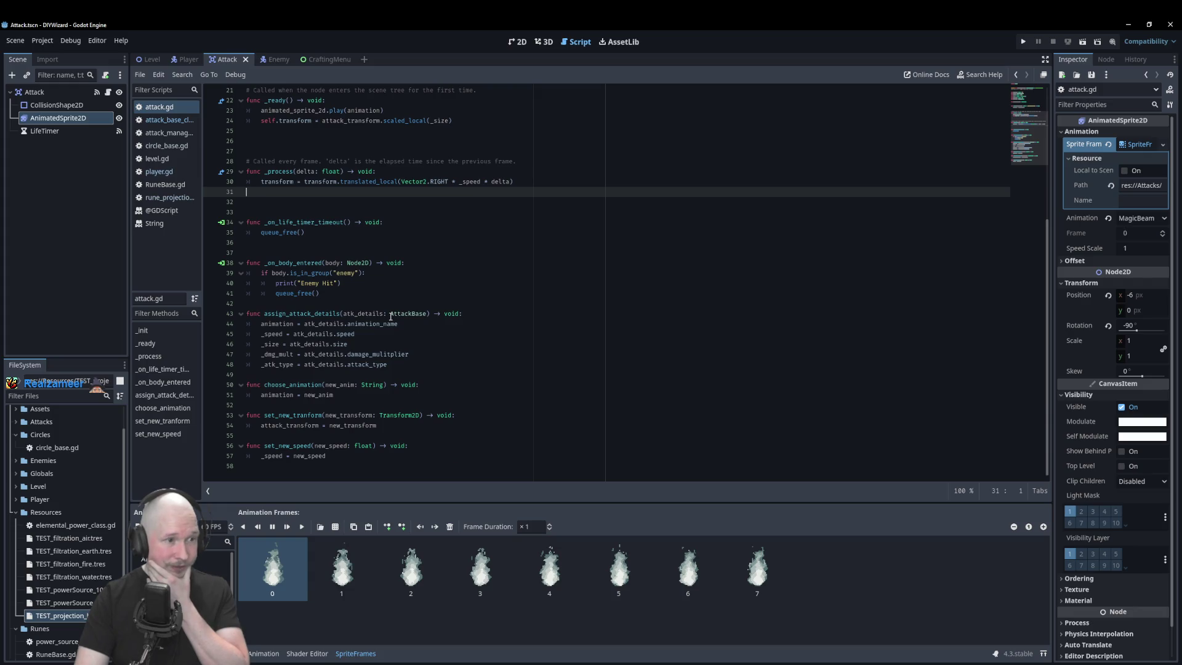
scroll(394, 295, up, 7)
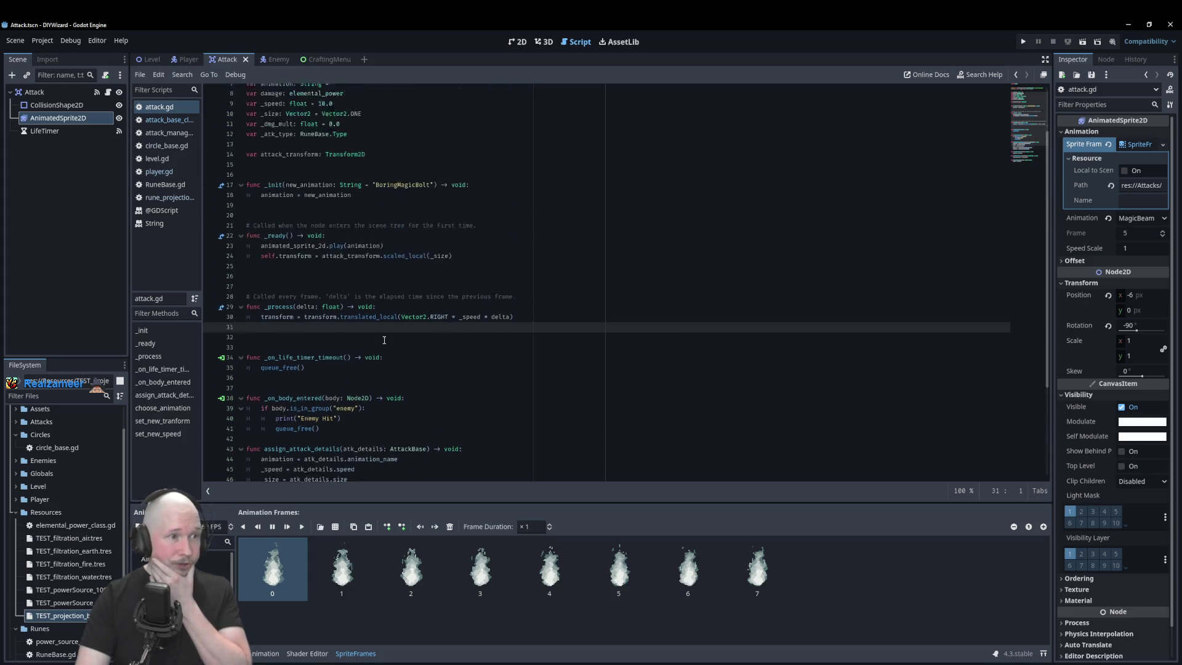
click(401, 212)
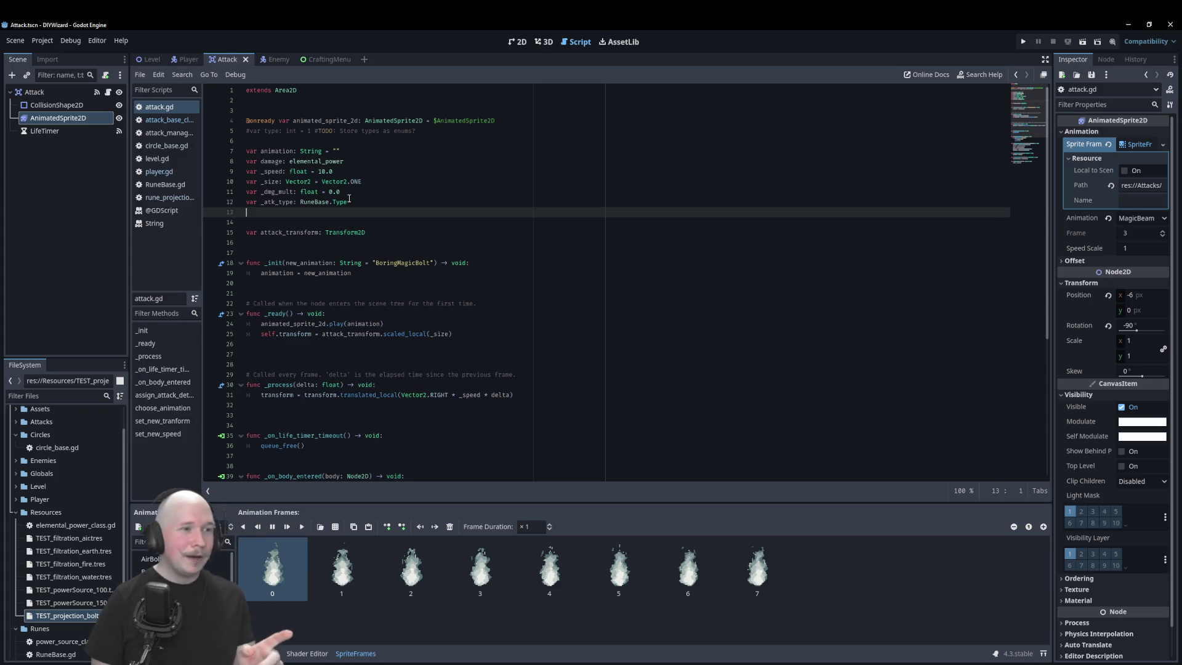
- Add 'var _animation_orientation: float = -90' on a new line in attack.gd
key(Return)
text(var )
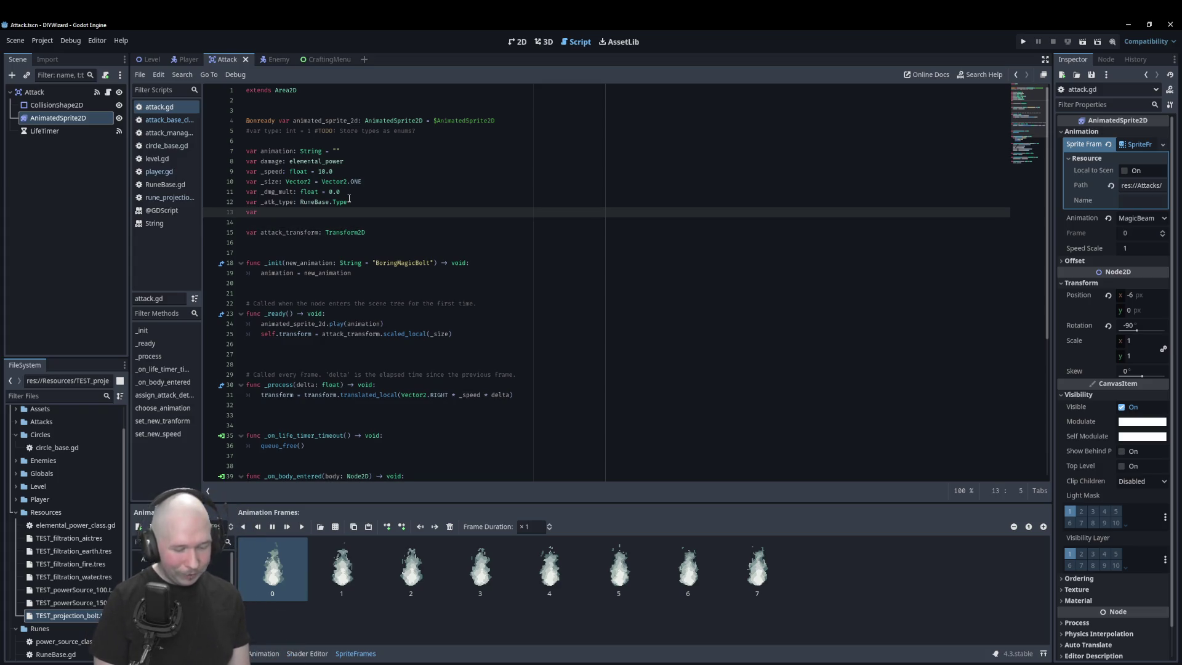
text(animation)
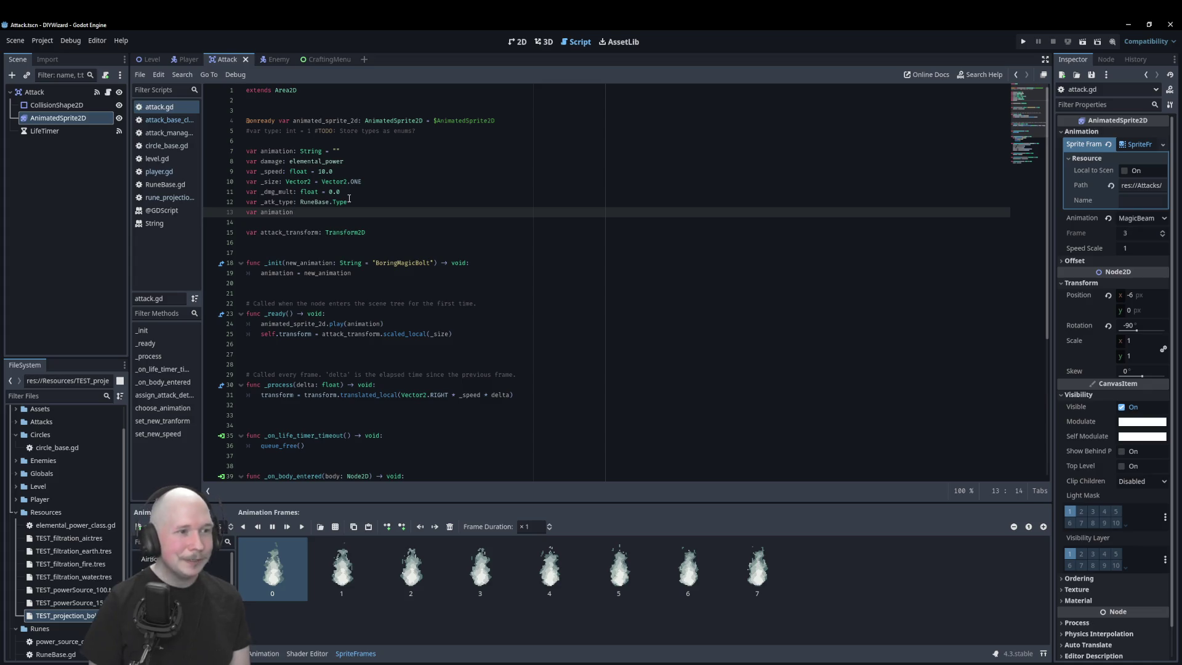
key(Home)
key(Right)
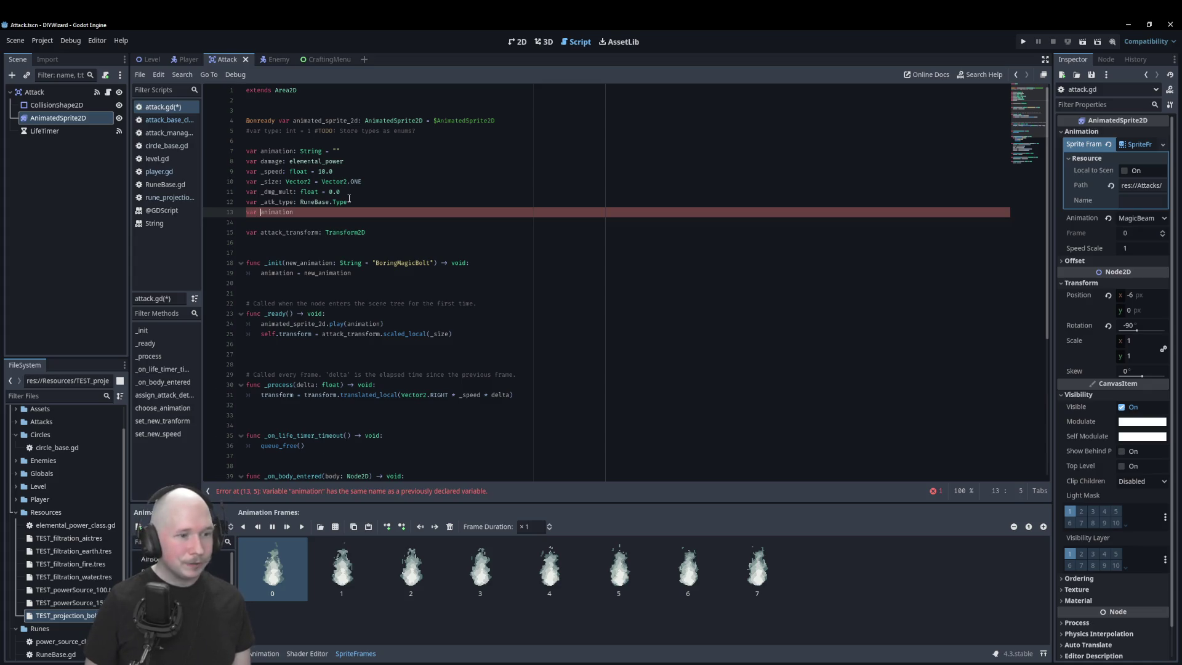
text(_)
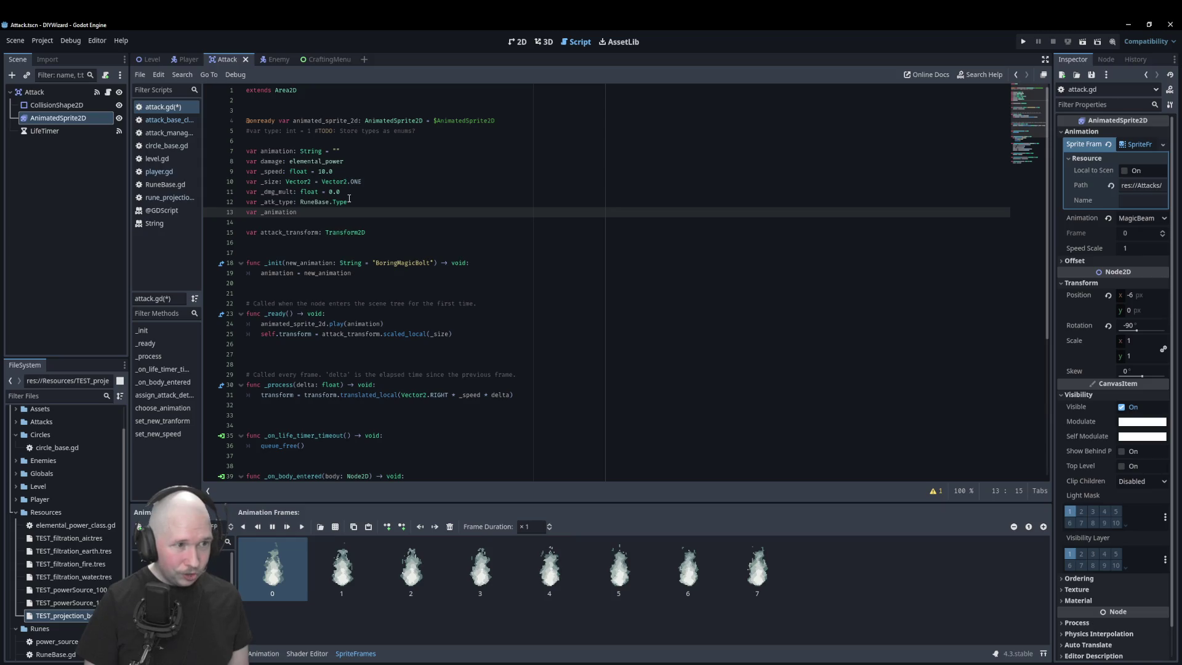
text(orien)
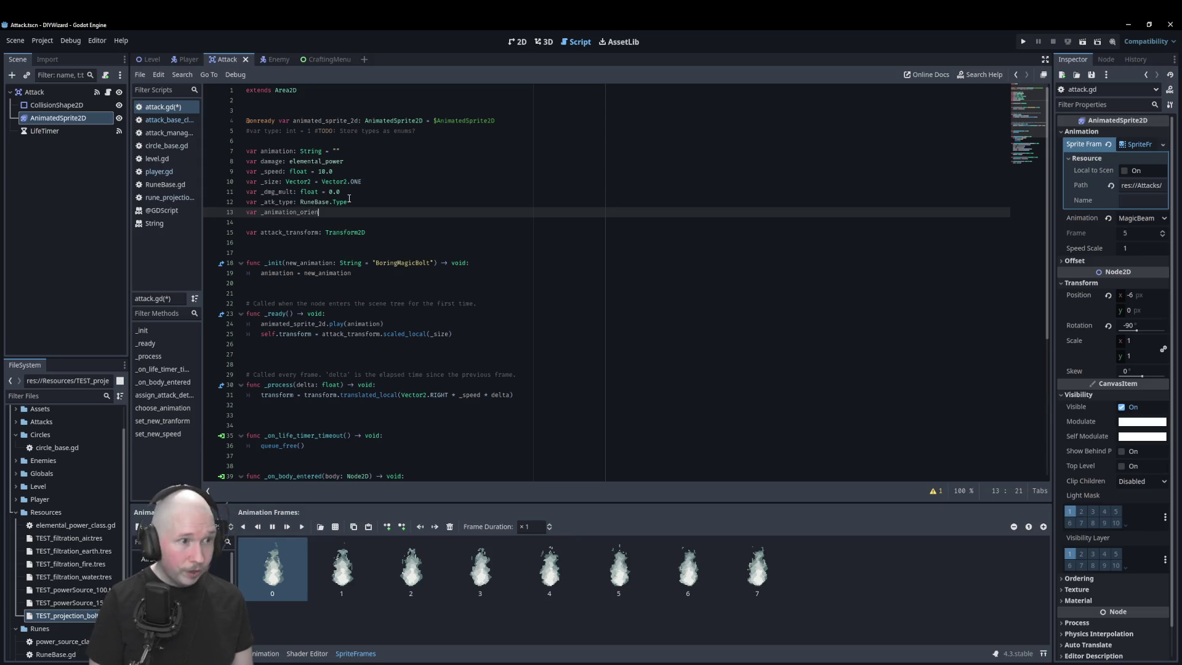
text(tation)
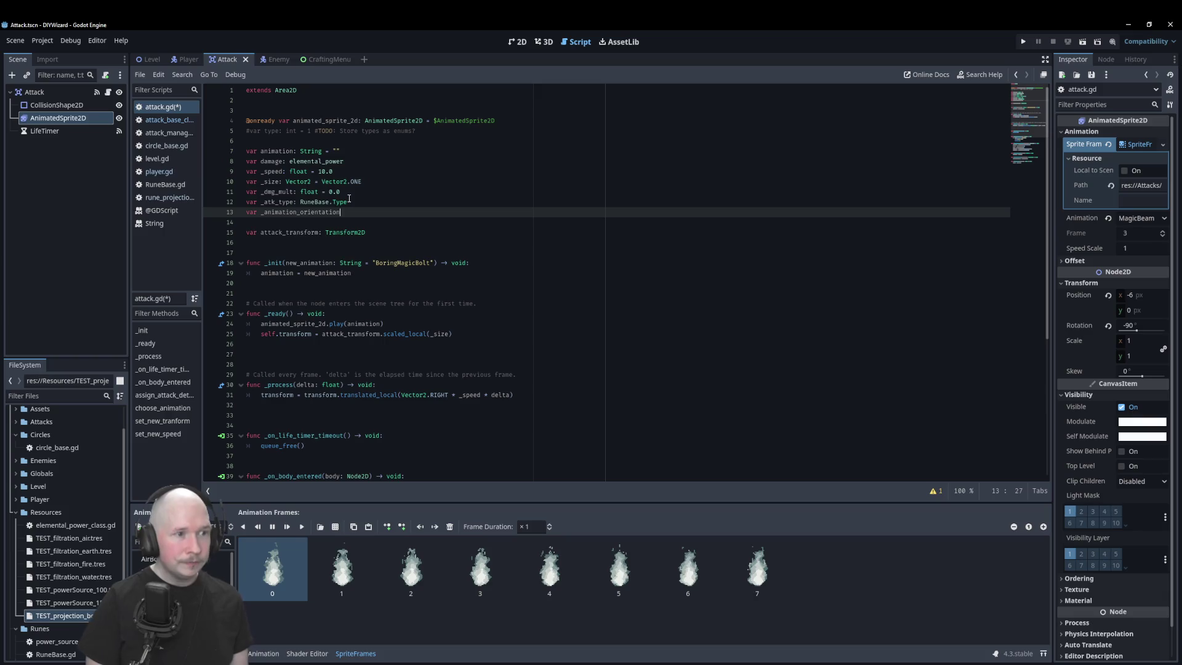
text(: float =)
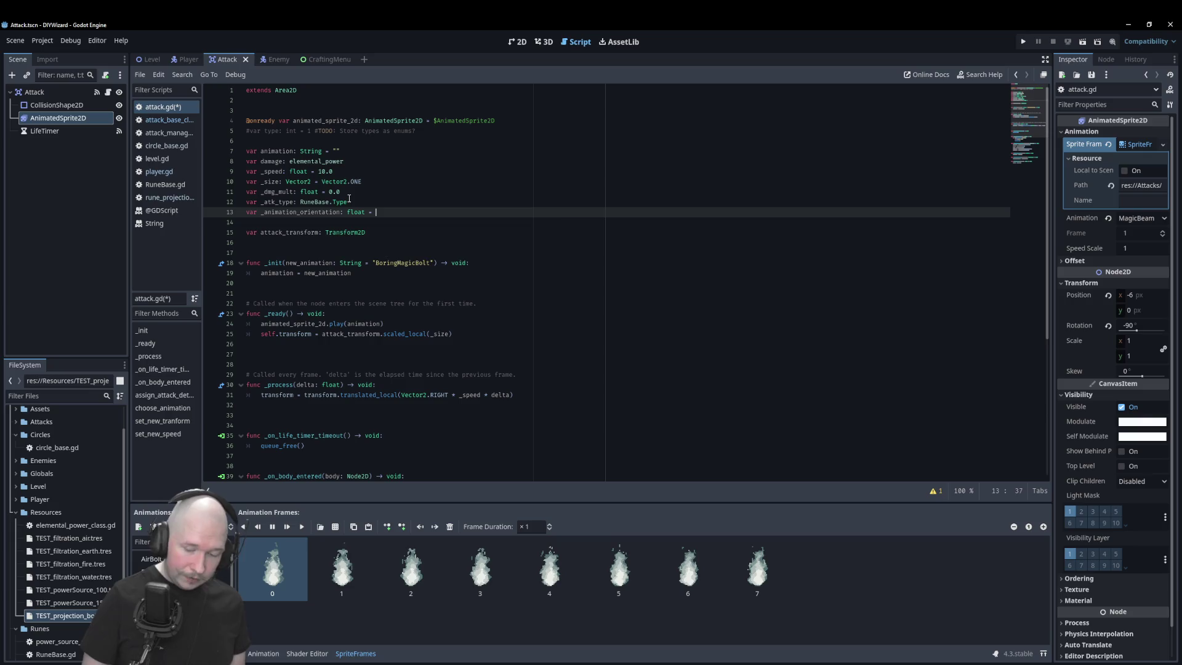
text( -90.)
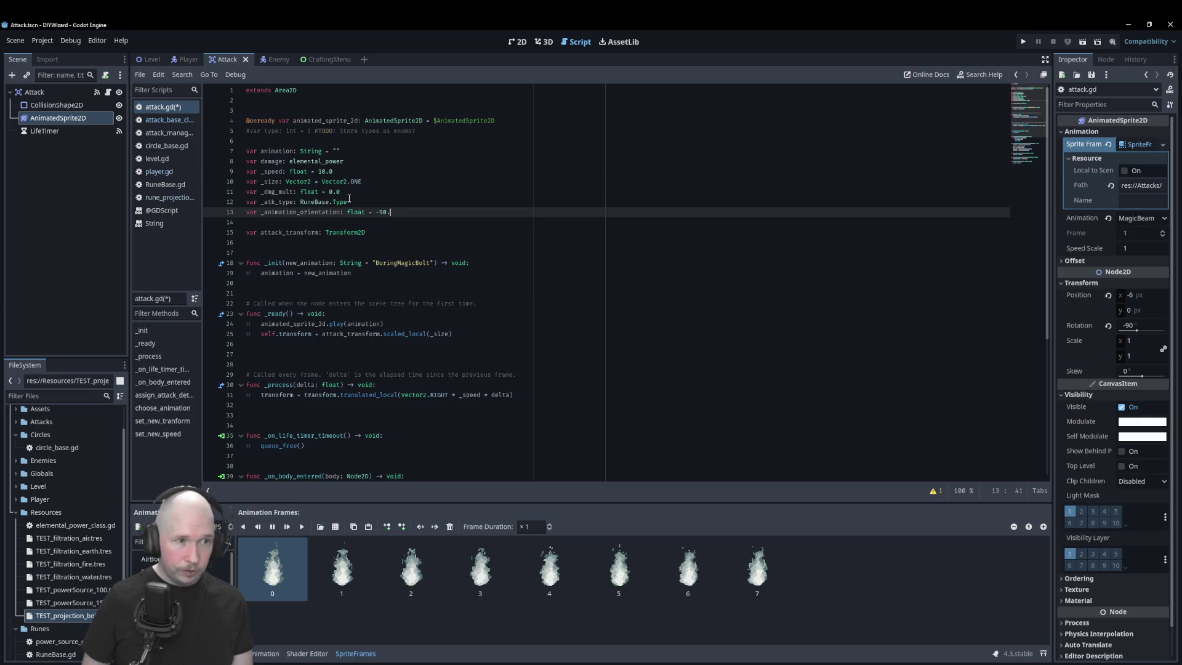
text(0)
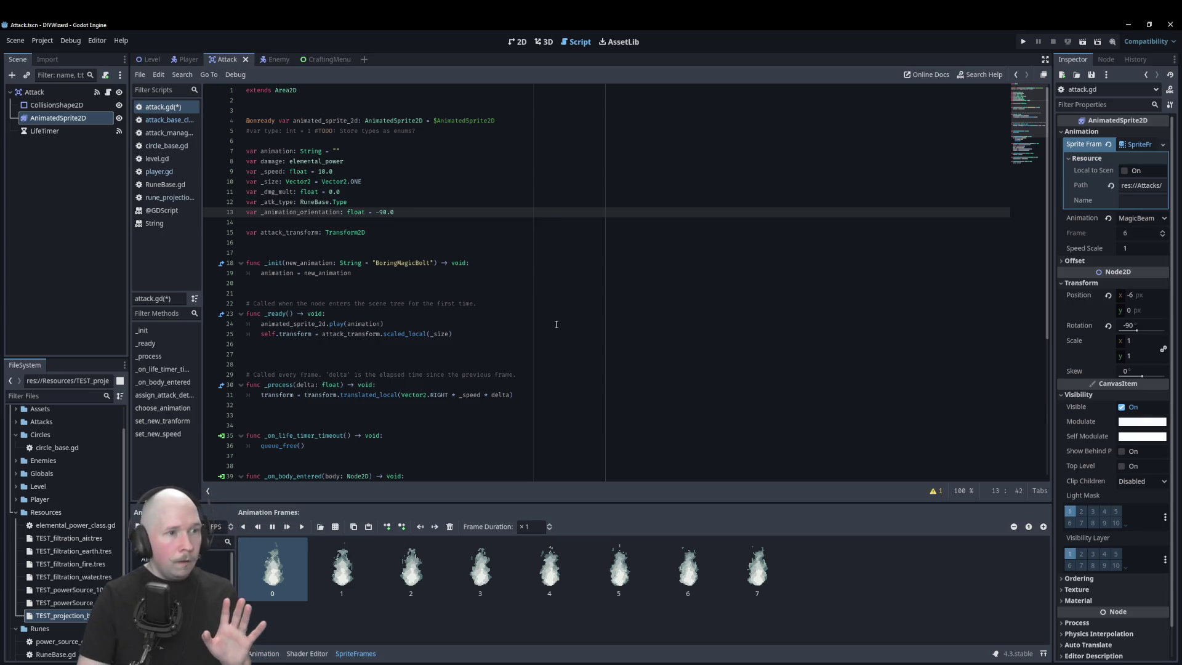
scroll(559, 324, down, 5)
scroll(559, 324, down, 2)
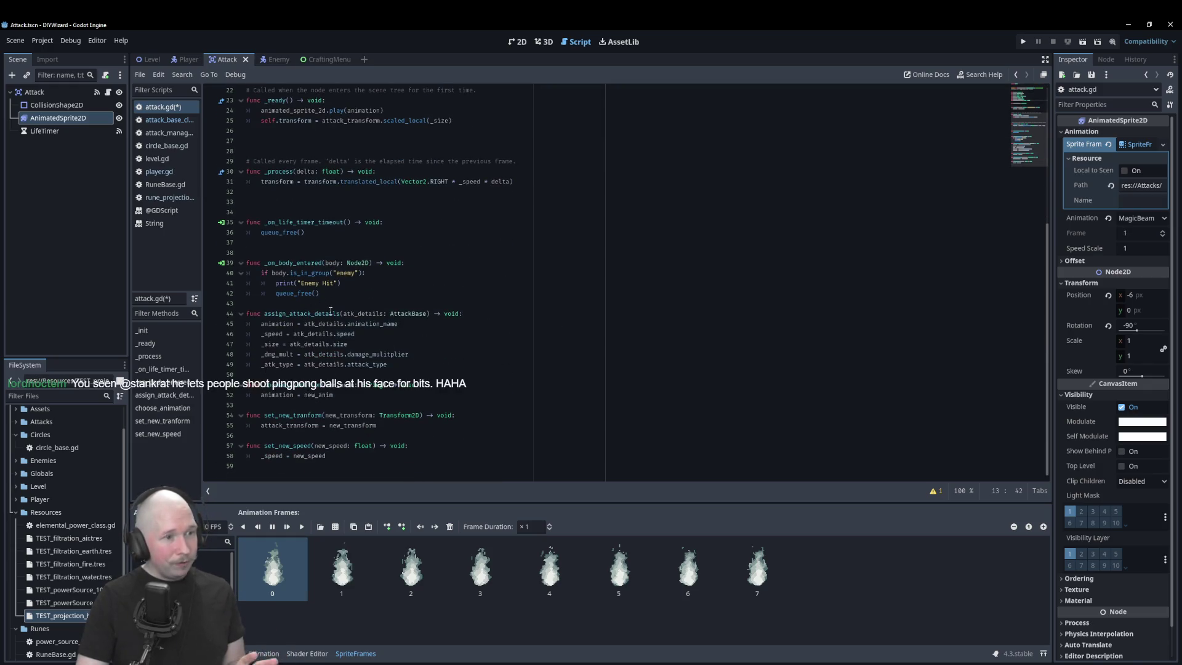
click(402, 365)
- Add 'var attack_animation_orientation: float' below attack_type in attack_base_class.gd, save, and restore the -90.0 line
click(166, 119)
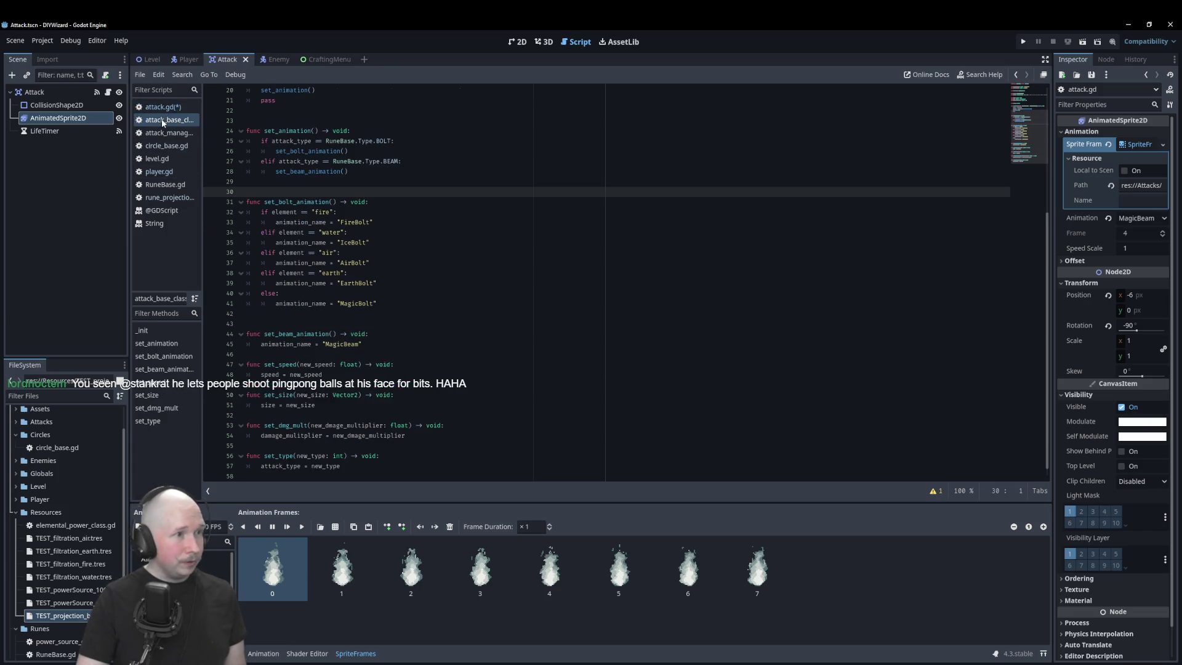
click(418, 232)
scroll(419, 218, up, 5)
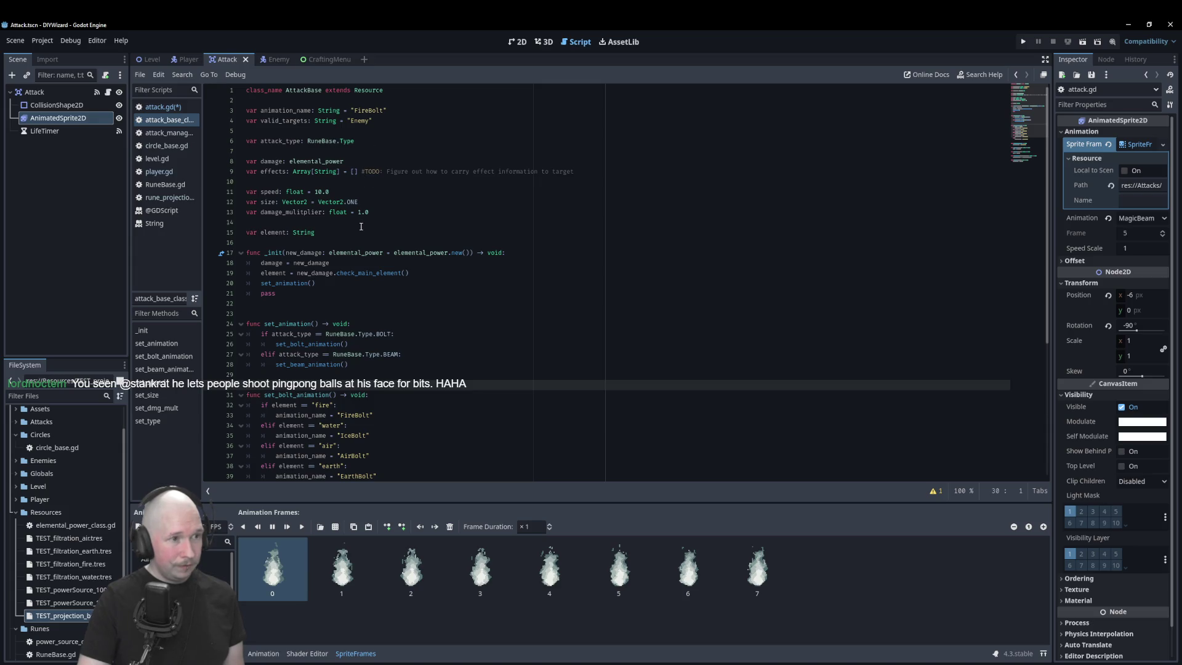
click(366, 154)
text(v)
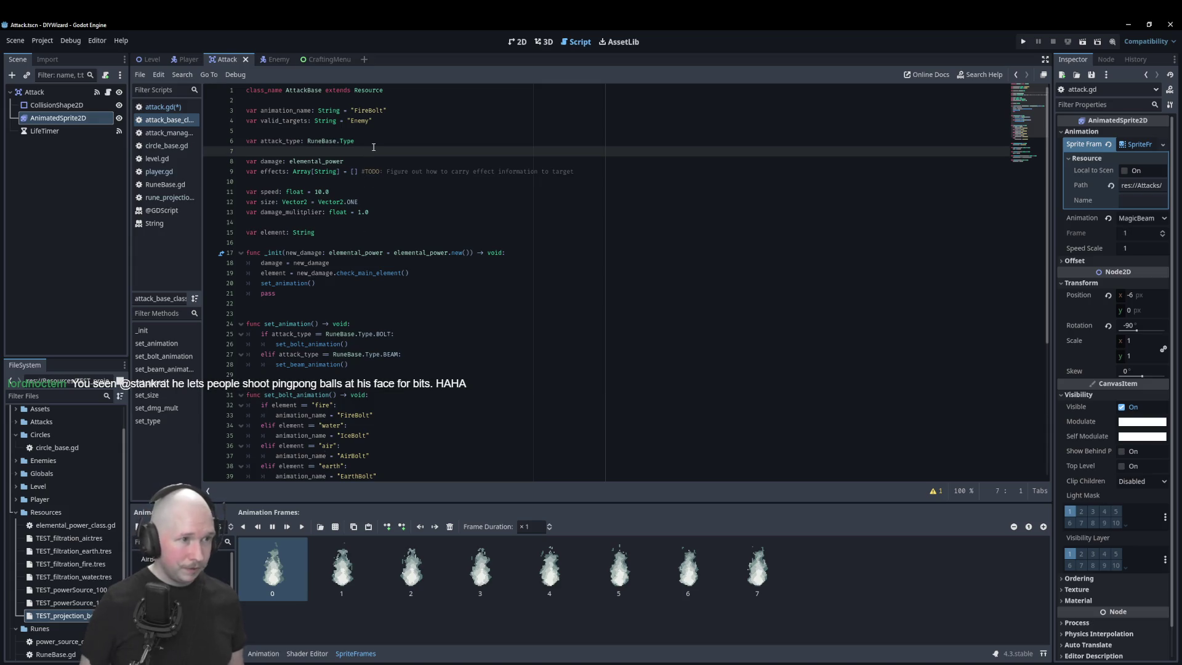
text(ar attack_a)
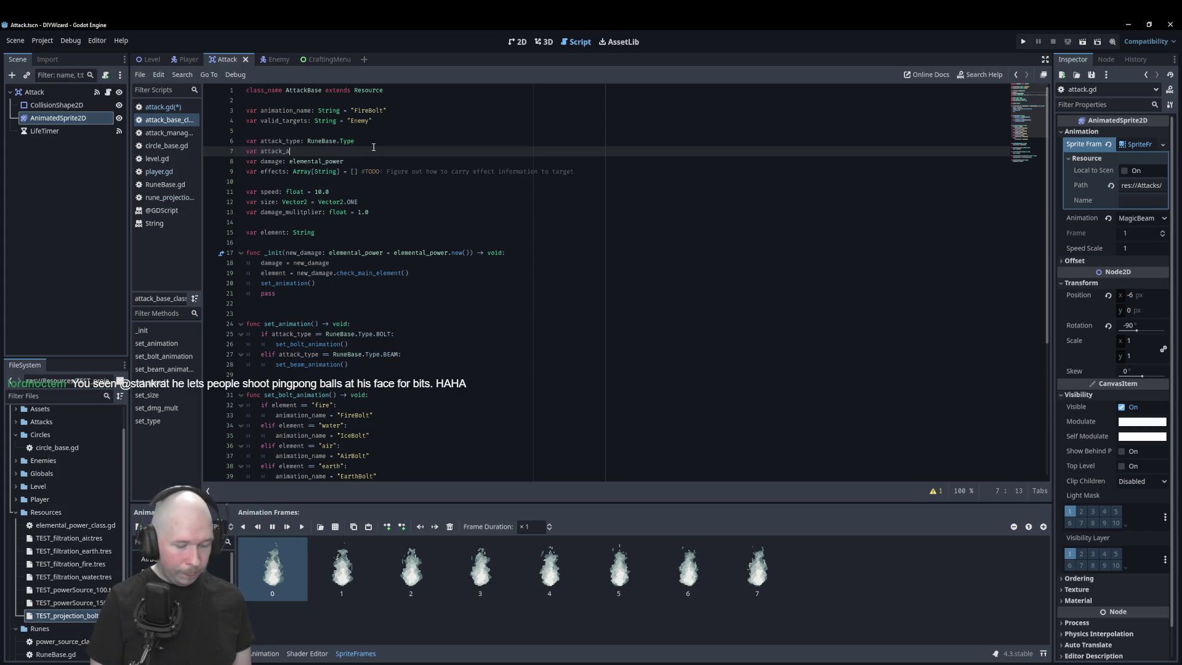
text(nimation_orientation)
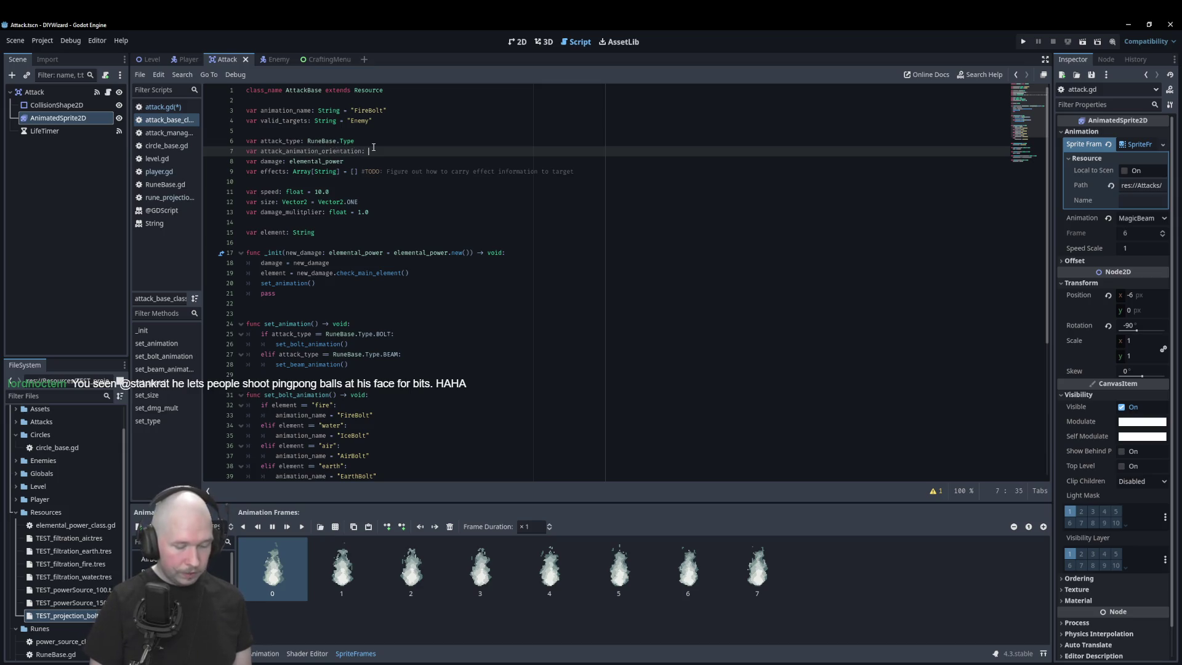
text(: float)
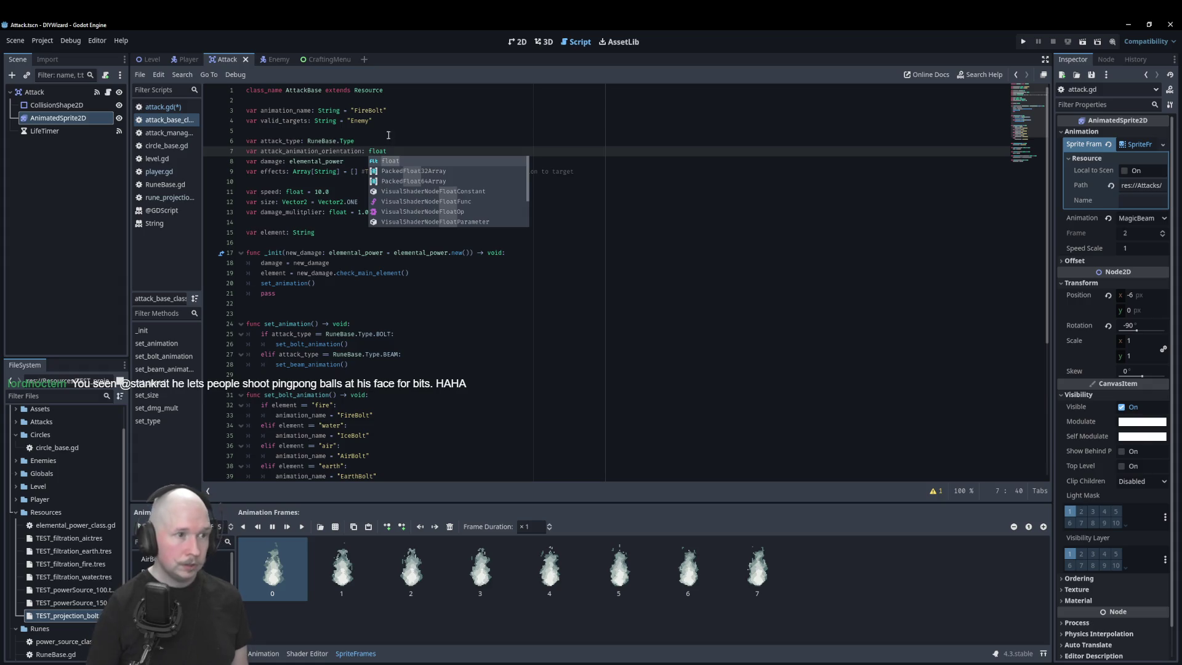
click(665, 282)
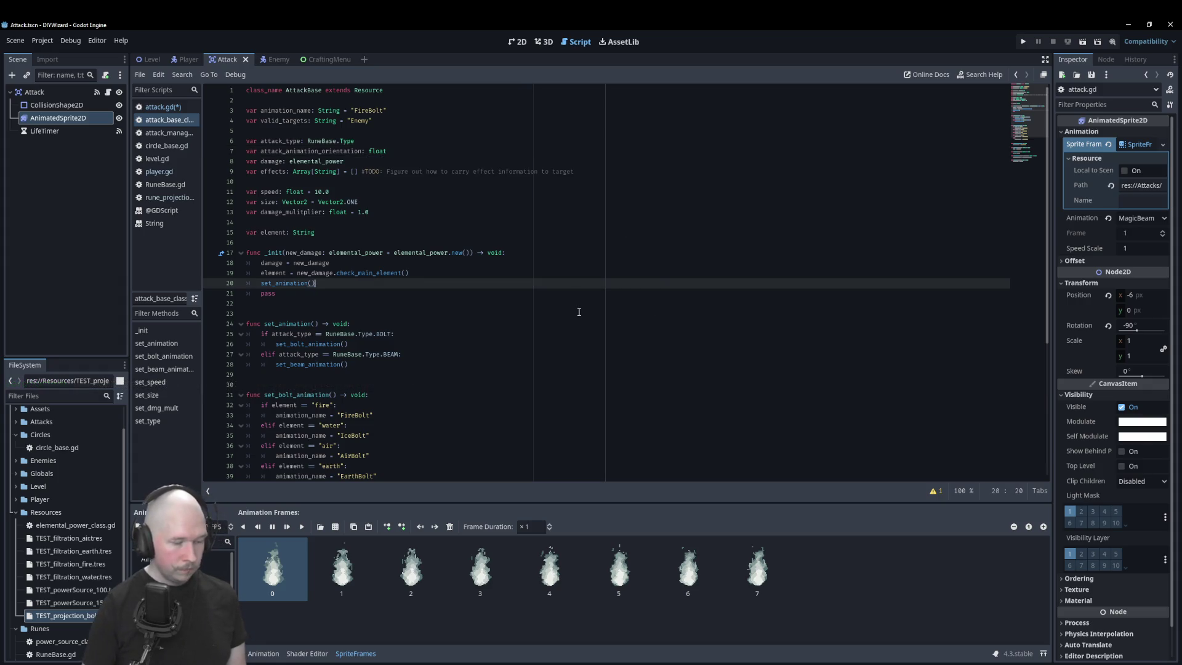
key(ctrl+s)
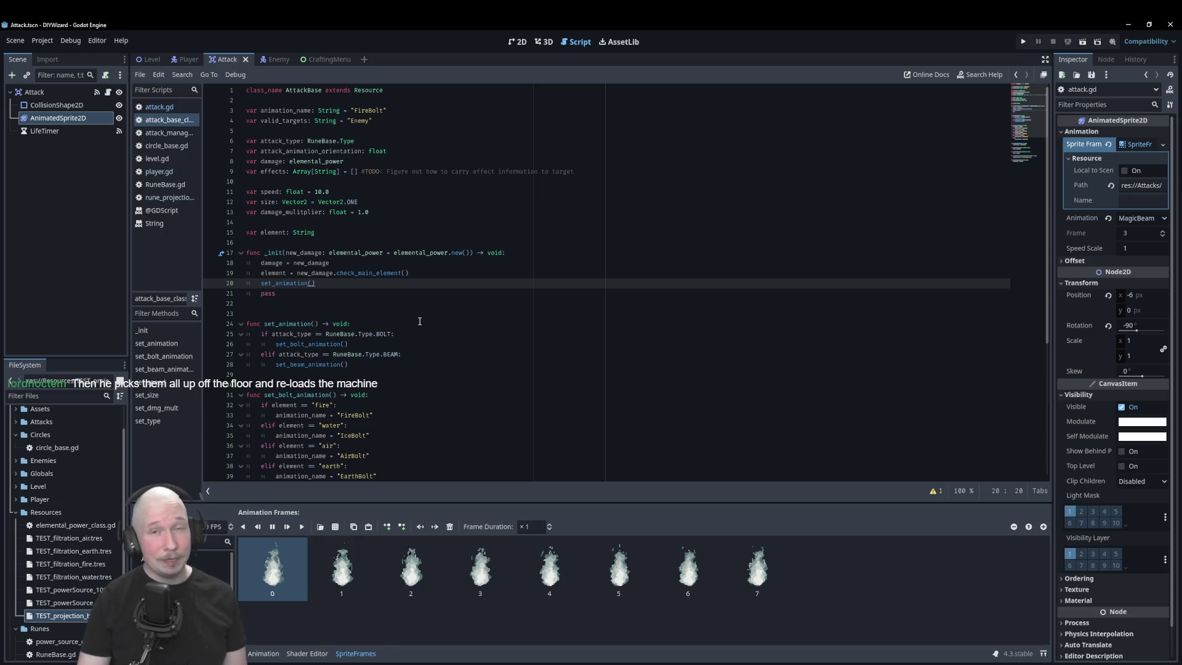
scroll(420, 321, down, 5)
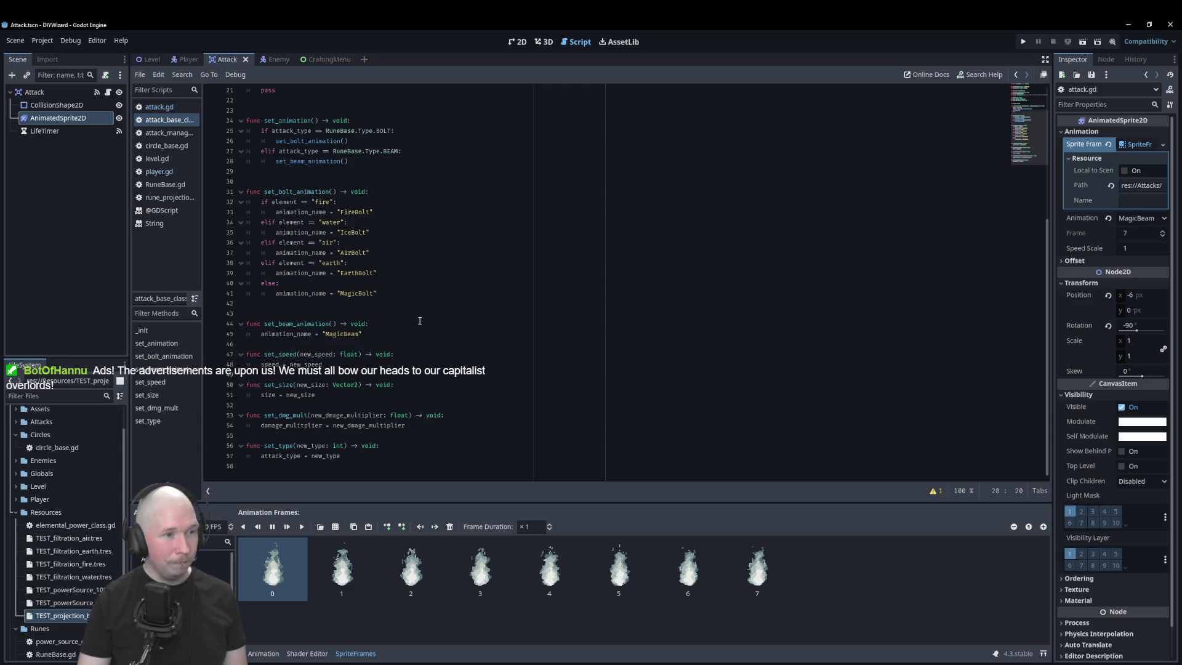
key(ctrl+z)
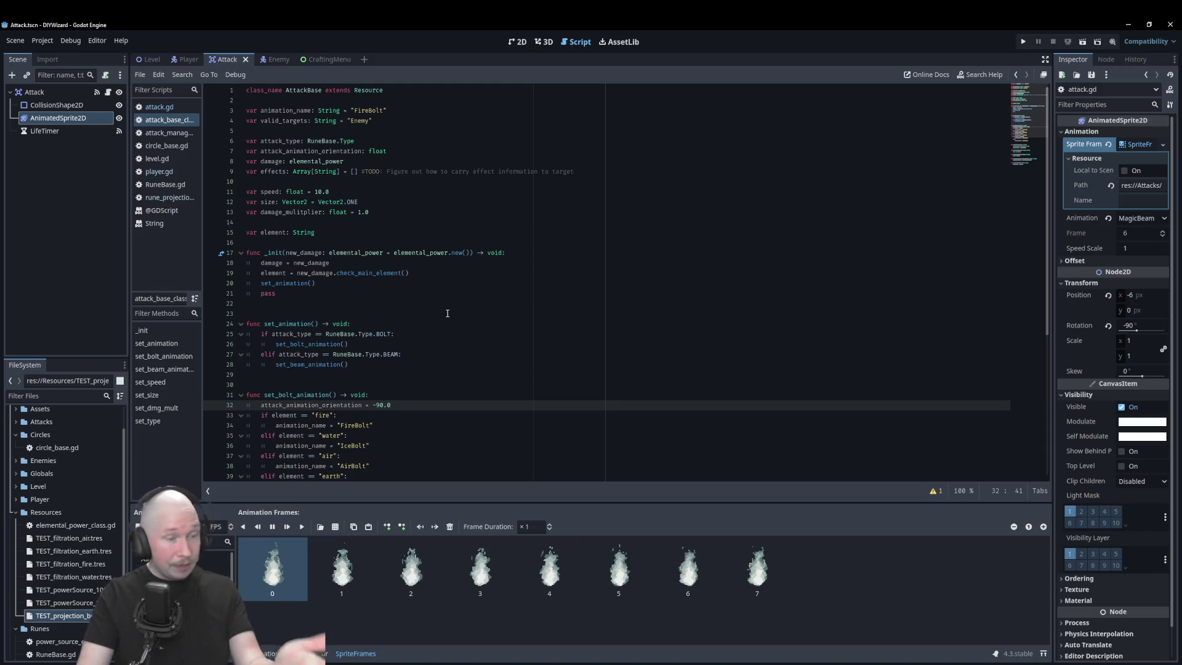
- Make attack_animation_orientation = -90.0 the first line of set_bolt_animation
click(483, 374)
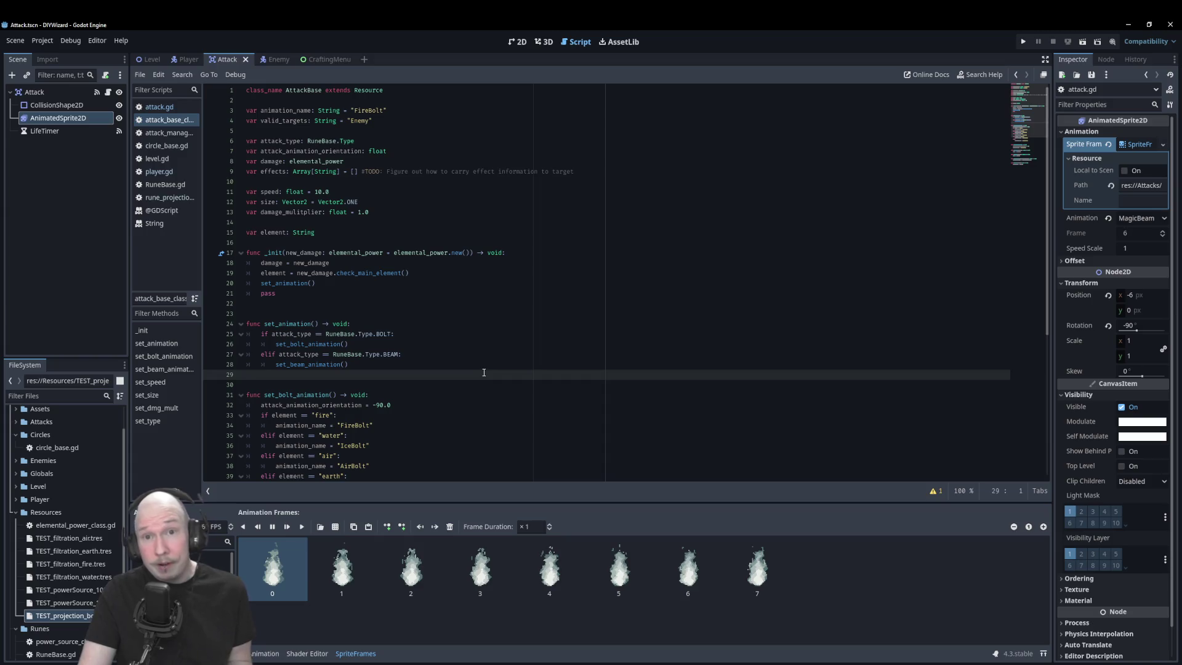
scroll(486, 362, down, 5)
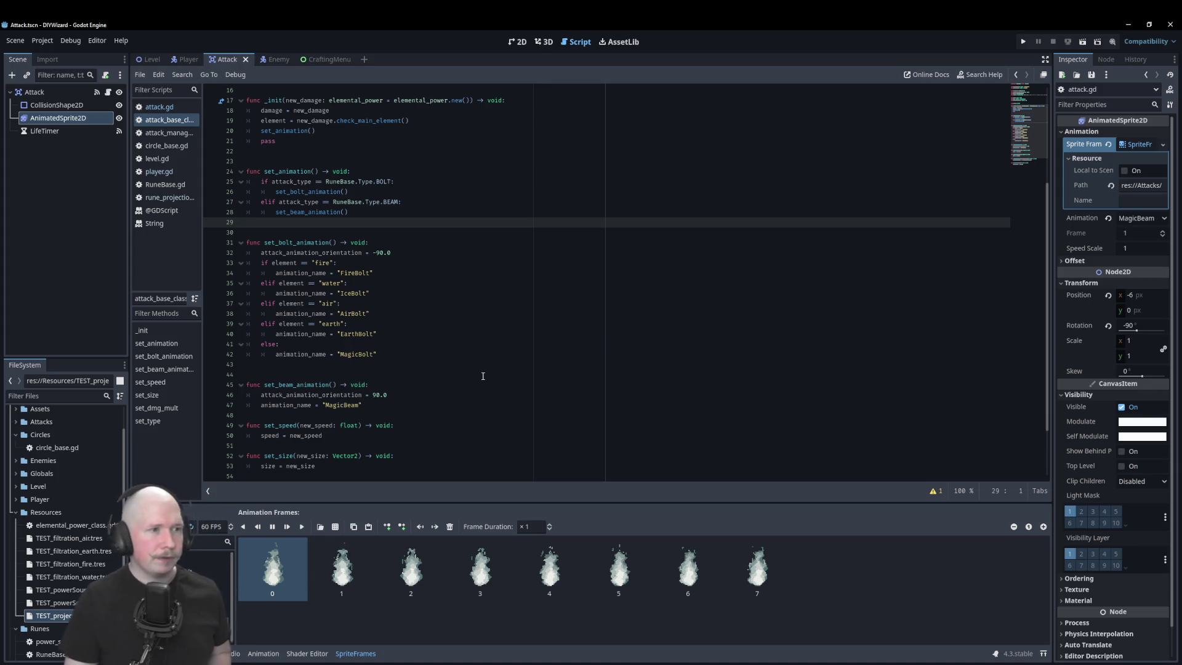
scroll(483, 376, up, 4)
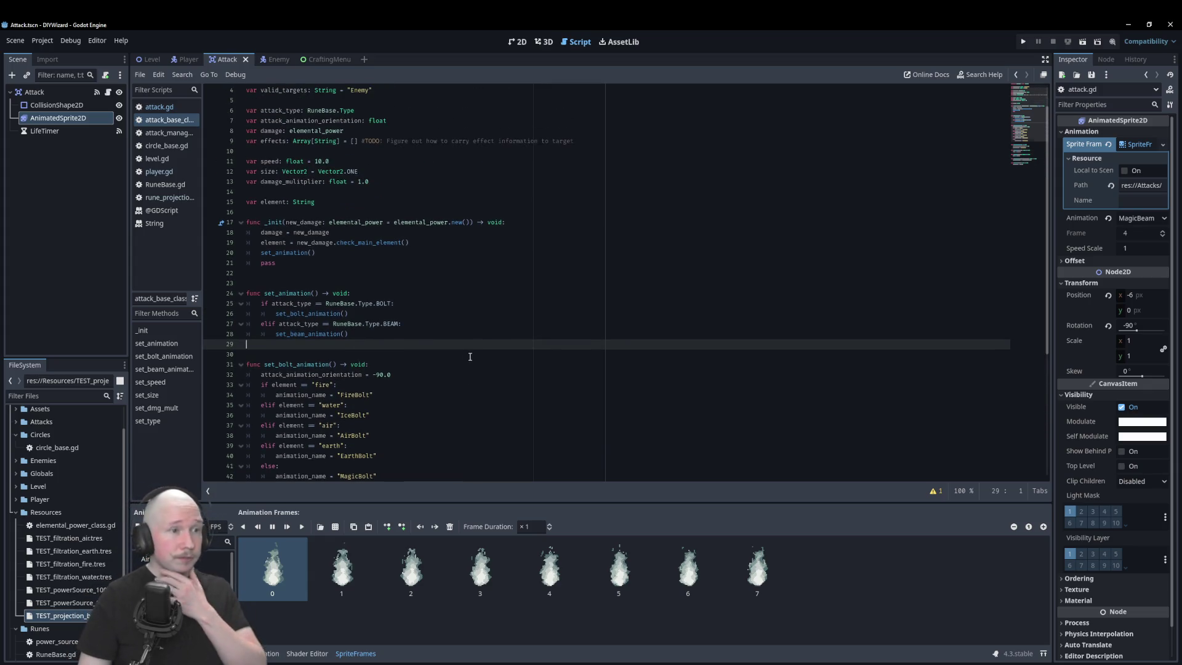
scroll(468, 360, down, 5)
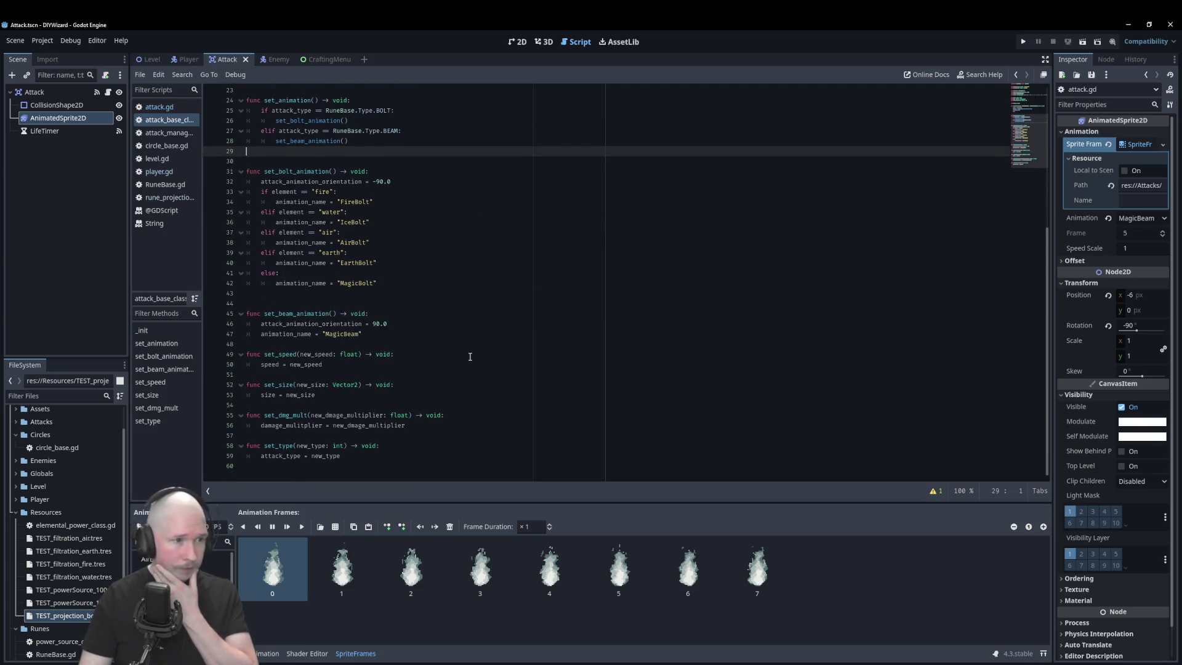